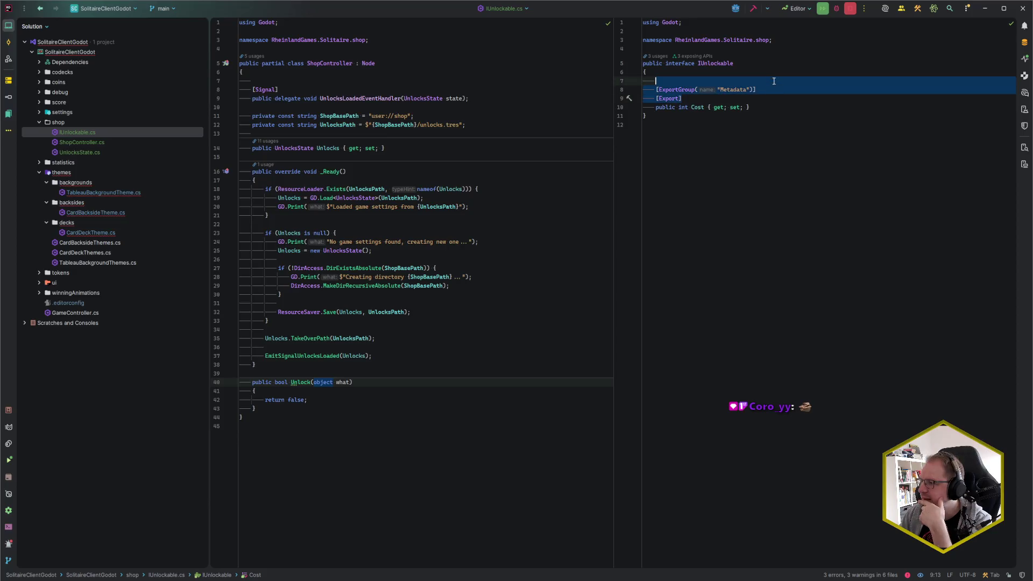
Strip the Export attributes and unused Godot using from IUnlockable.cs and save.
key(BackSpace)
key(Return)
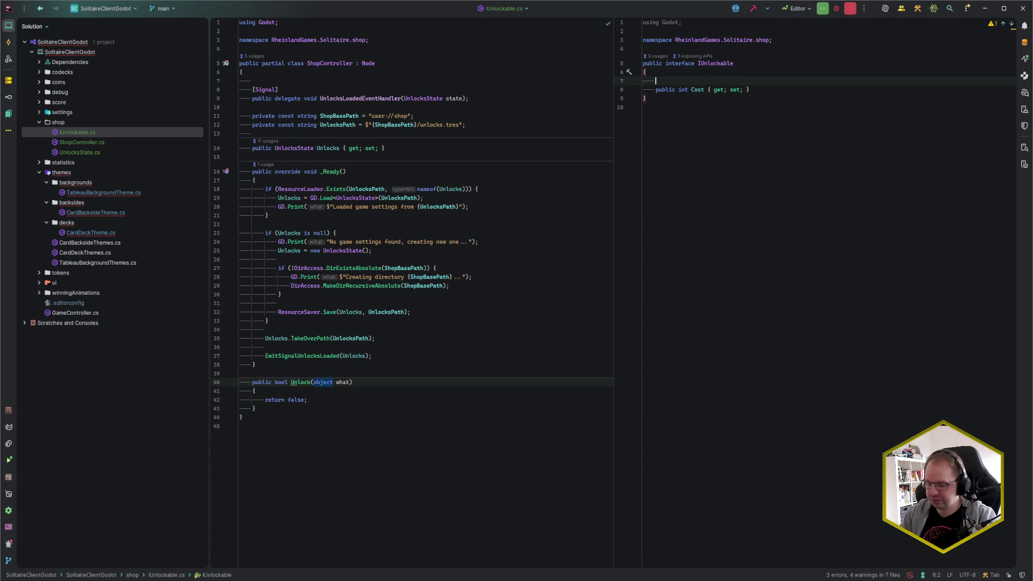
key(ctrl+s)
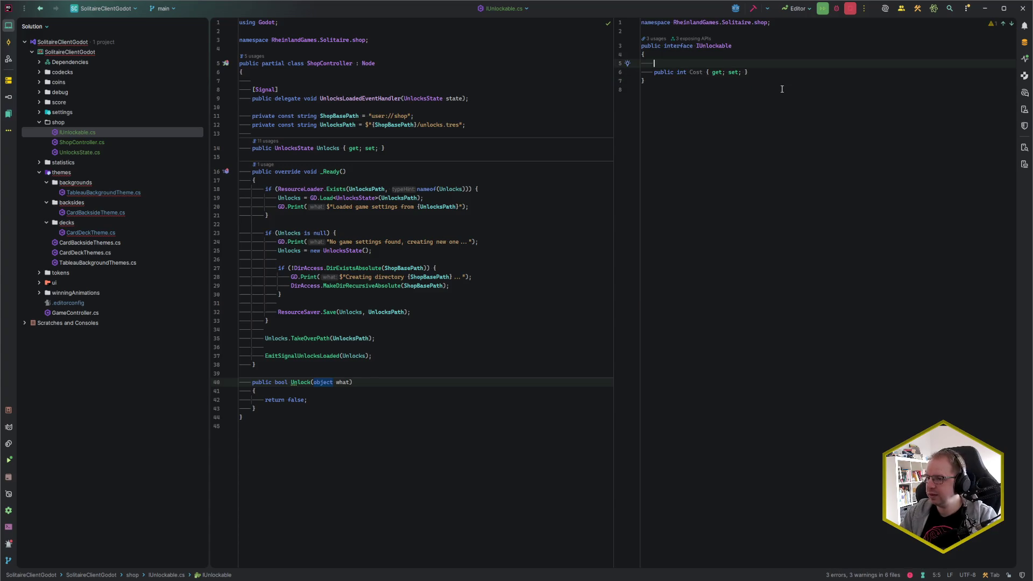
Add IUnlockable to TableauBackgroundTheme's base type list.
double_click(136, 193)
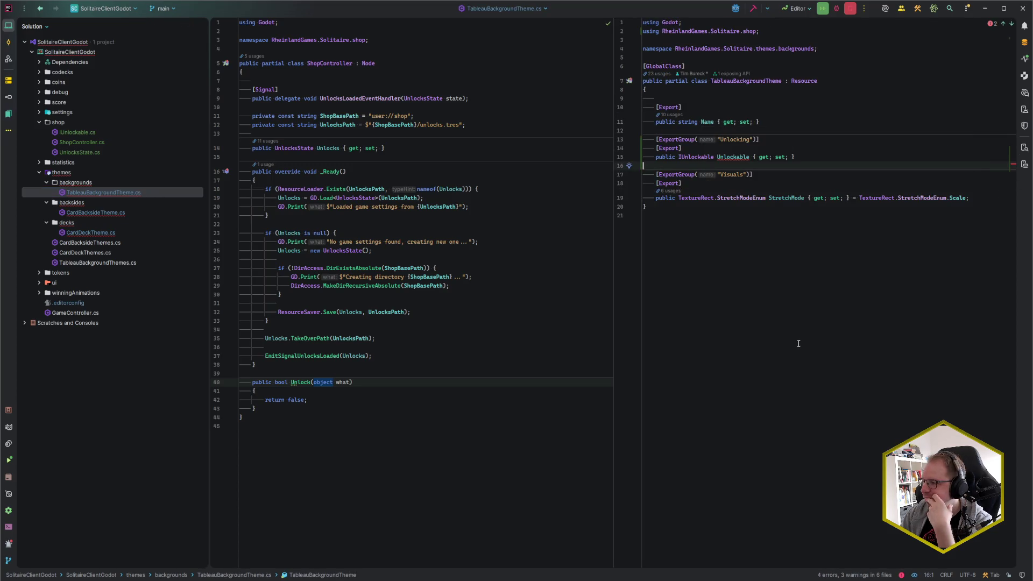
click(823, 81)
text(, I)
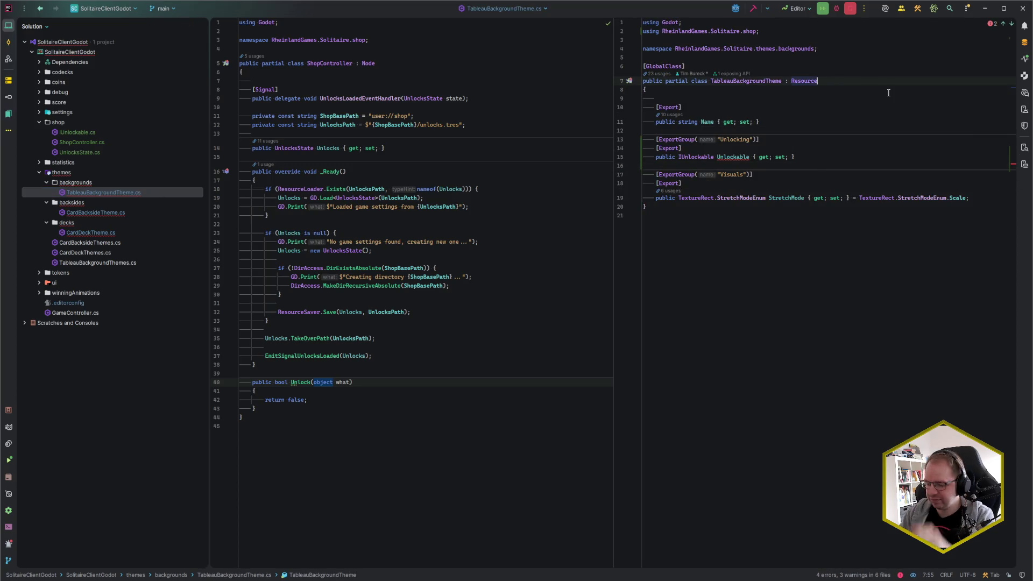
text(Unl)
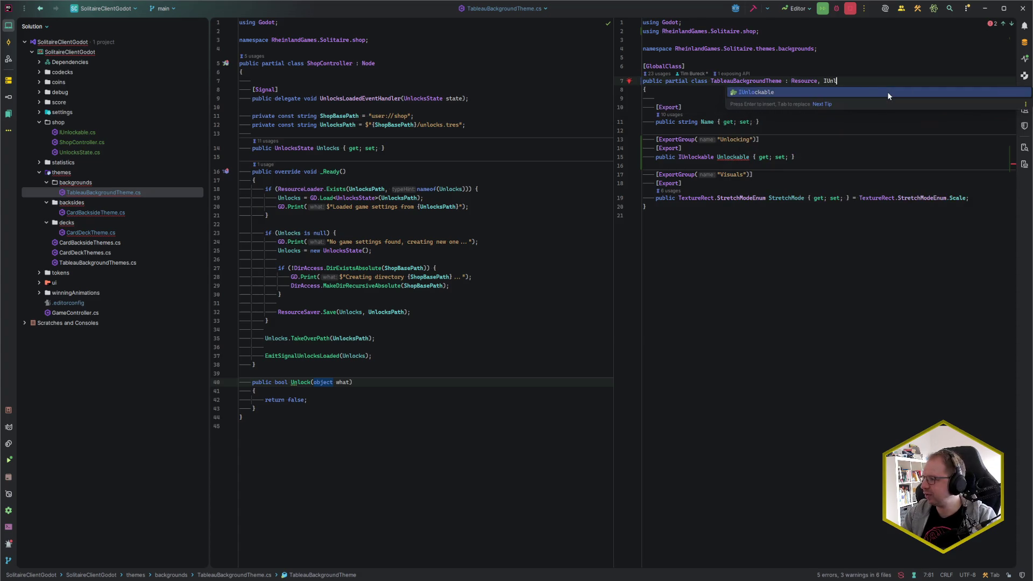
key(Return)
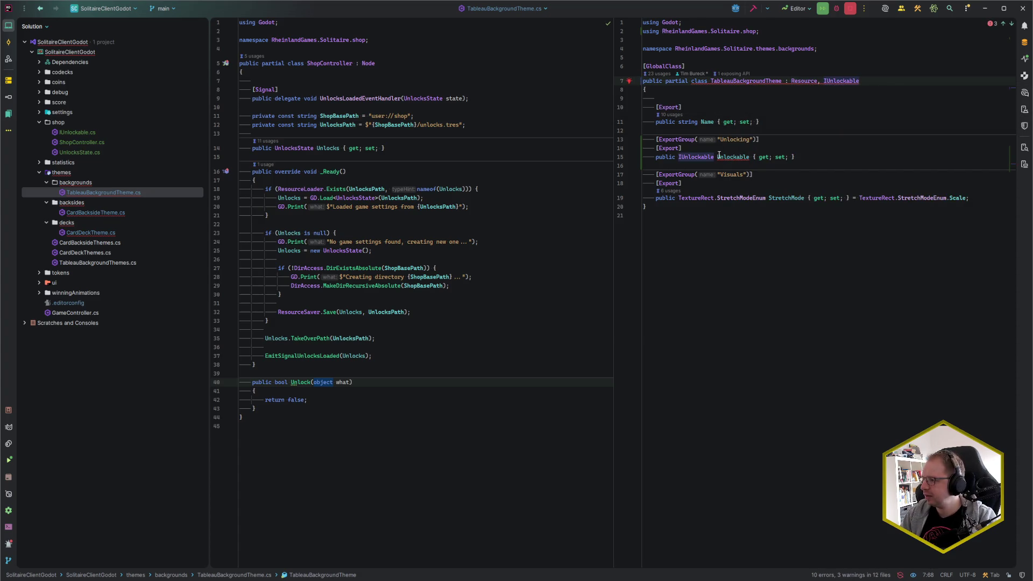
Replace TableauBackgroundTheme's IUnlockable Unlockable property with int Cost.
drag(678, 157, 714, 157)
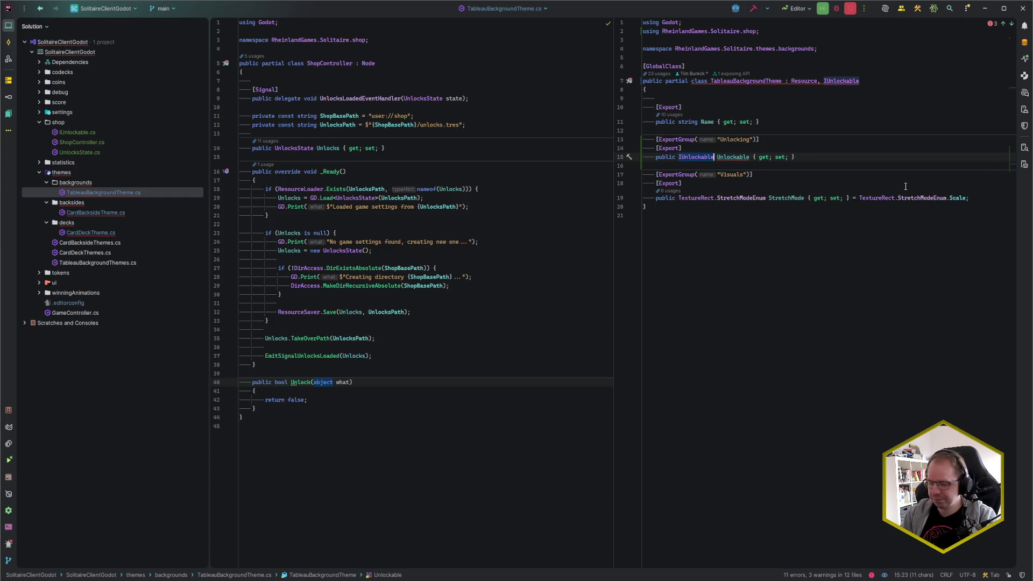
text(int)
key(Right)
key(ctrl+shift+Right)
text(Cos)
key(Return)
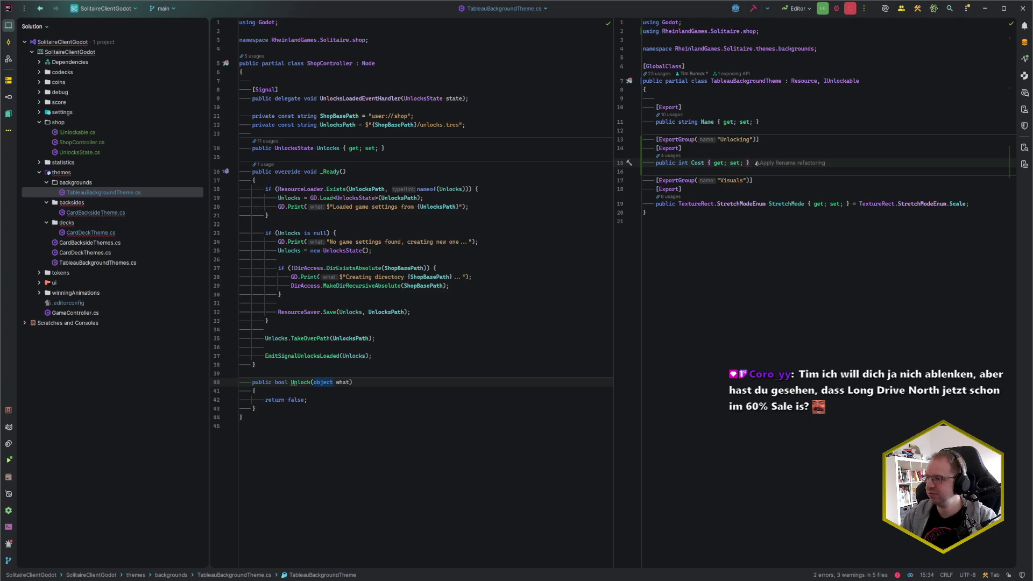
double_click(120, 214)
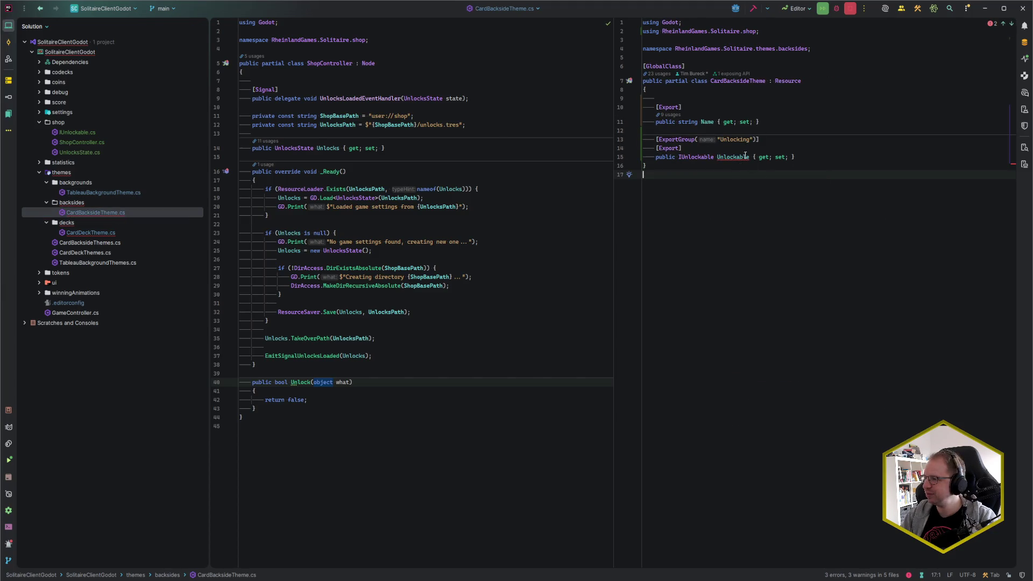
Append IUnlockable after Resource in CardBacksideTheme's class declaration.
click(811, 81)
text(,m)
key(BackSpace)
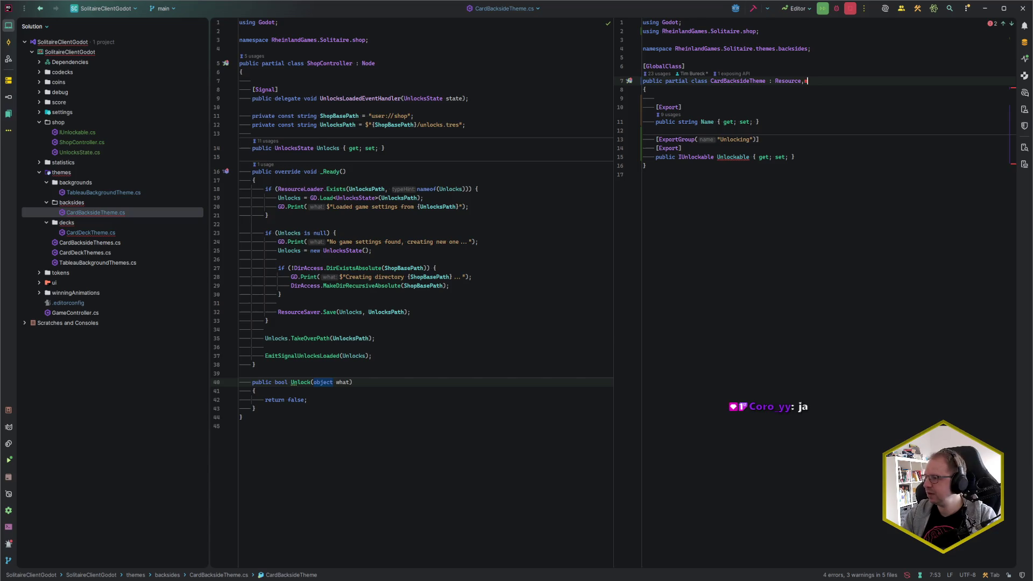
text(IResour)
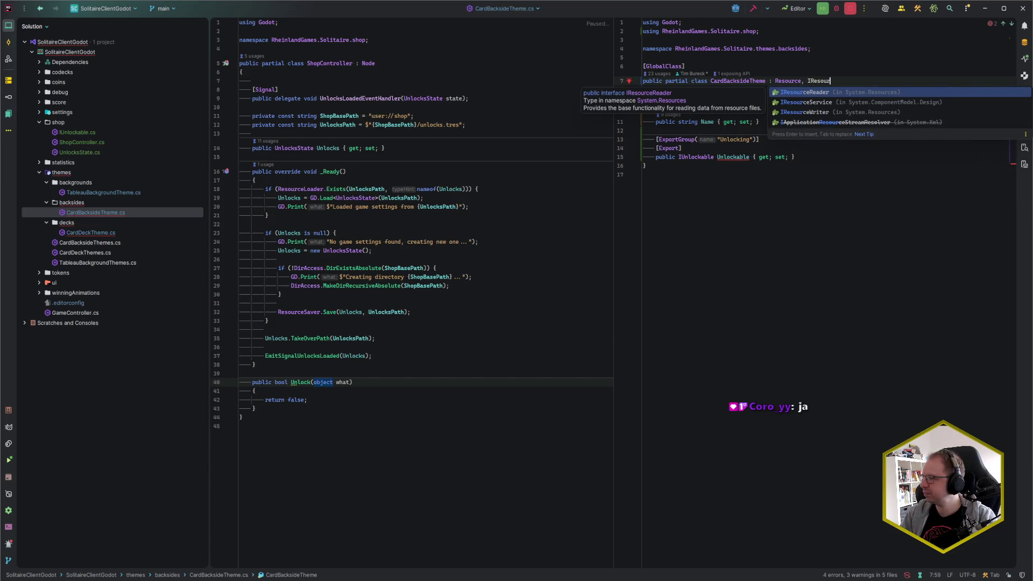
key(BackSpace)
key(BackSpace)
key(BackSpace)
text(Un)
key(Return)
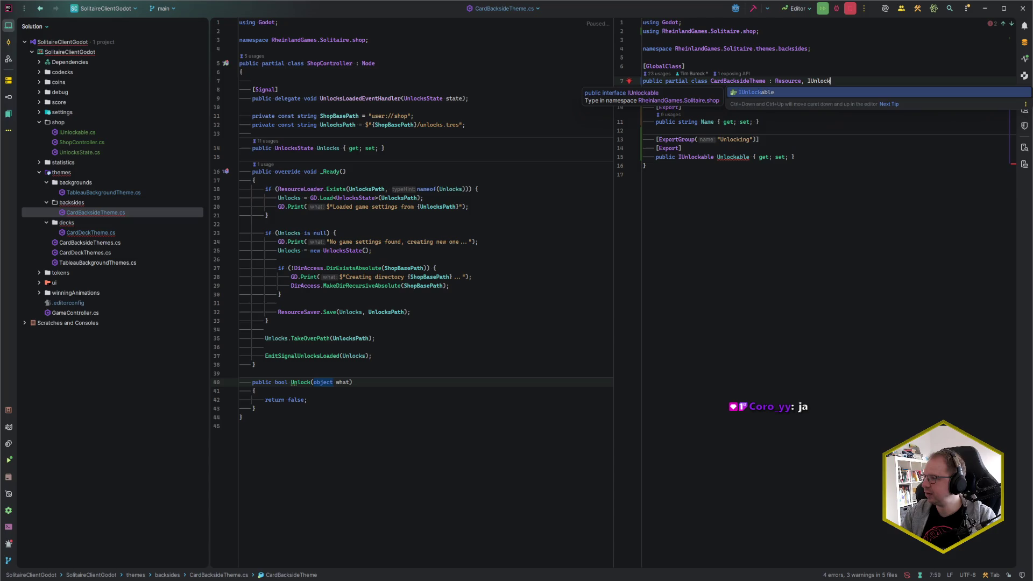
Retype CardBacksideTheme's Unlockable property as public int Cost.
key(Down)
key(Down)
key(Down)
key(Down)
key(Down)
key(Down)
key(ctrl+Right)
click(680, 157)
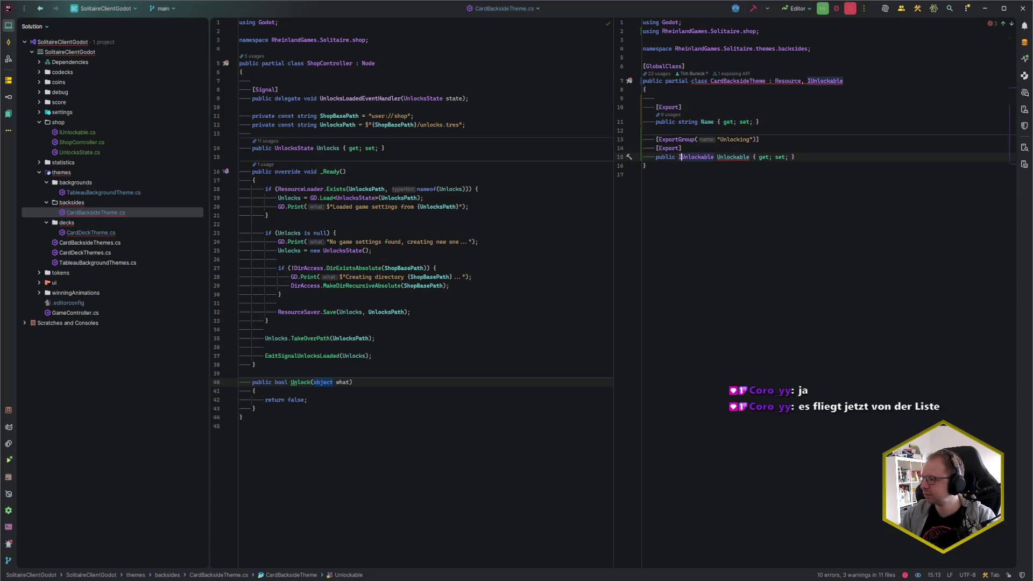
key(ctrl+shift+Right)
text(int)
key(ctrl+Right)
key(ctrl+shift+Left)
text(Cost)
key(End)
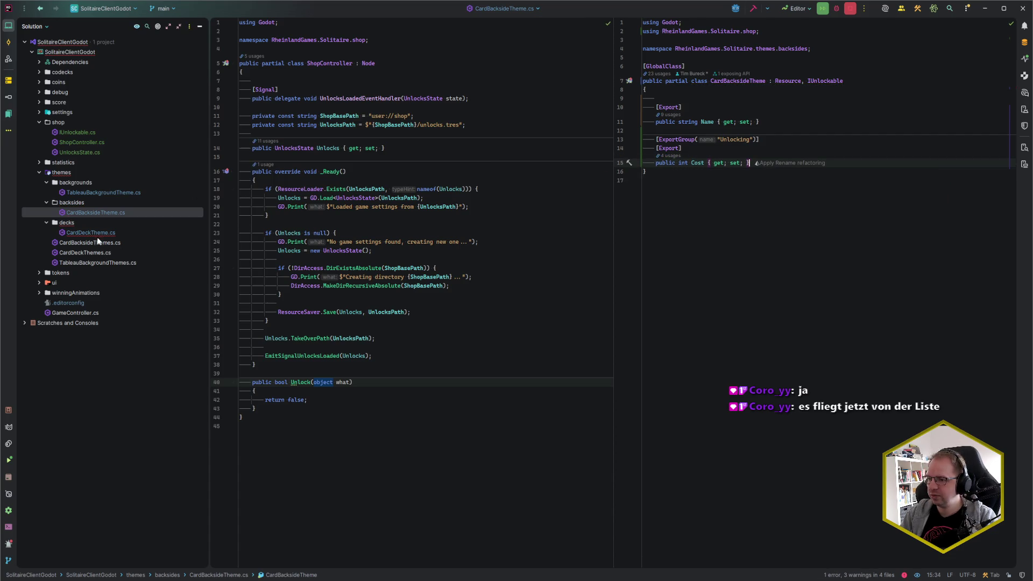
double_click(99, 232)
Make CardDeckTheme implement IUnlockable alongside Resource.
click(761, 83)
key(End)
text(, IResour)
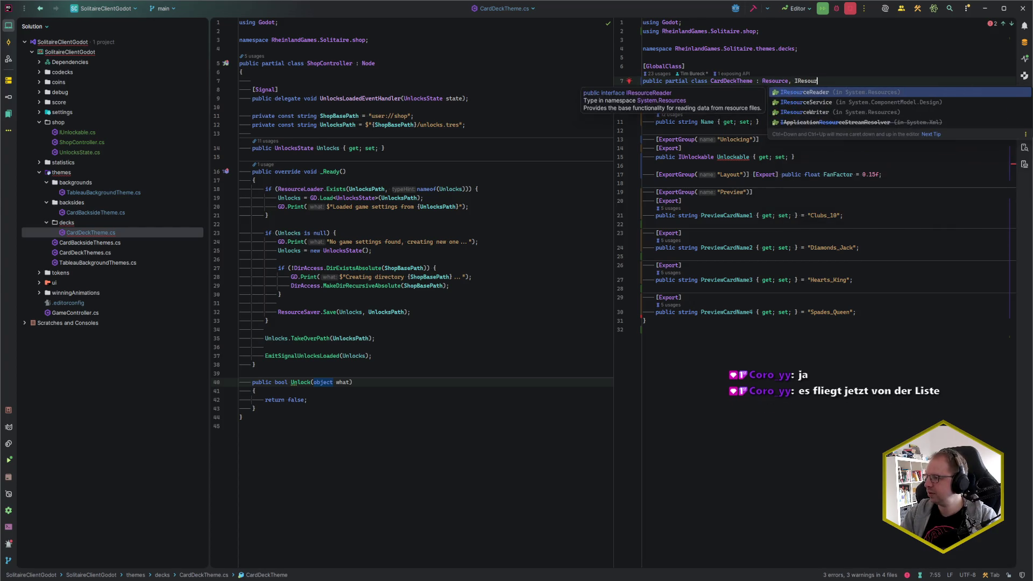
key(BackSpace)
key(BackSpace)
key(BackSpace)
text(Unlocvk)
key(BackSpace)
key(BackSpace)
key(BackSpace)
text(kck)
key(BackSpace)
key(BackSpace)
key(BackSpace)
text(Unlo)
key(Return)
Change CardDeckTheme's property to int Cost and move the FanFactor export onto its own line.
key(Down)
key(Down)
key(Down)
key(Down)
key(Down)
click(680, 156)
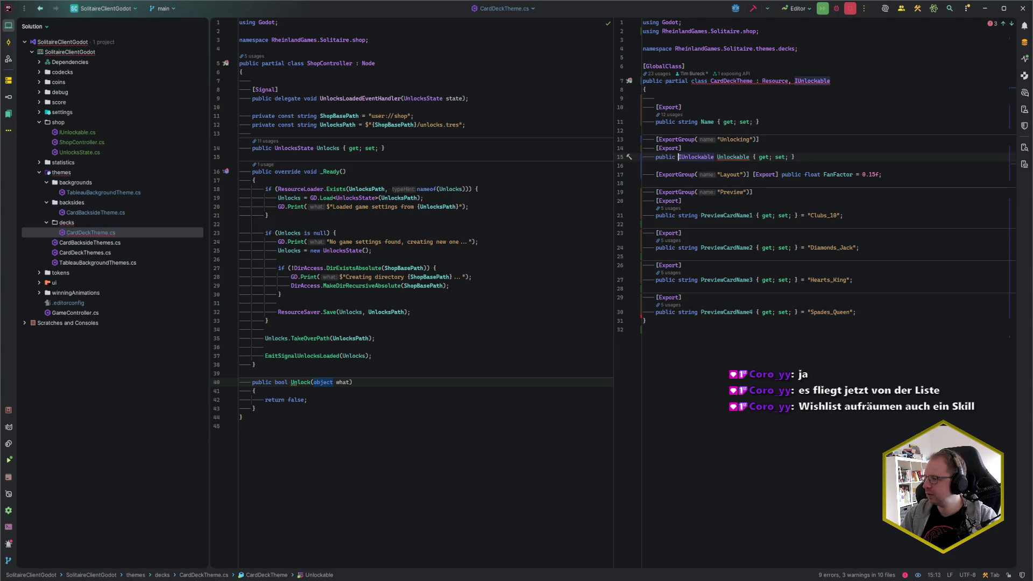
key(ctrl+Delete)
text(int)
key(ctrl+shift+Right)
text(Cost)
key(End)
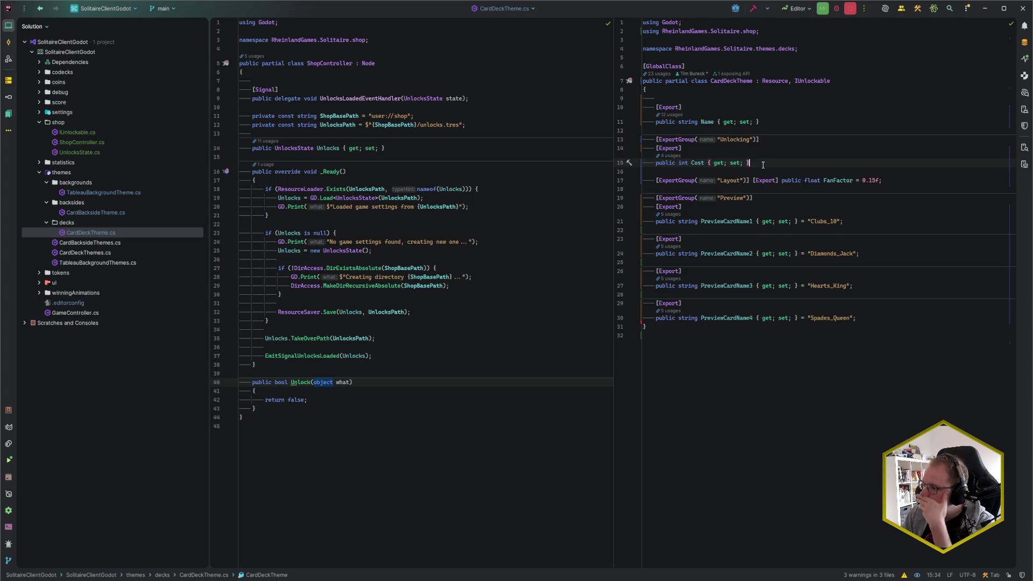
click(752, 180)
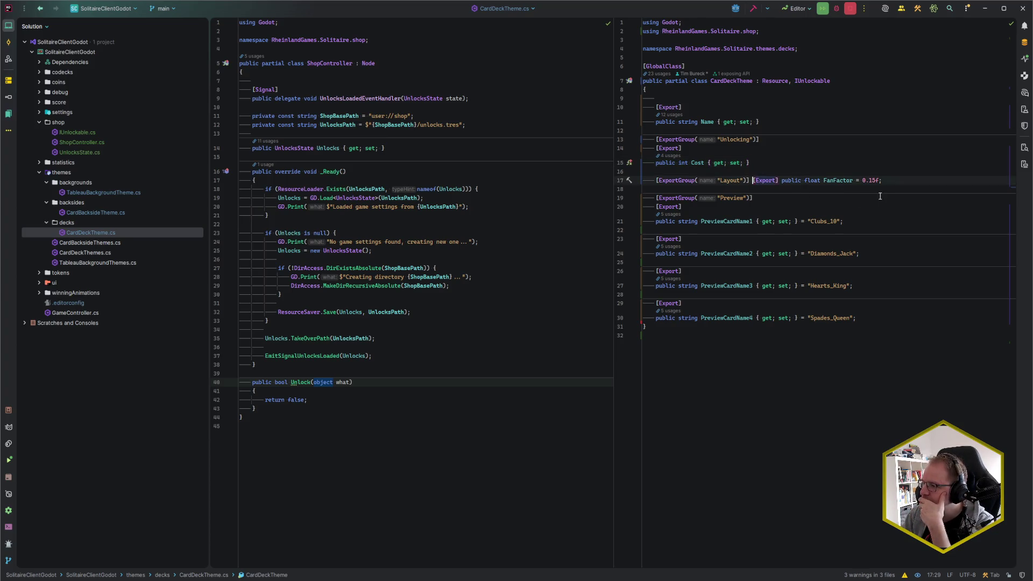
key(ctrl+Return)
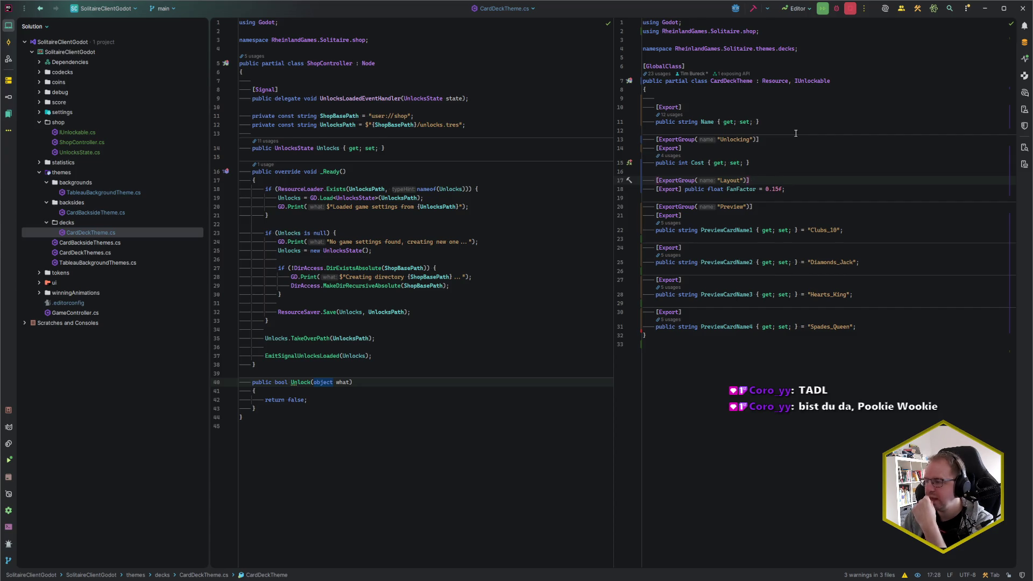
Declare public string Name { get; set; } in the IUnlockable interface.
click(810, 81)
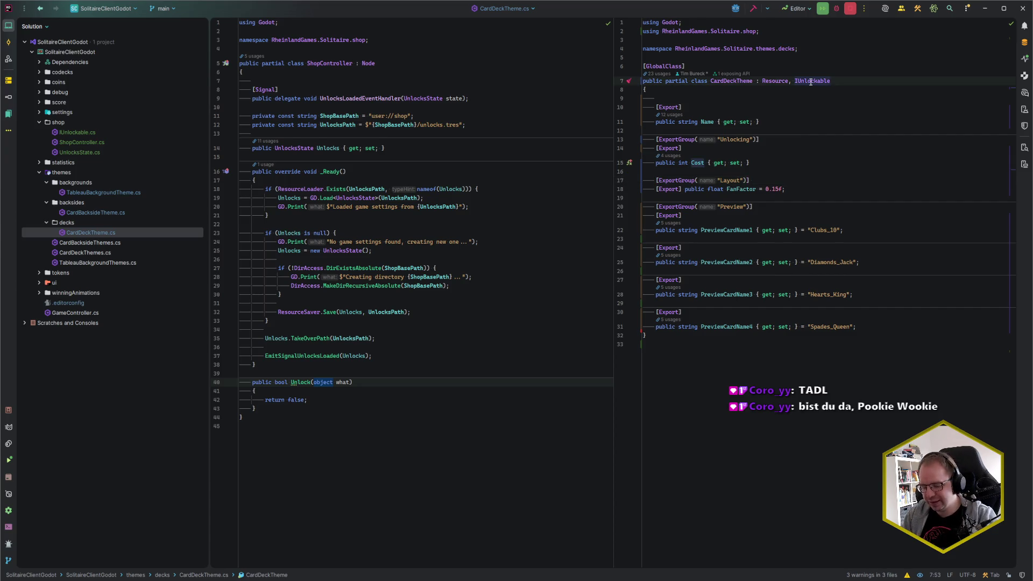
ctrl+click(811, 81)
click(702, 62)
key(Return)
text(public string {)
key(Return)
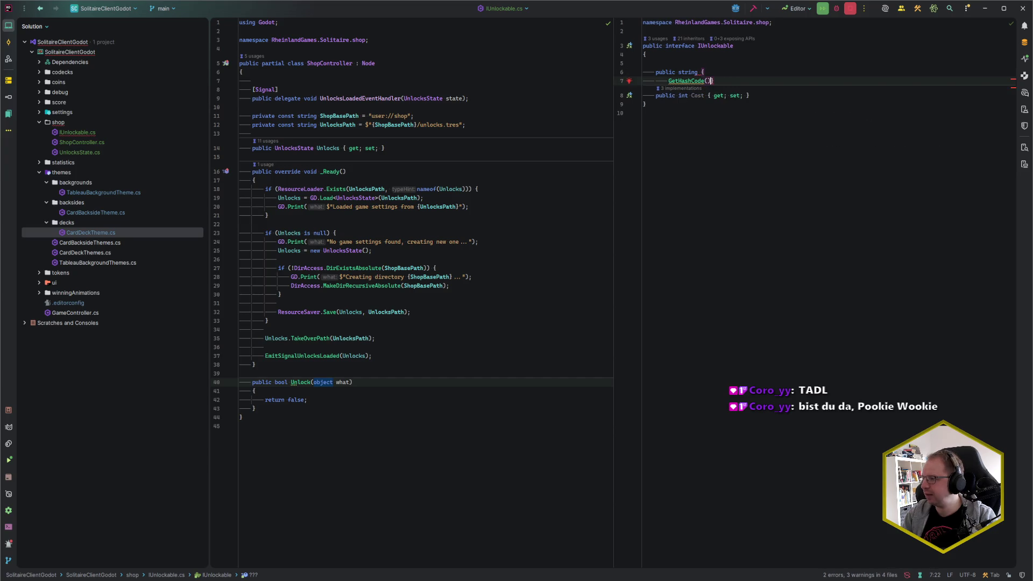
key(ctrl+z)
text(pub)
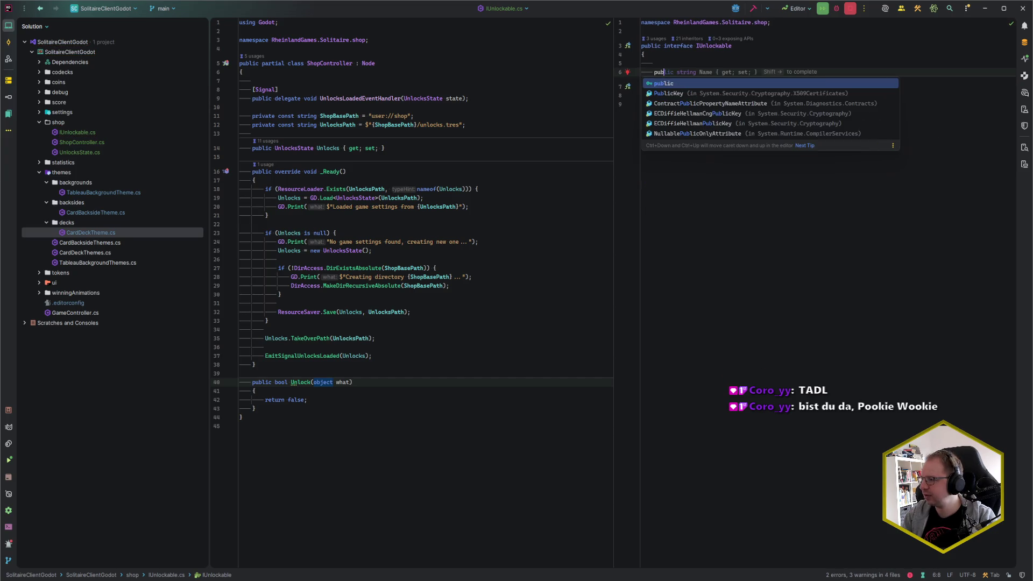
key(shift+Right)
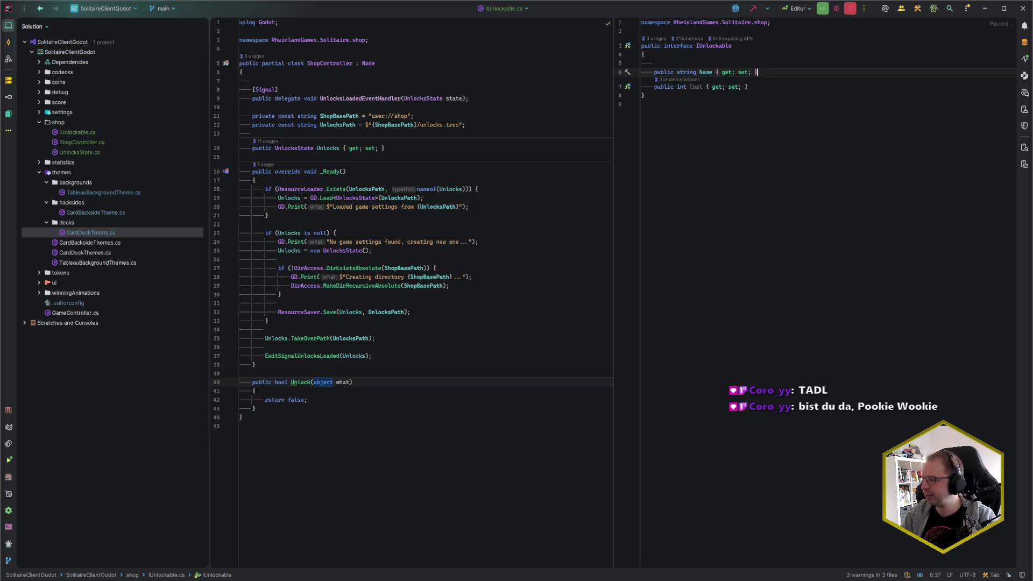
Reopen CardDeckTheme, CardBacksideTheme and TableauBackgroundTheme to check them against the interface.
key(ctrl+e)
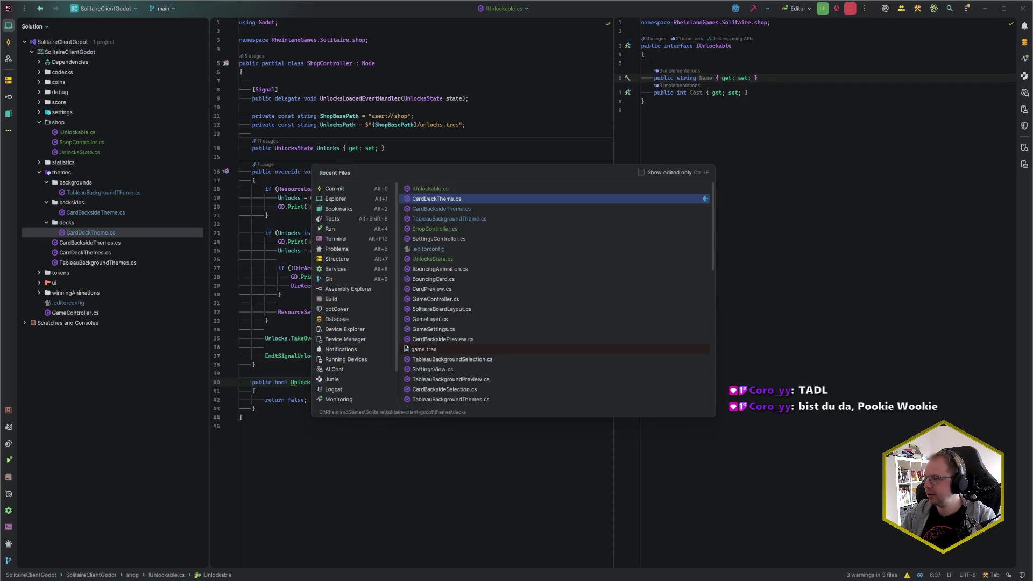
key(Return)
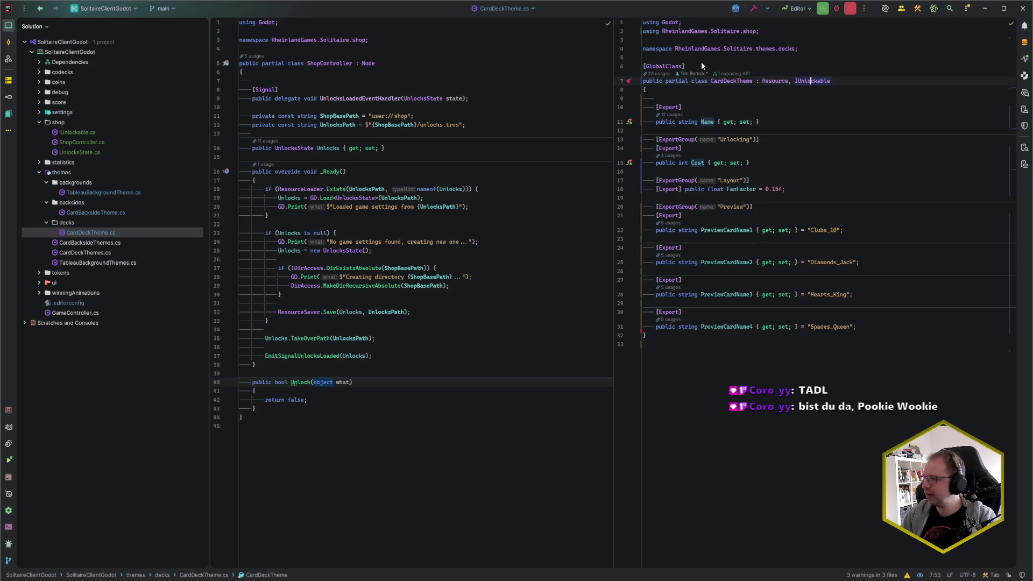
double_click(114, 213)
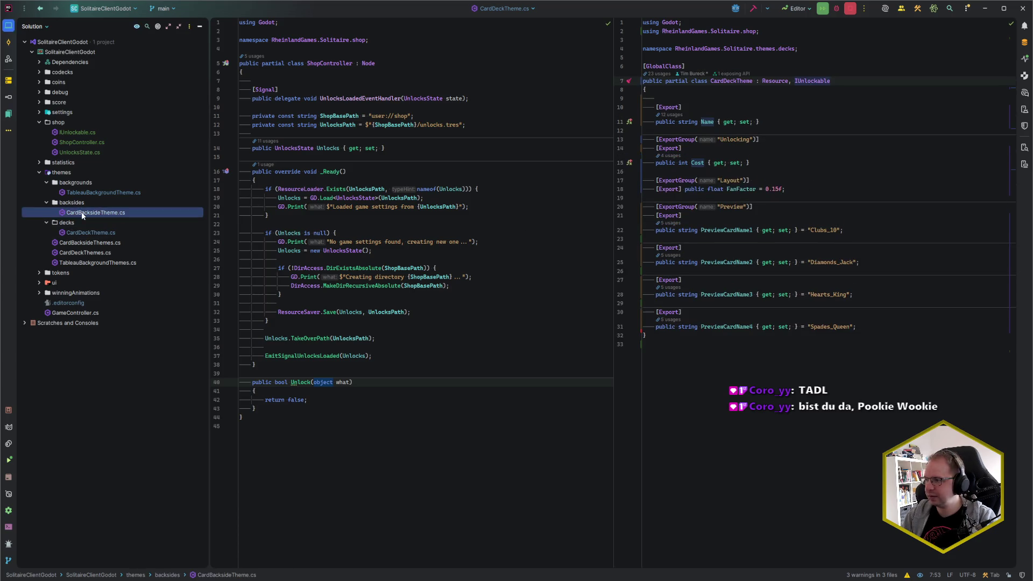
double_click(119, 192)
click(701, 98)
click(323, 383)
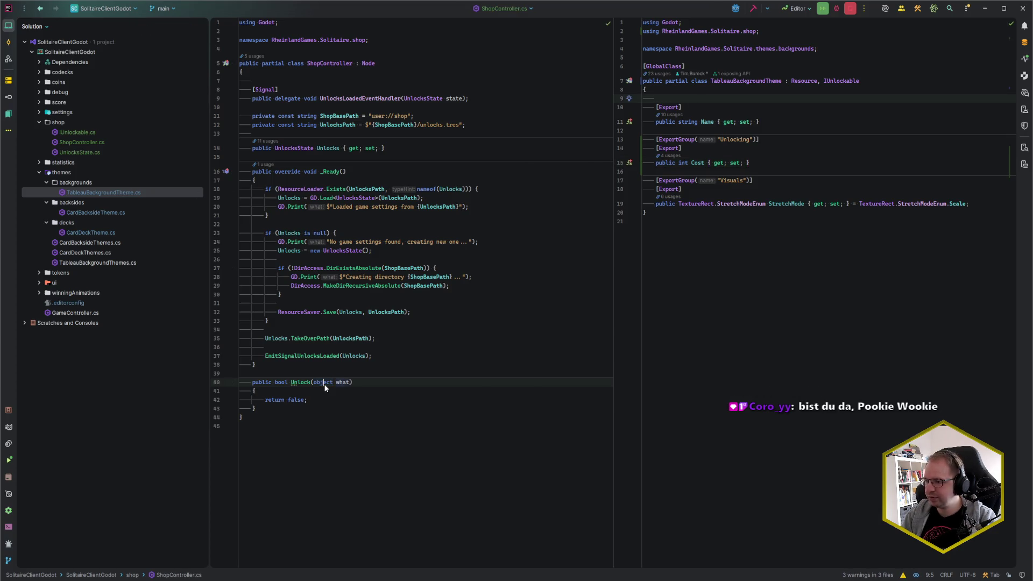
Change the Unlock method's parameter to IUnlockable unlockable.
double_click(330, 383)
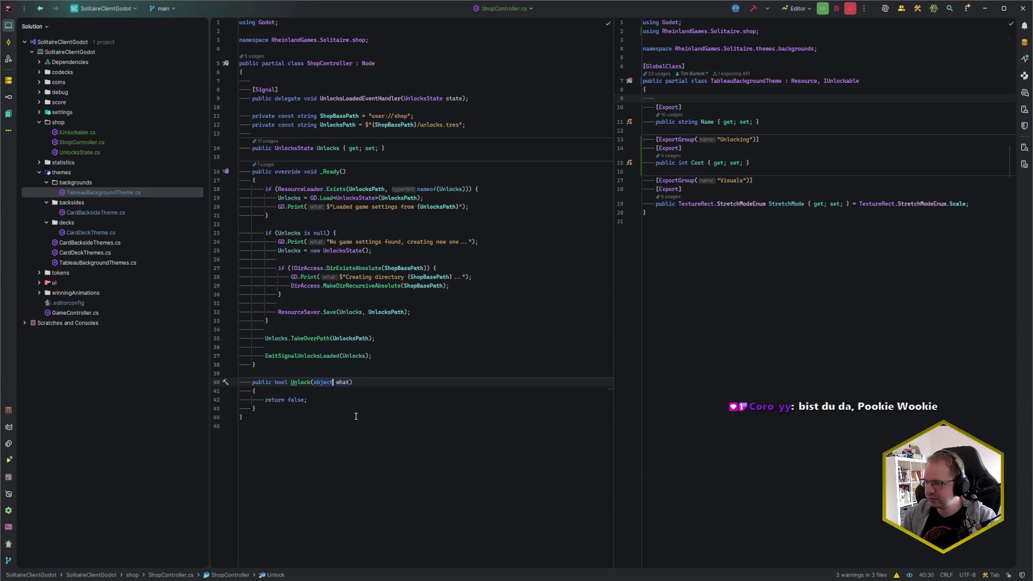
text(IUnlock)
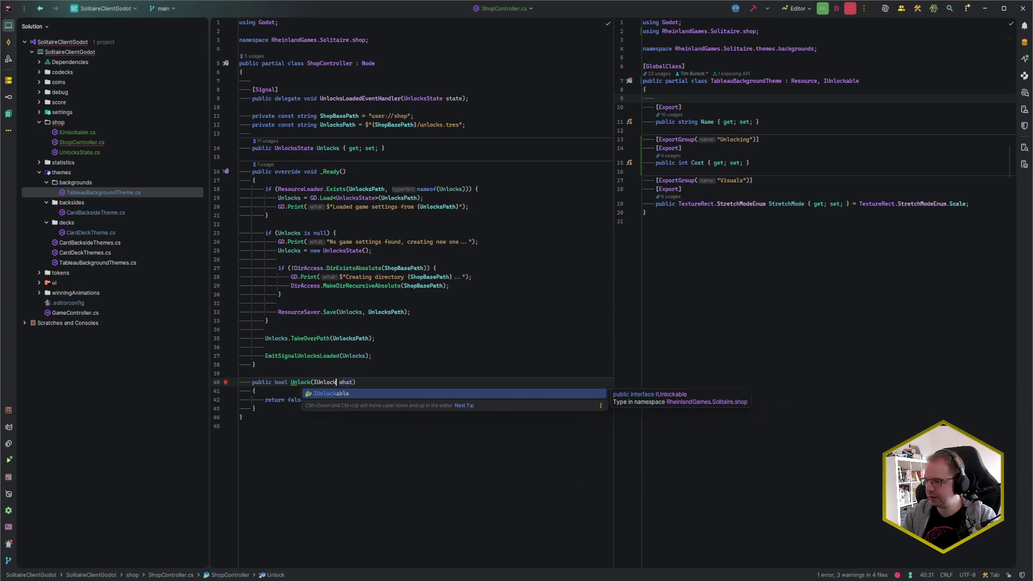
key(Return)
key(Right)
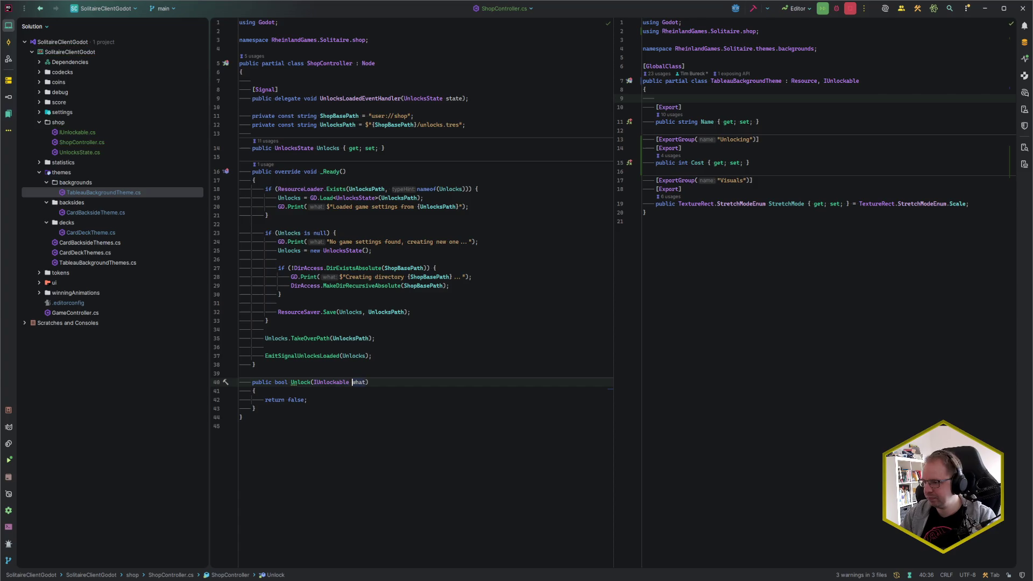
key(ctrl+shift+Right)
text(unlock)
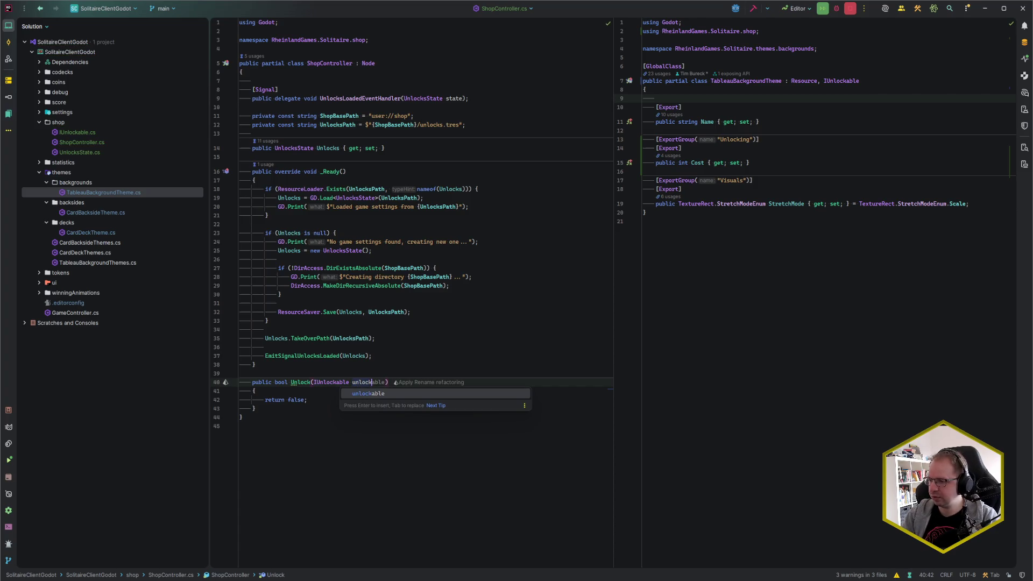
key(Return)
Inspect the Unlocks property usages and expand the coins folder in the Solution tree.
click(307, 400)
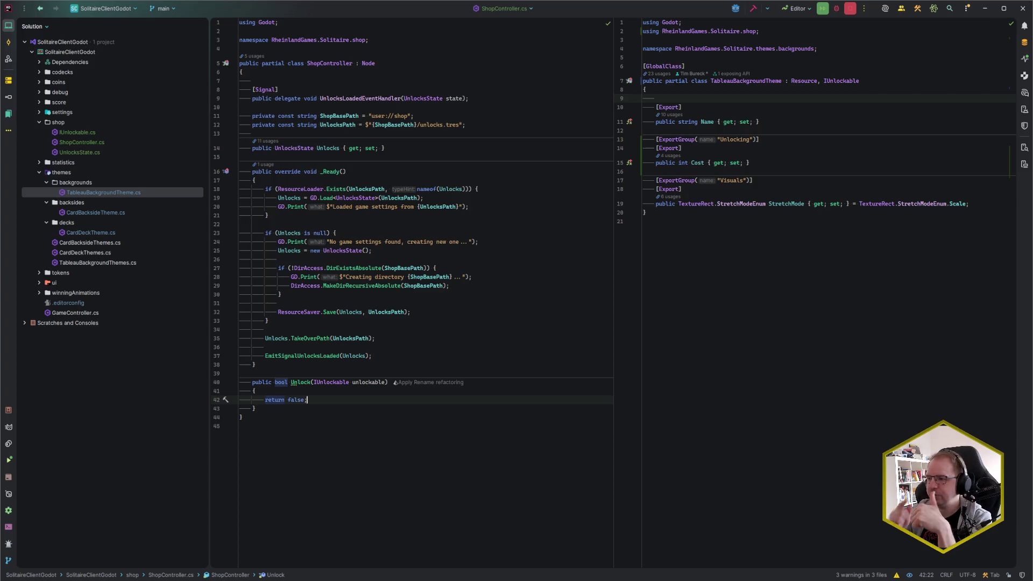
click(326, 148)
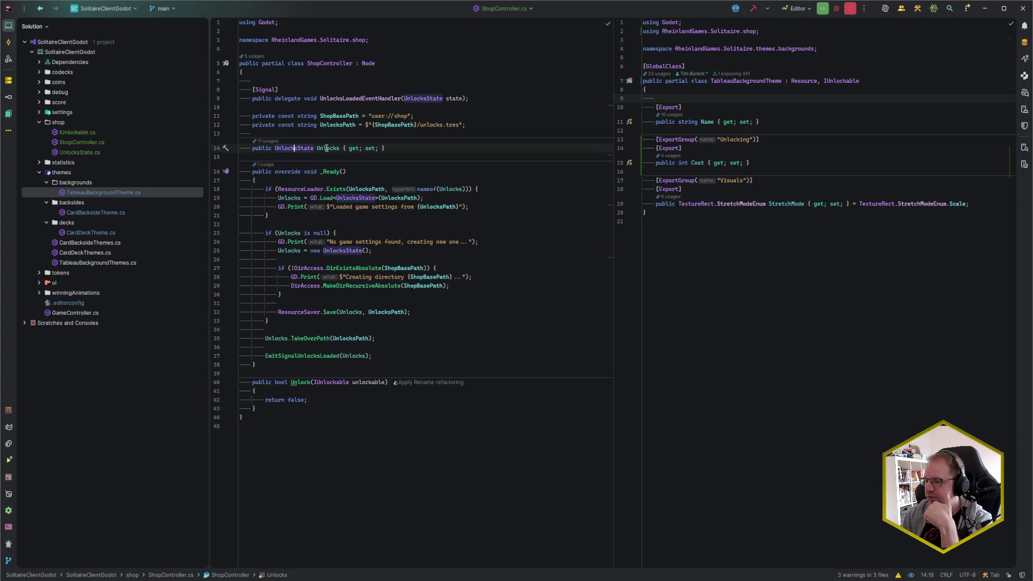
click(317, 403)
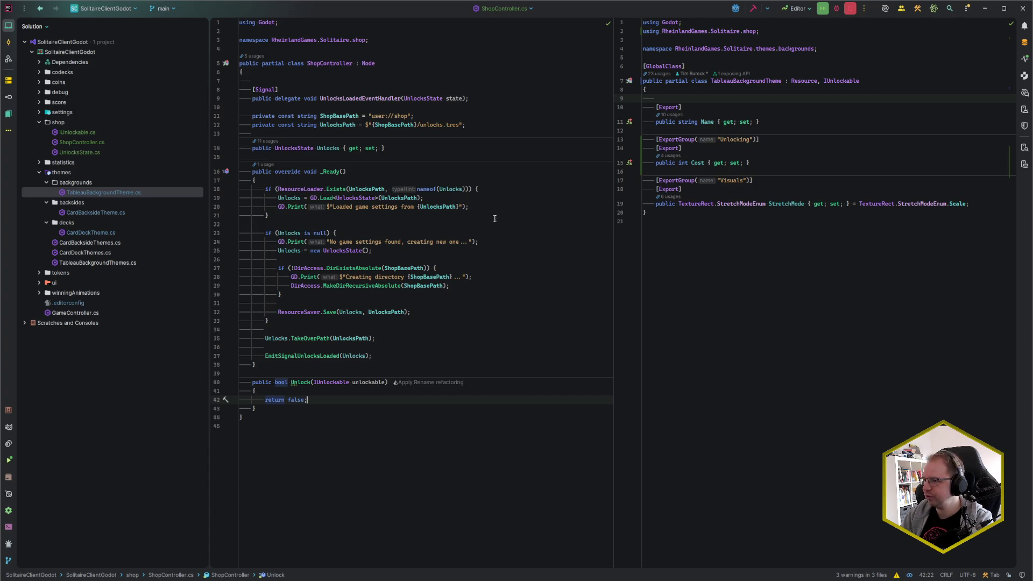
click(406, 151)
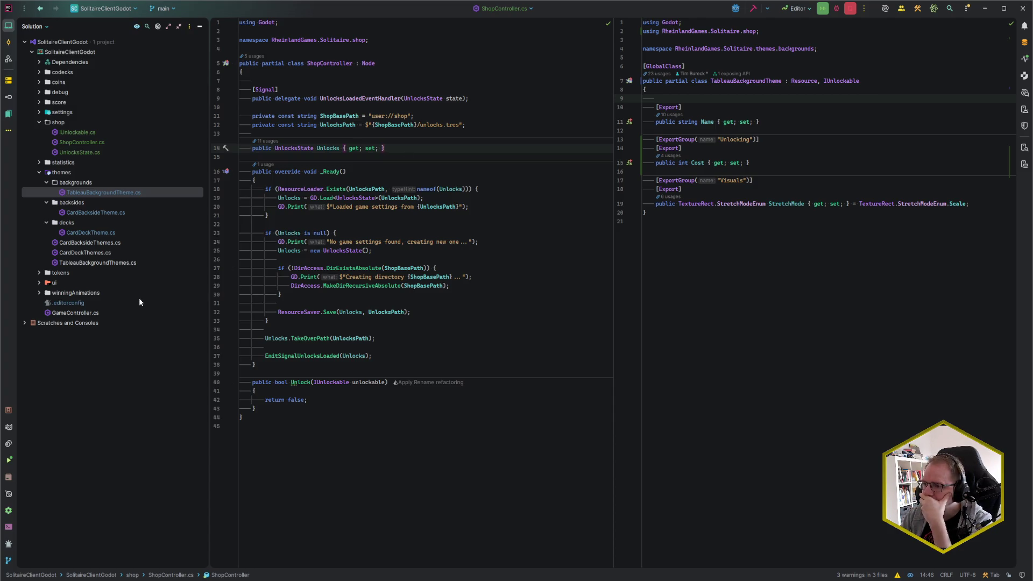
click(40, 80)
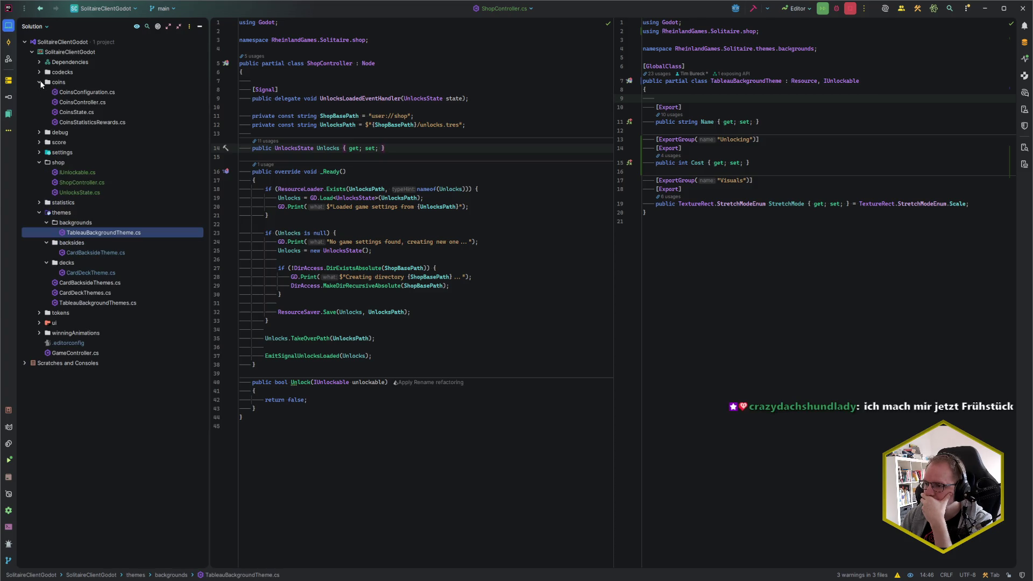
Add a private CoinsState _coinsState field below the Unlocks property in ShopController.
double_click(99, 103)
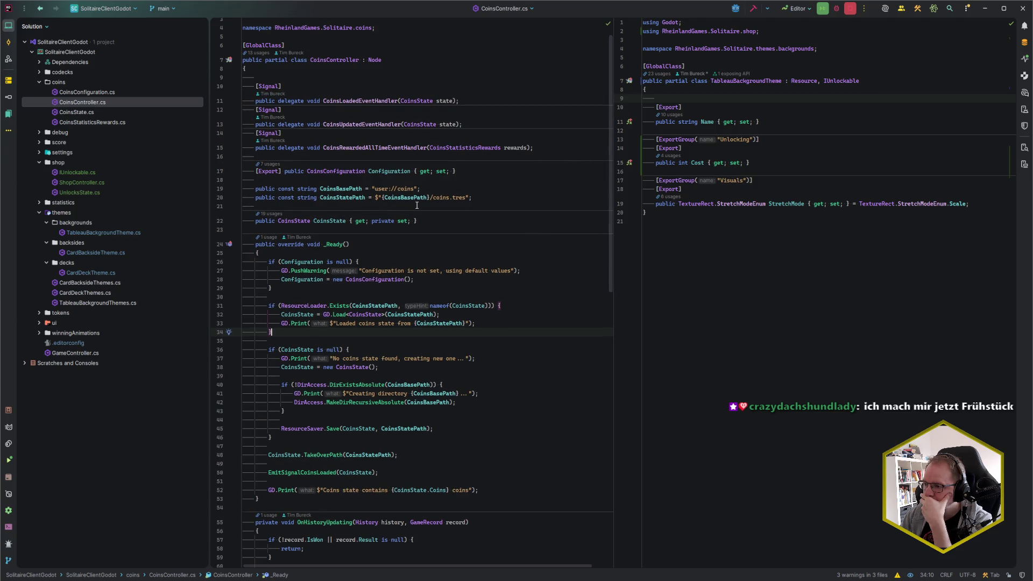
key(ctrl+Tab)
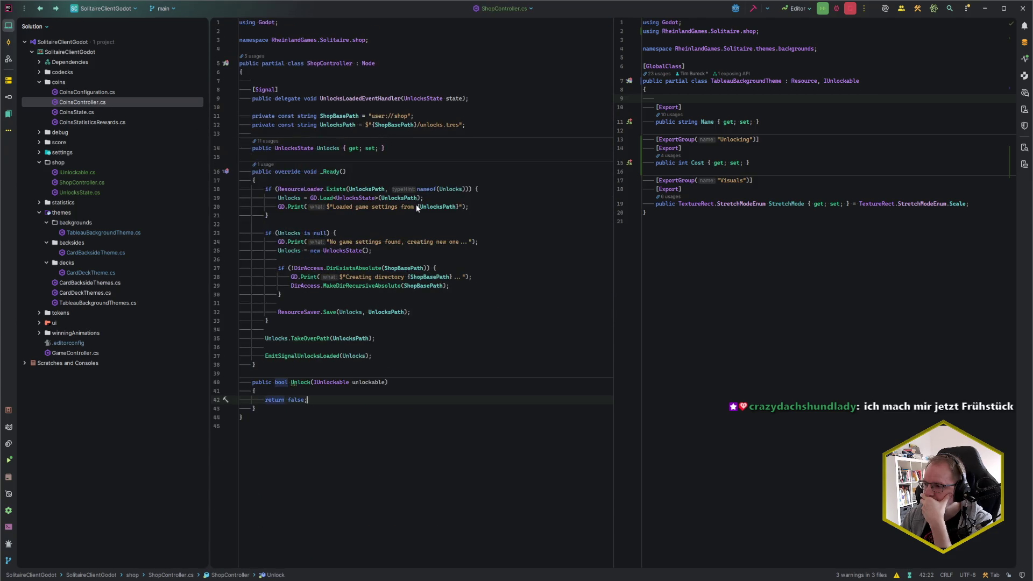
click(399, 146)
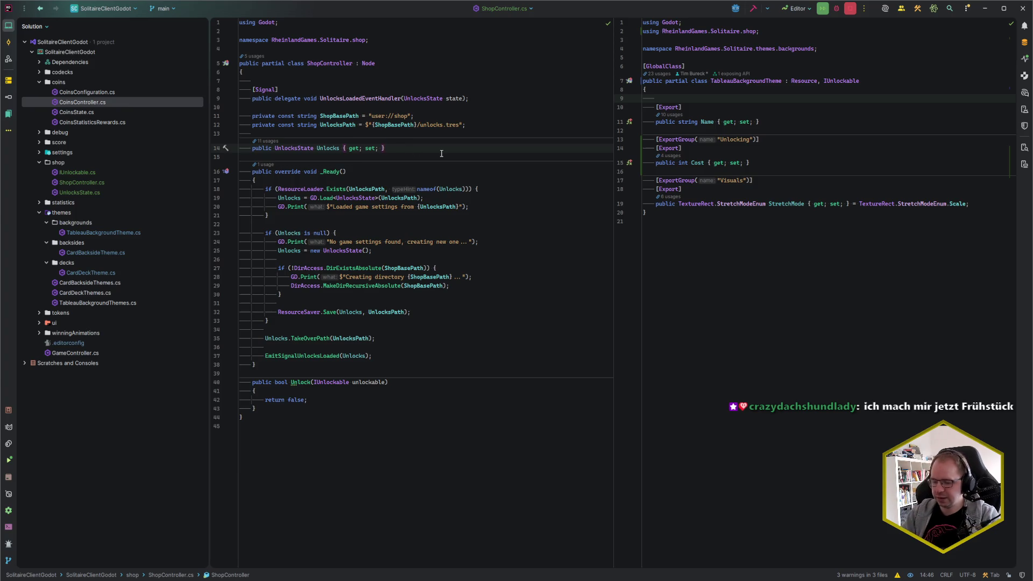
key(Return)
key(Return)
text(private CoinsS)
key(Return)
key(shift+Right)
key(Down)
key(Down)
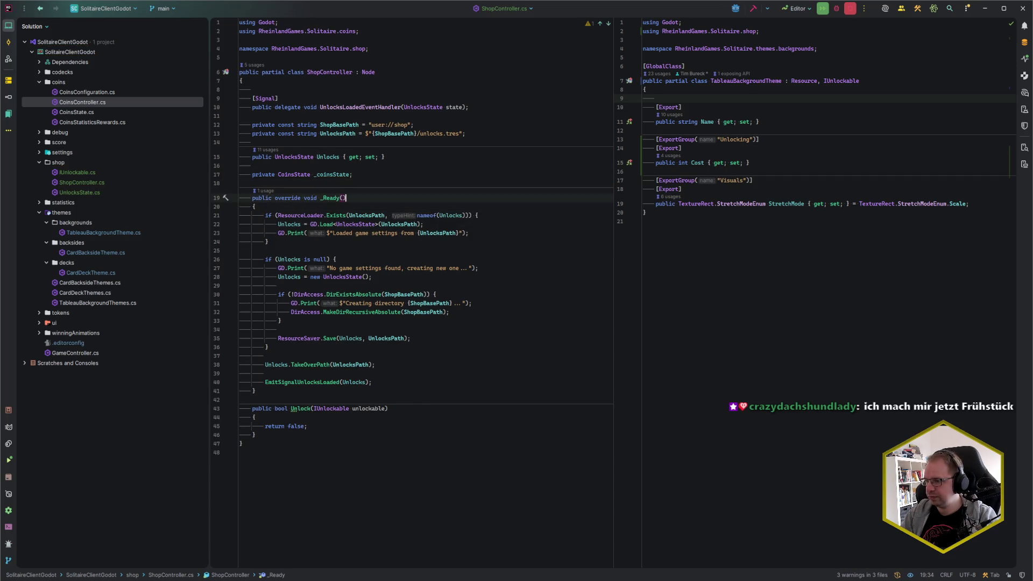
Add a private void OnCoinsState handler after the Unlock method.
click(332, 433)
key(Return)
key(Return)
text(private void OnCoinsS)
key(End)
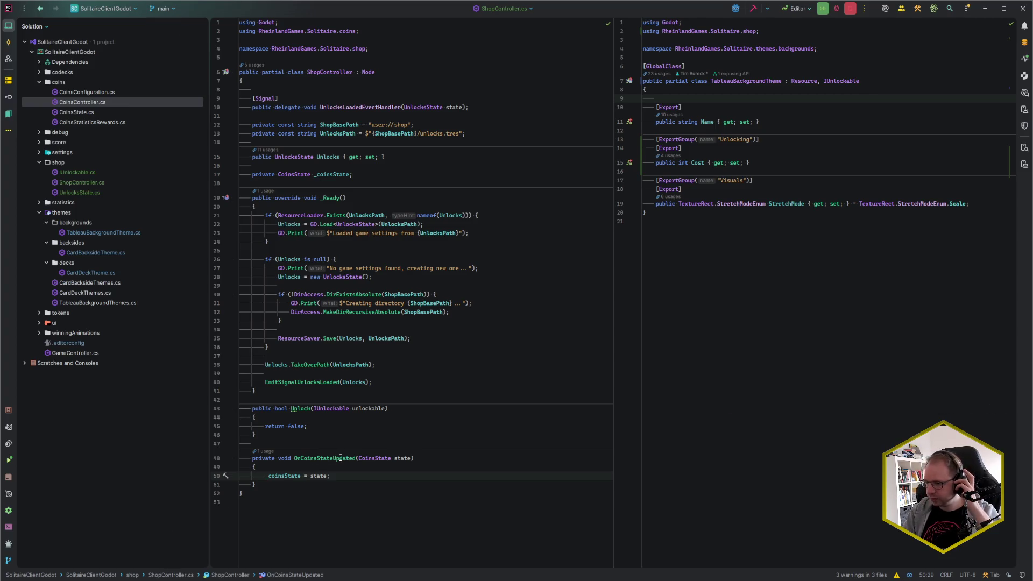
Open CoinsController.cs in the right-hand editor via Recent Files.
click(651, 340)
key(ctrl+e)
text(Load)
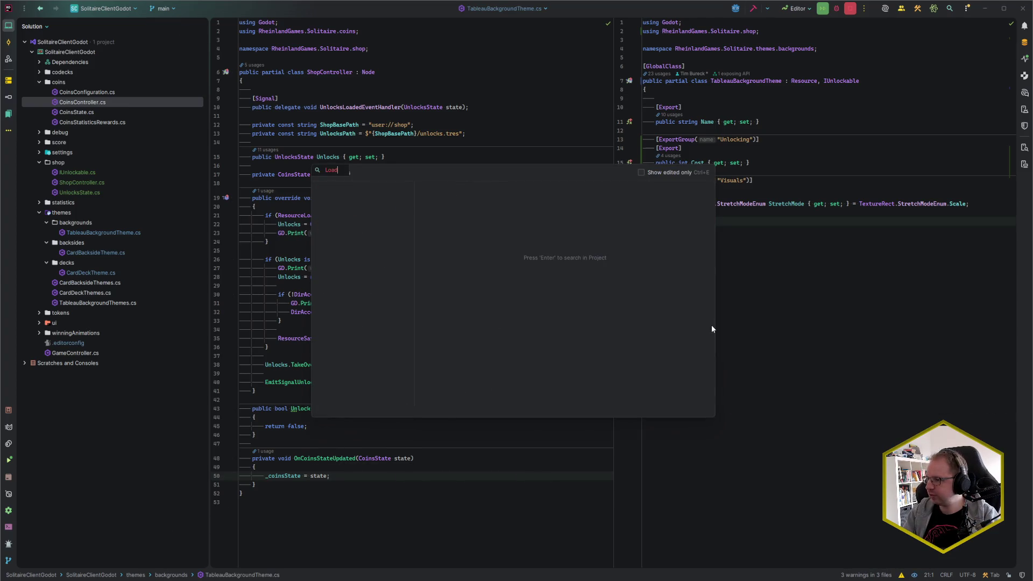
key(BackSpace)
key(BackSpace)
key(BackSpace)
text(Coins)
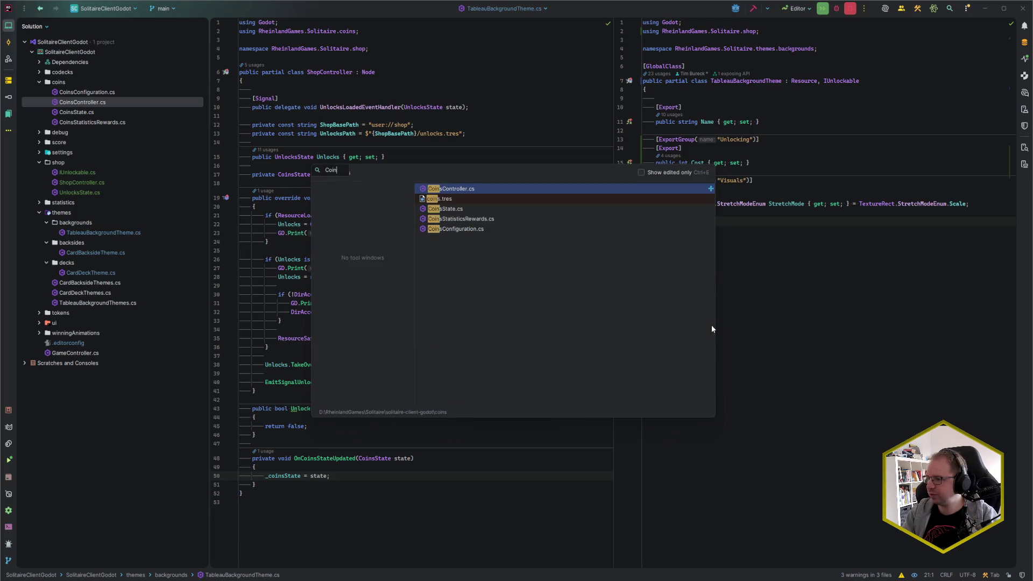
key(Return)
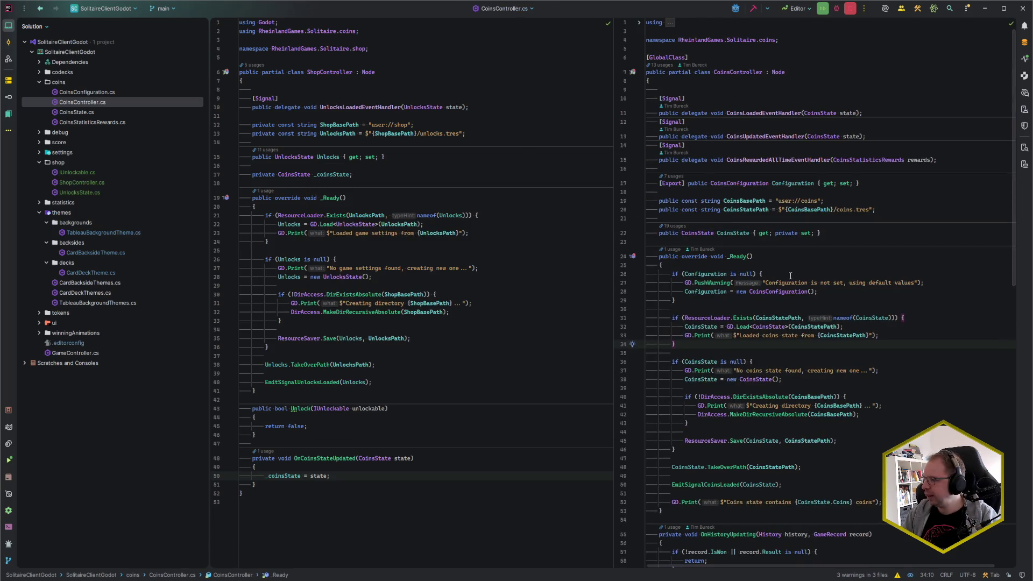
Rename the handler to OnCoinsStateLoaded so it stores the state in _coinsState.
double_click(338, 458)
text(Loaded)
key(End)
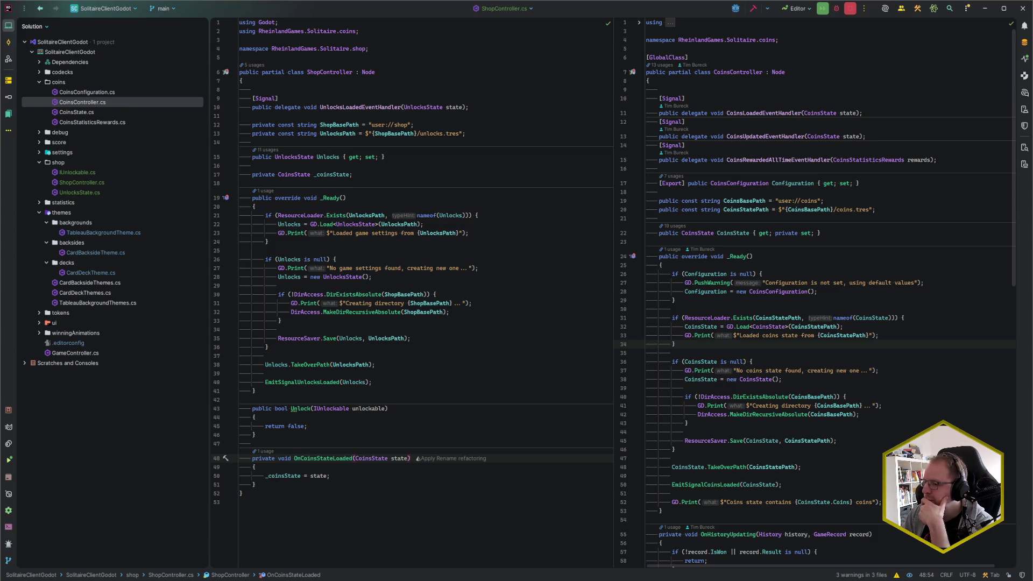
key(Down)
key(Down)
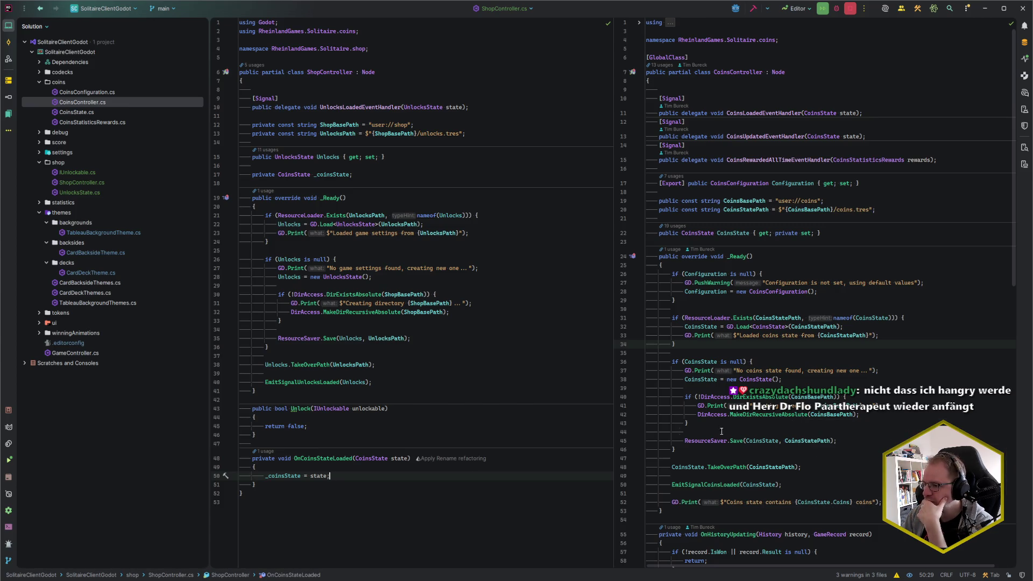
click(311, 426)
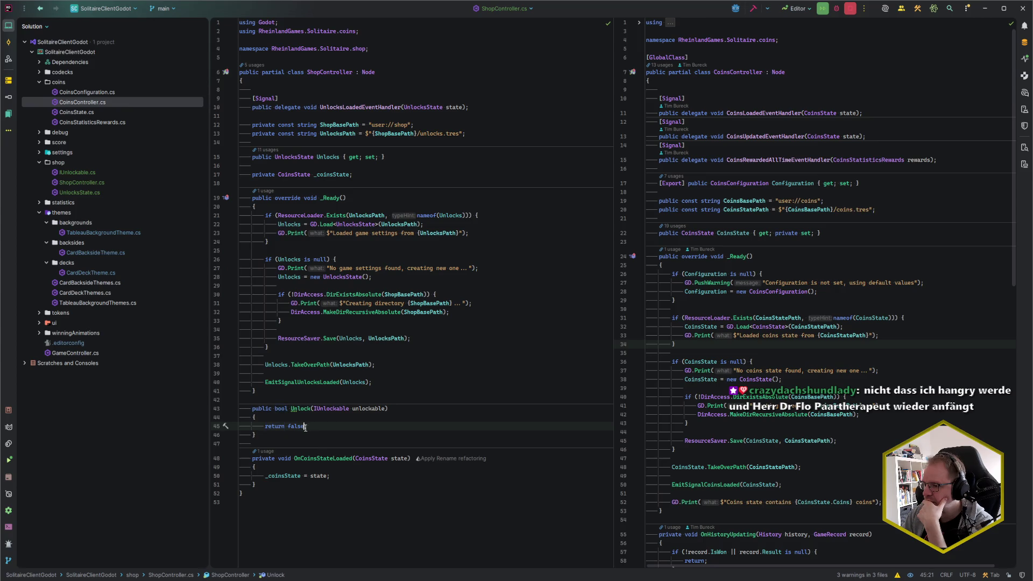
Add an if (unlockable.Cost > _coinsState.Coins) block at the top of Unlock.
key(Up)
key(Return)
text(if (unloc)
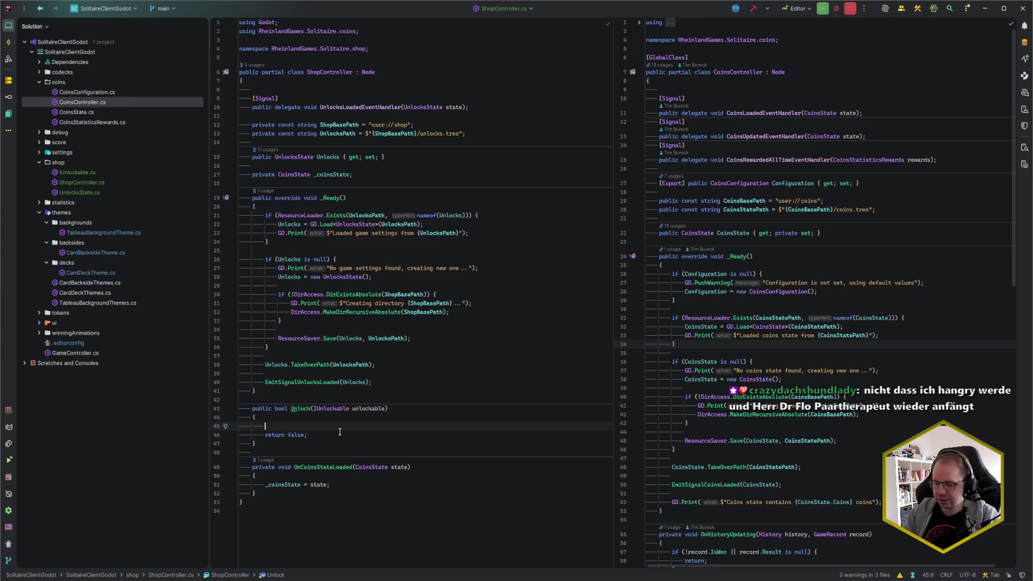
key(Return)
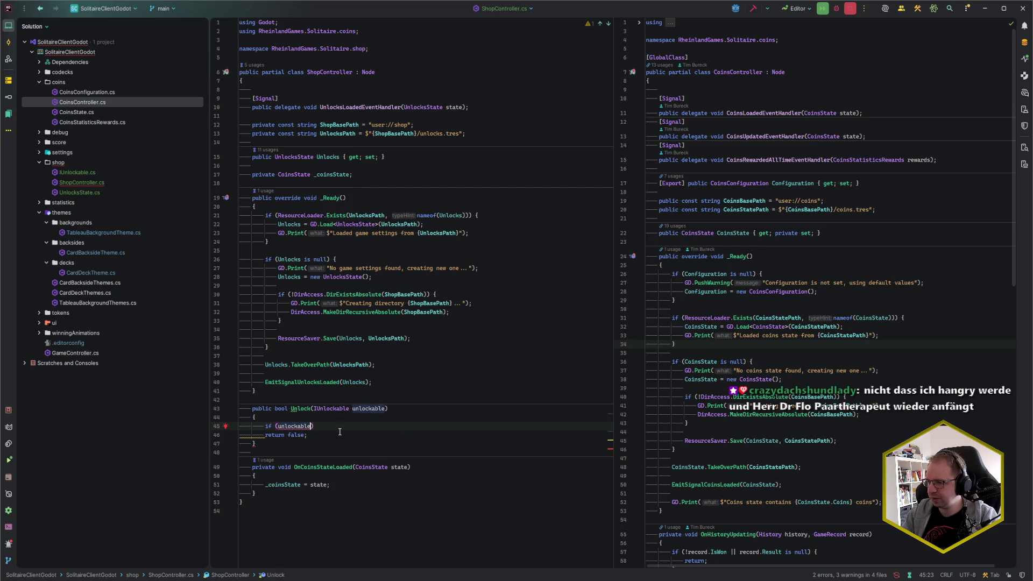
text(.Cos)
key(Return)
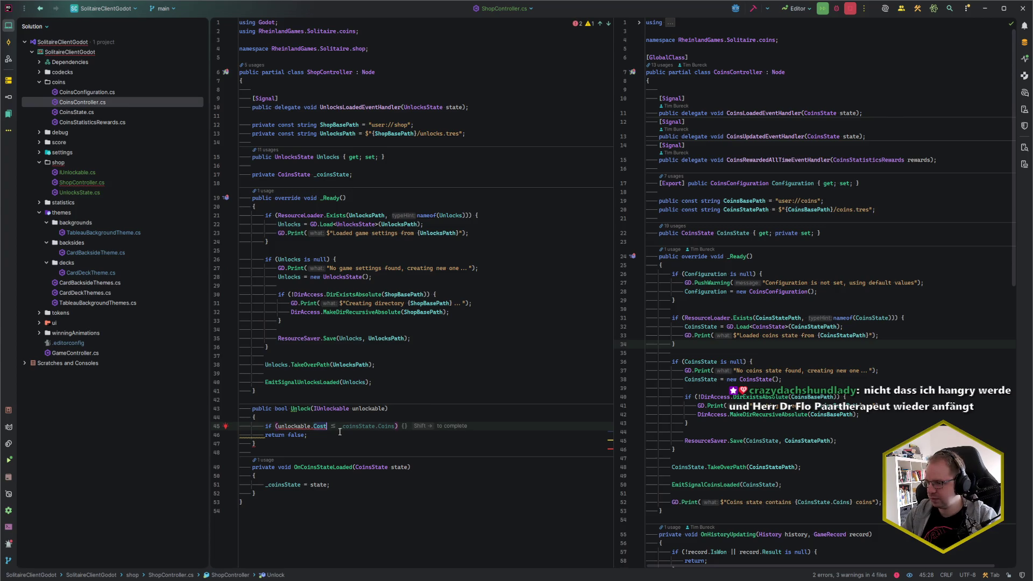
text(> _)
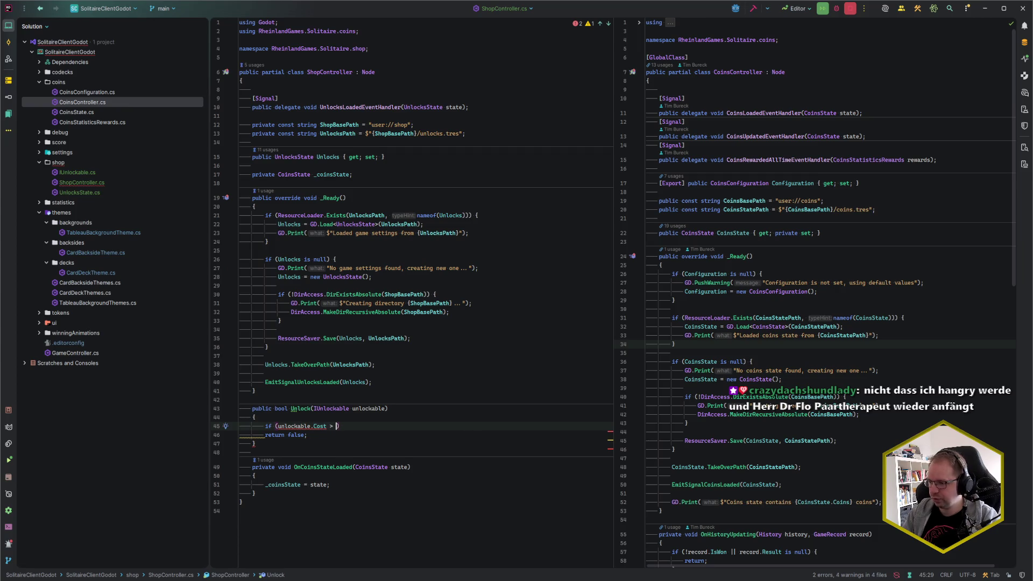
key(shift+Right)
key(Return)
Move return false inside the cost-check if block and tidy the blank lines.
key(Down)
key(Down)
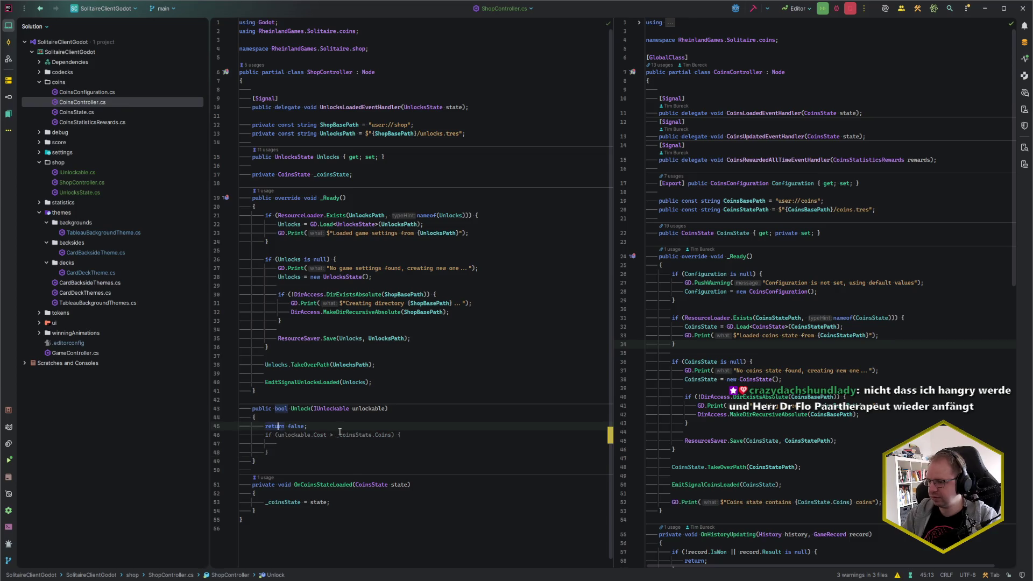
key(Home)
key(Return)
key(alt+shift+Up)
key(alt+shift+Up)
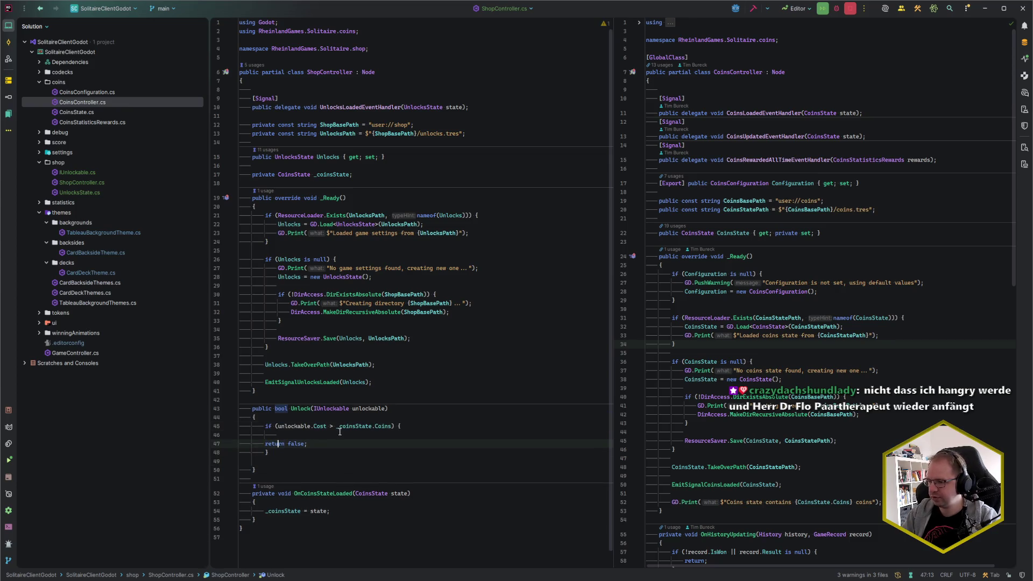
key(alt+shift+Up)
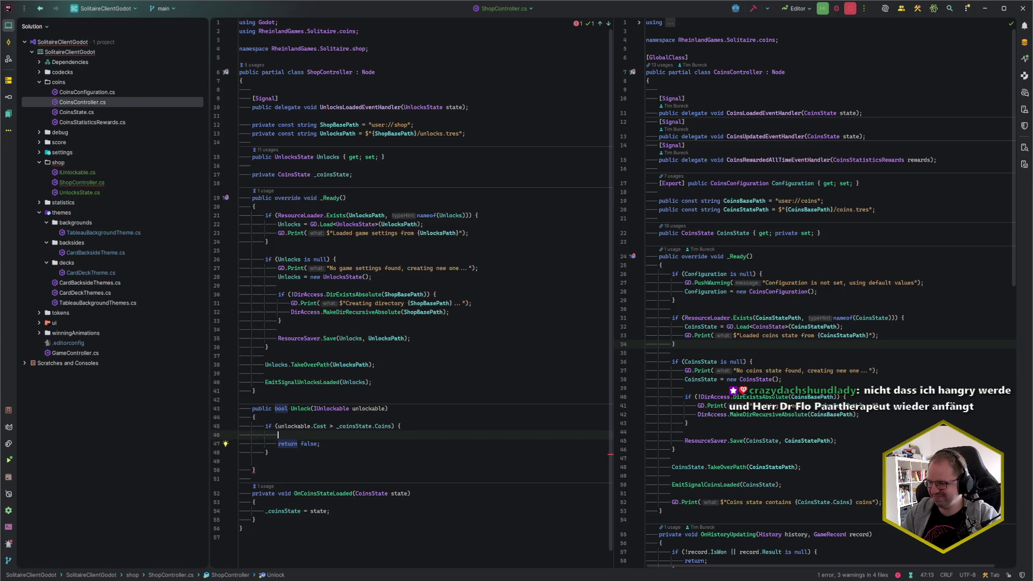
key(Down)
key(Delete)
key(Down)
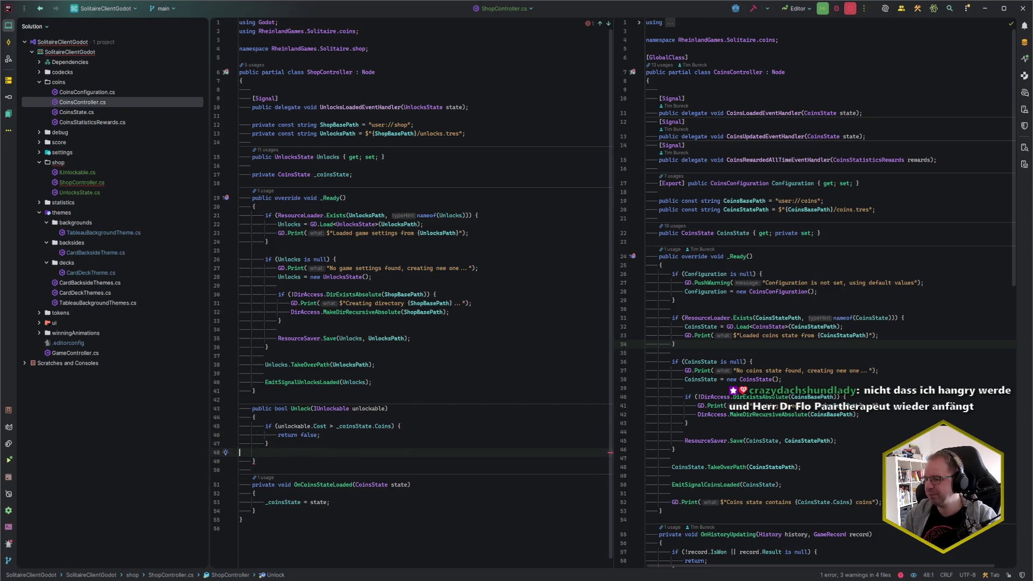
key(Return)
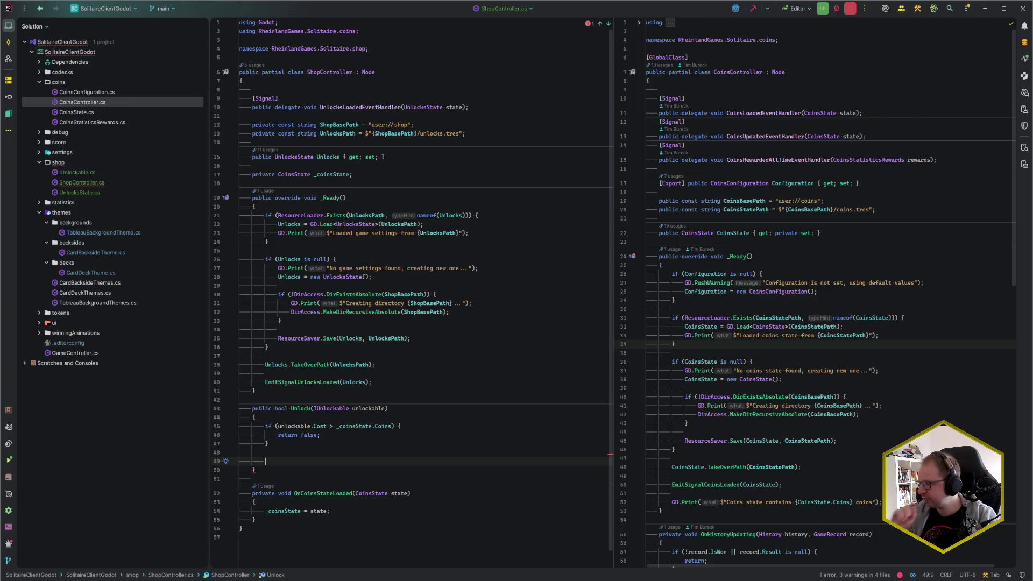
Scroll through the code, peek at CoinsState.cs, then navigate back to CoinsController.cs.
scroll(863, 462, down, 10)
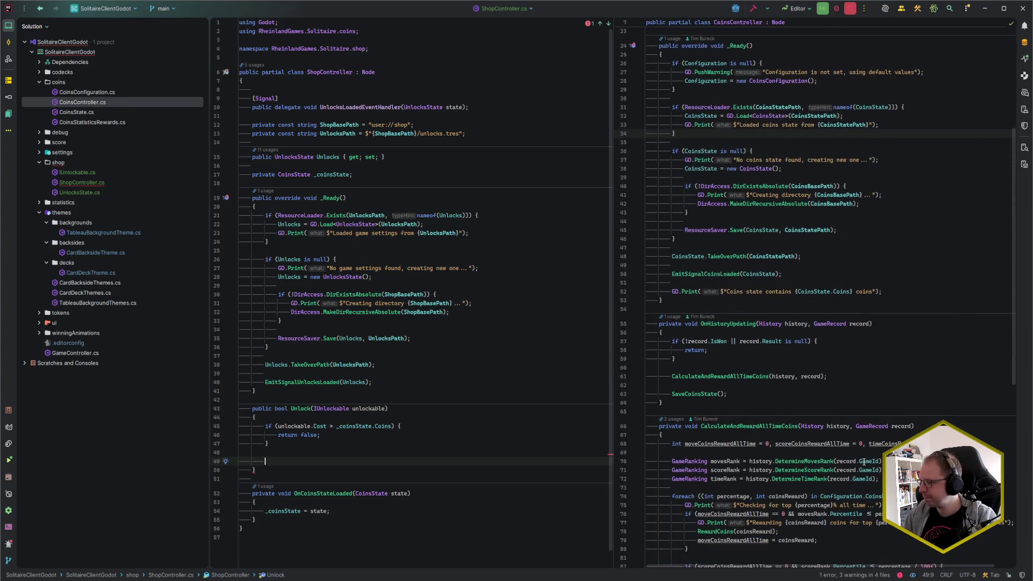
scroll(864, 462, up, 10)
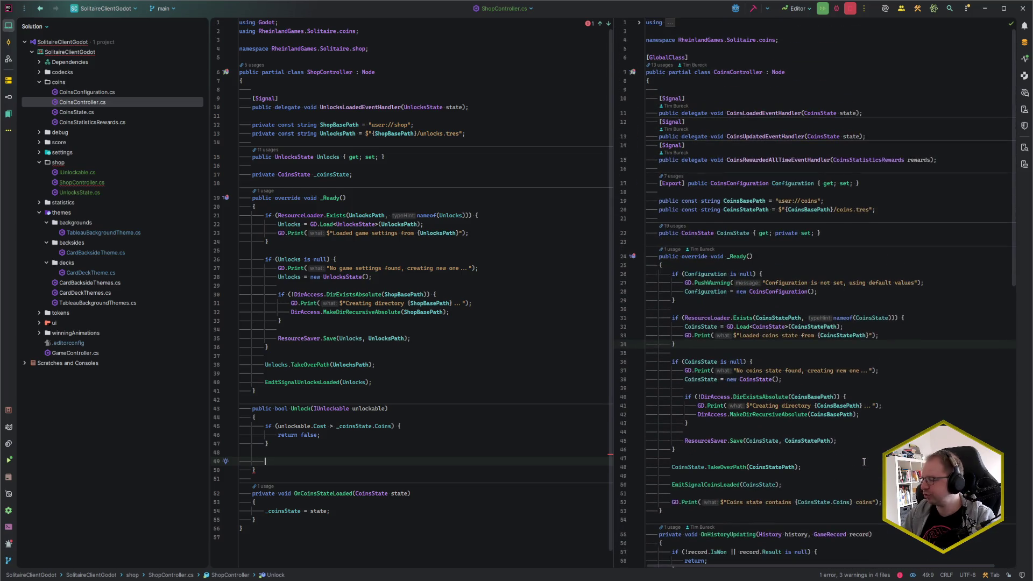
scroll(864, 462, down, 8)
scroll(863, 461, down, 10)
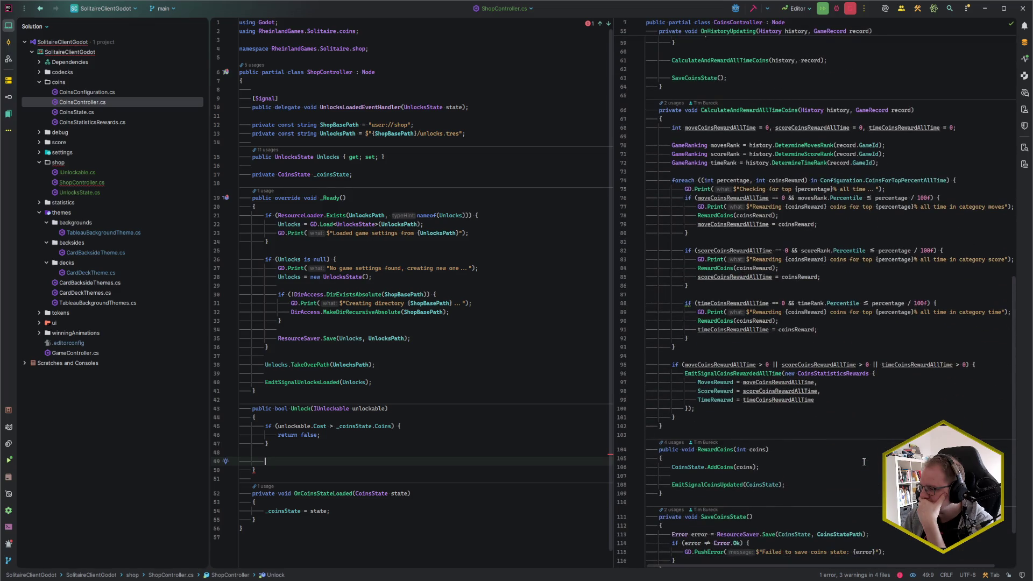
scroll(864, 462, up, 3)
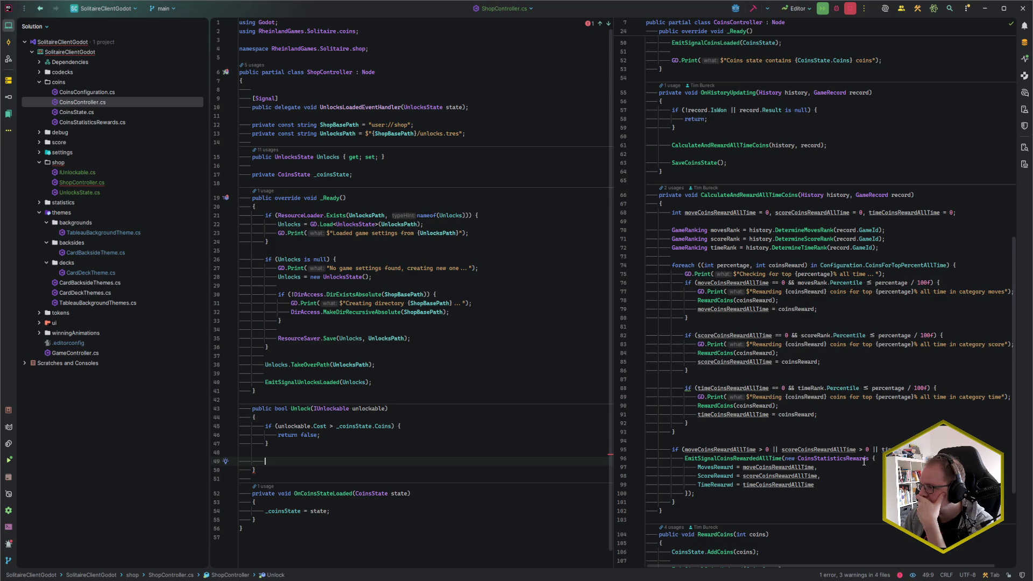
scroll(864, 461, up, 7)
scroll(864, 462, up, 9)
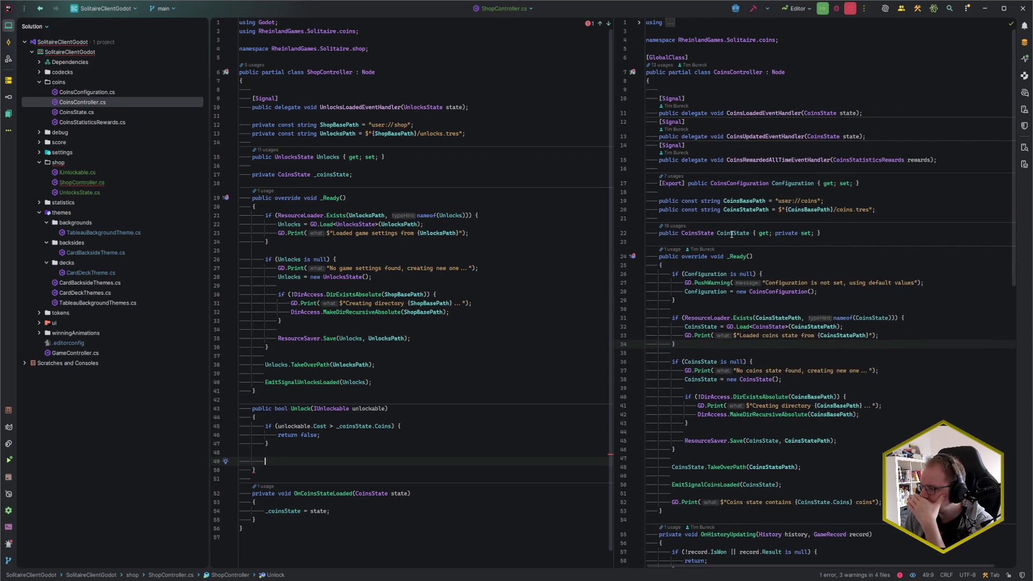
scroll(747, 240, down, 20)
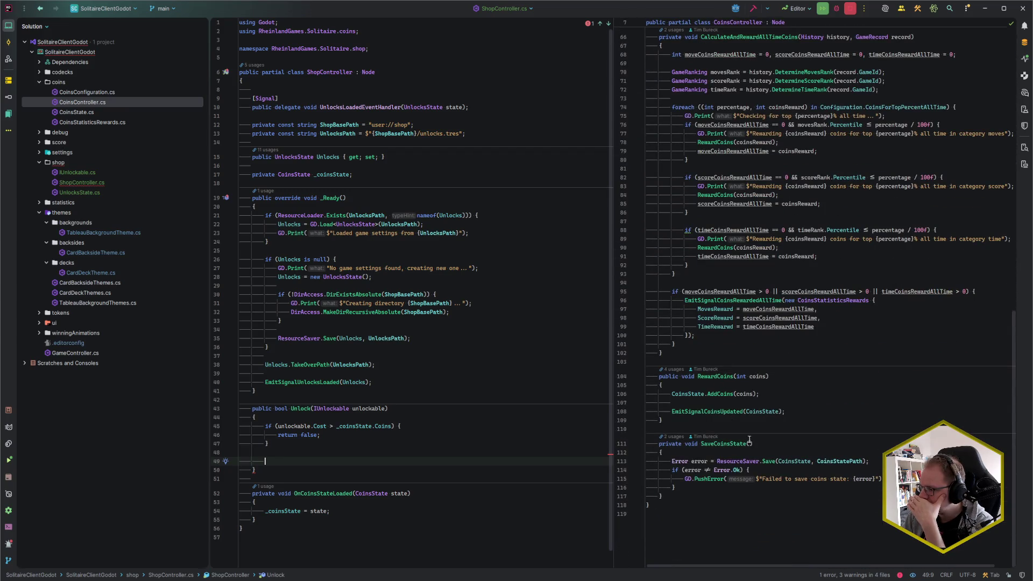
scroll(731, 276, up, 20)
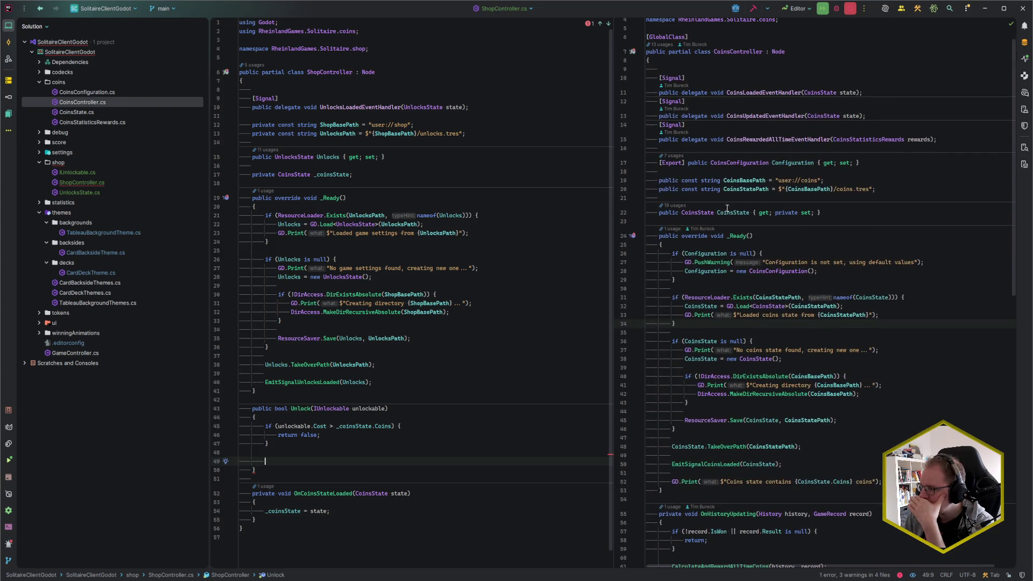
ctrl+click(699, 214)
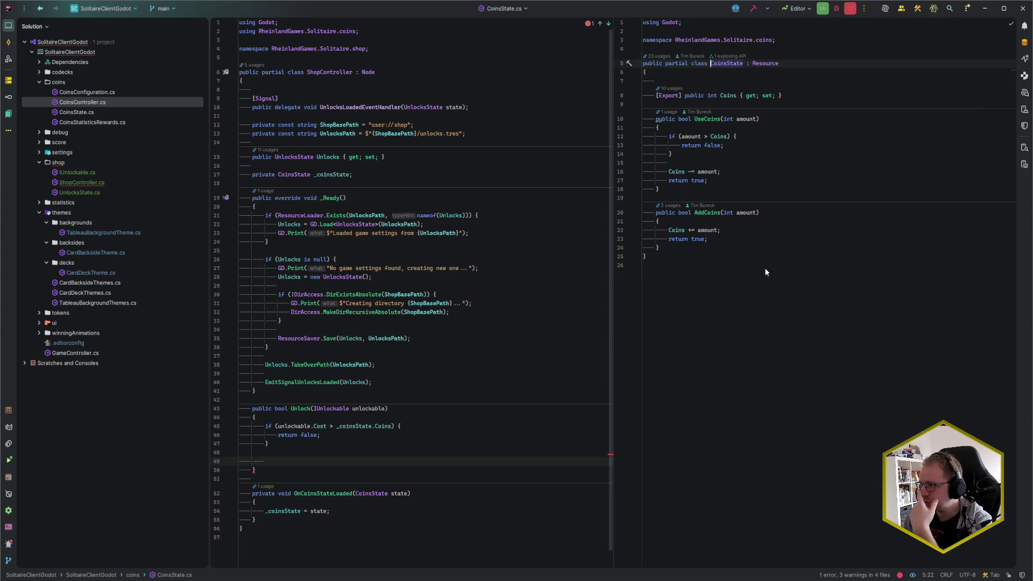
key(ctrl+alt+Left)
Review CoinsController's all-time coin reward logic, then return to ShopController near the UnlocksLoaded signal.
click(747, 241)
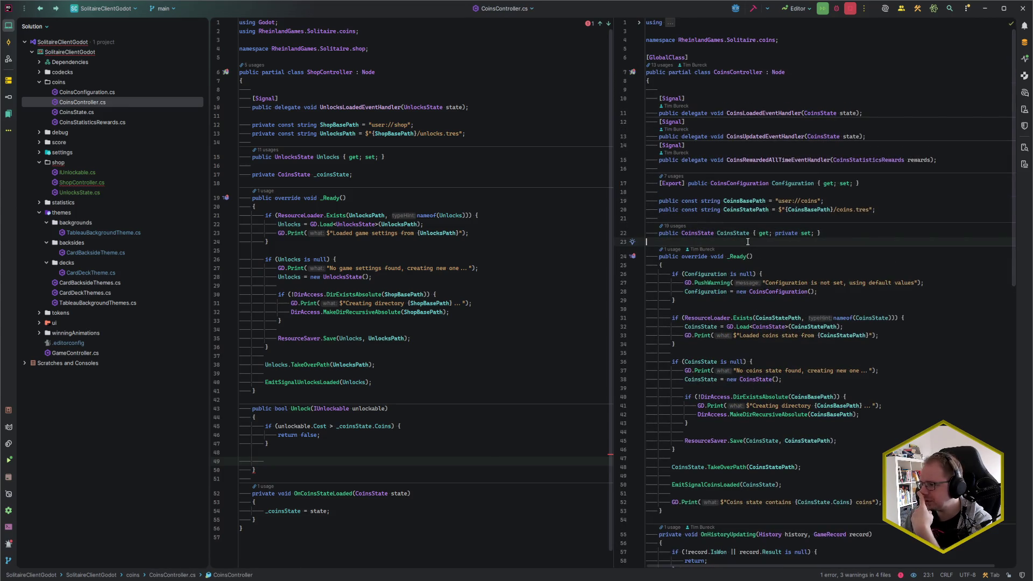
scroll(761, 321, down, 3)
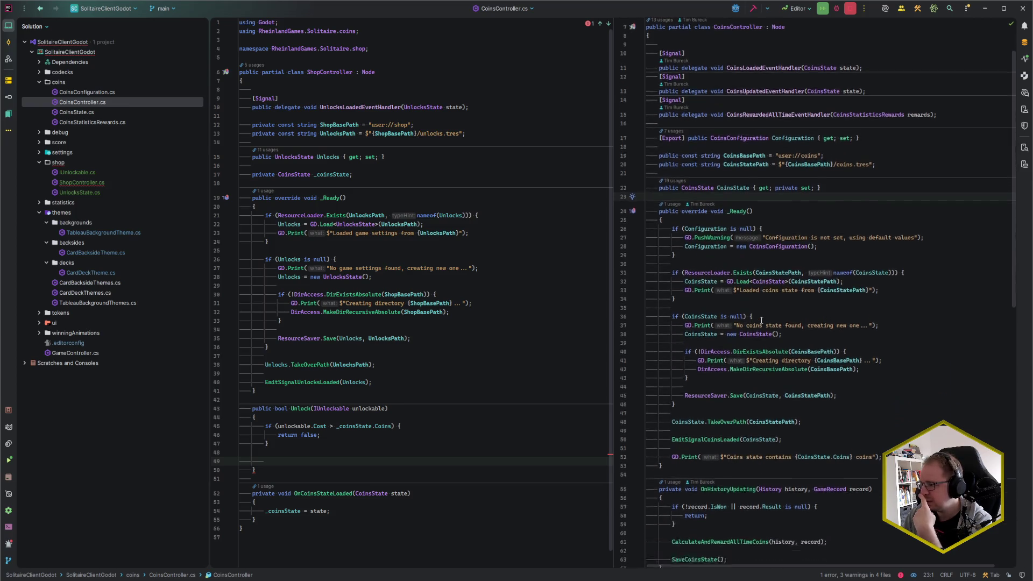
scroll(857, 164, up, 3)
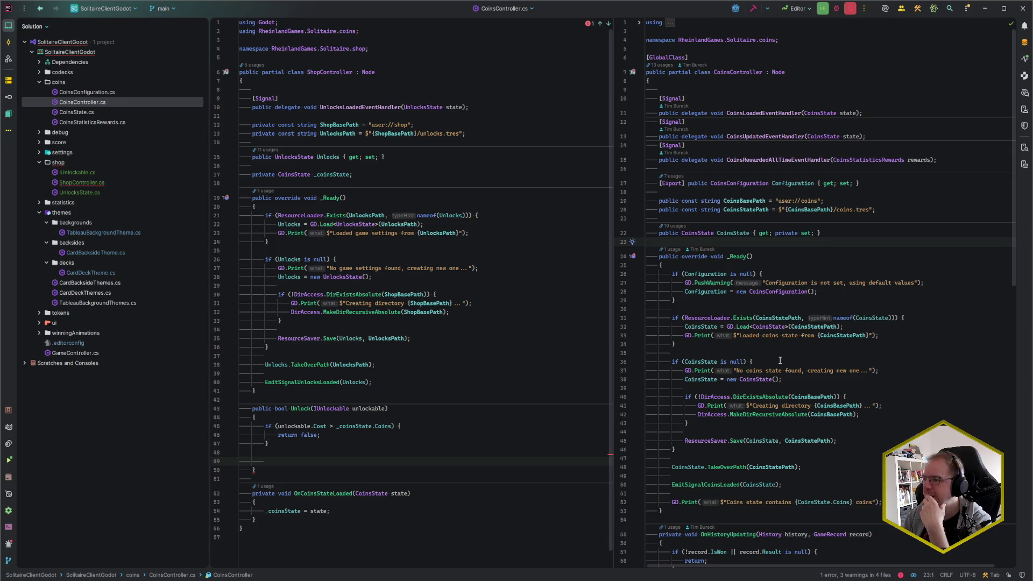
scroll(780, 360, down, 15)
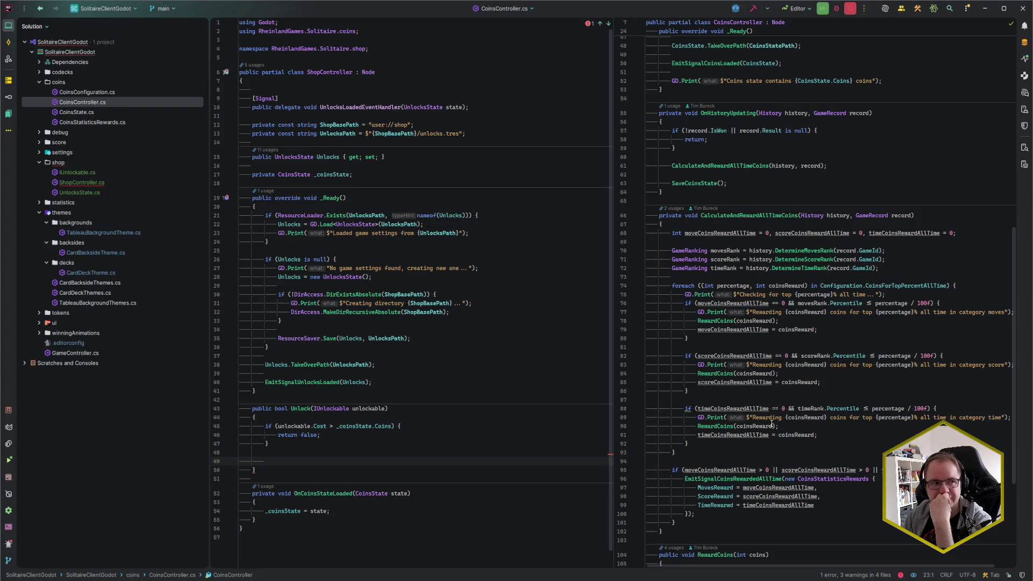
scroll(772, 425, down, 4)
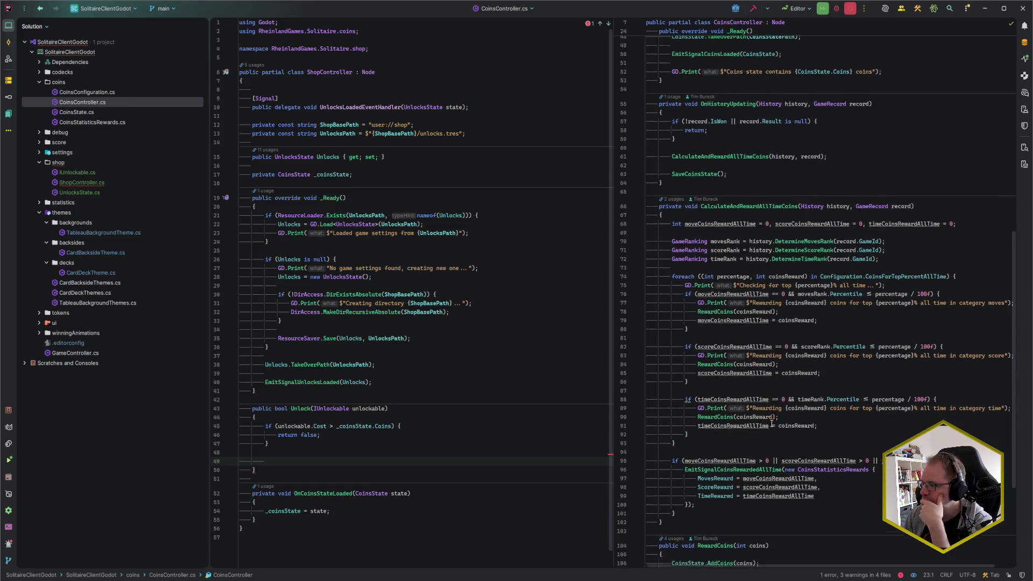
click(752, 426)
click(321, 461)
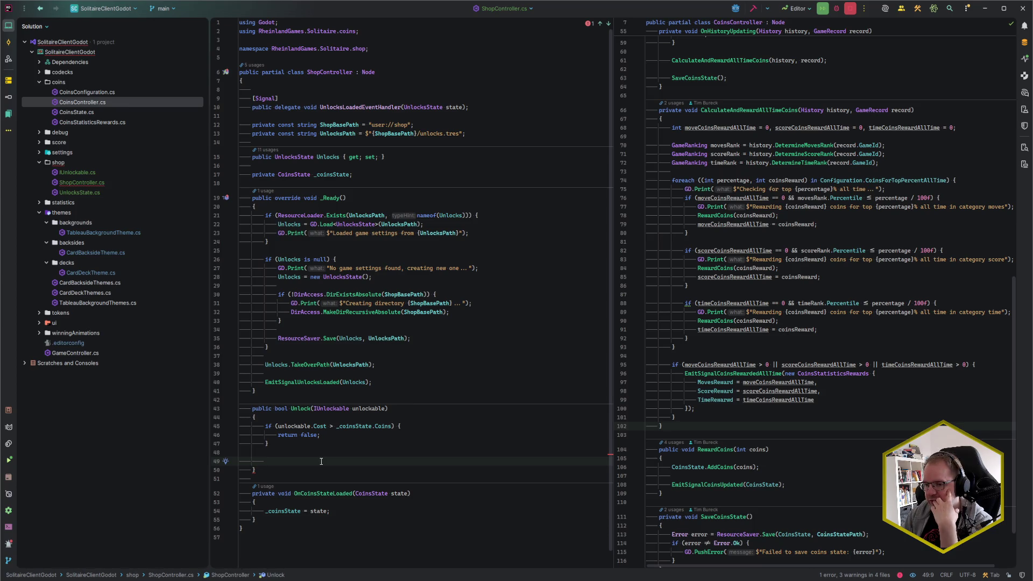
click(515, 107)
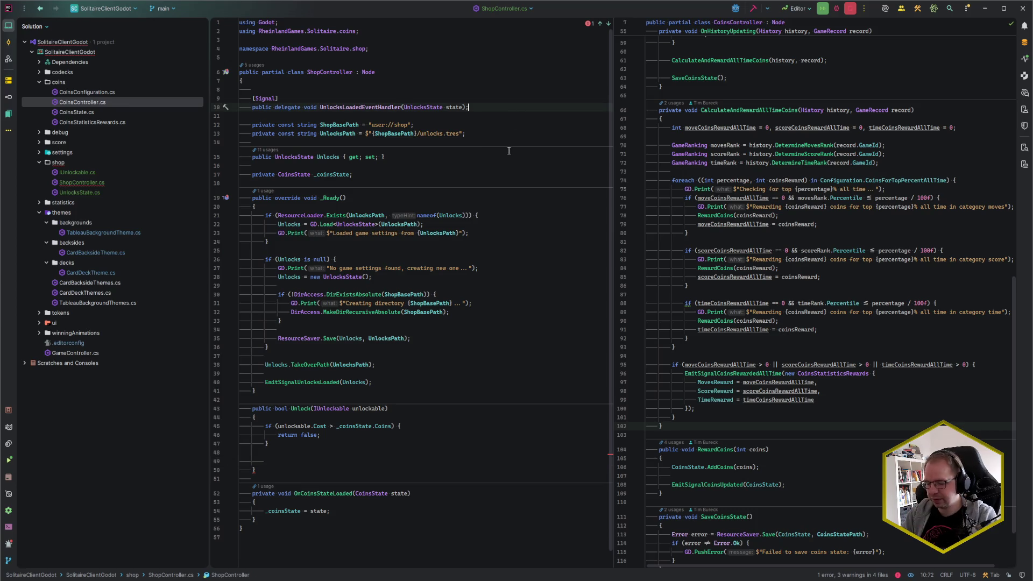
Add an [Export] public CoinsController CoinsController { get; set; } property below the UnlocksLoaded signal.
key(Return)
key(Return)
text([Export])
key(Return)
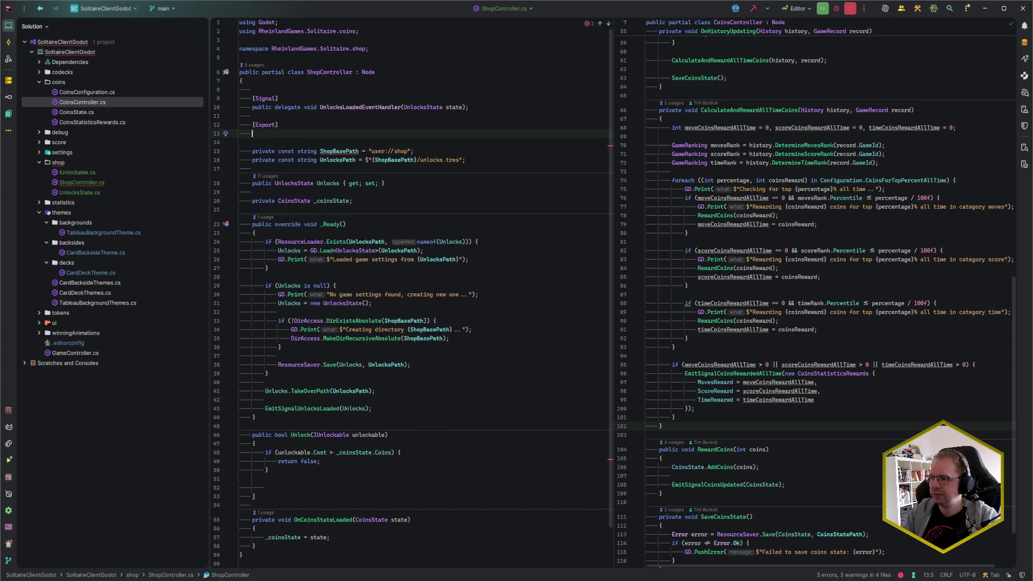
text(public CoinsC)
key(Down)
key(Return)
key(Tab)
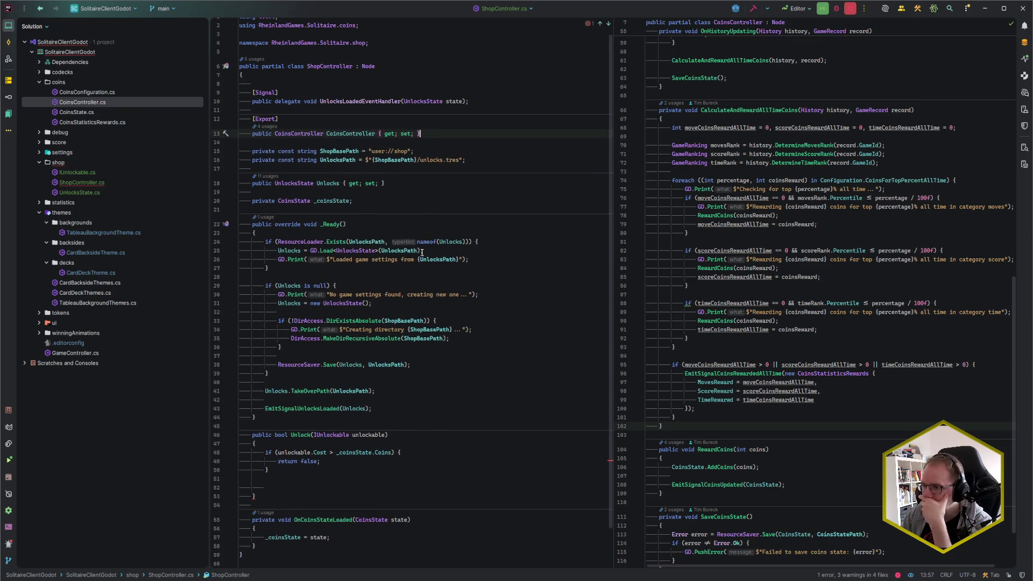
Open blank lines at the top of _Ready to make room for a null check.
click(375, 232)
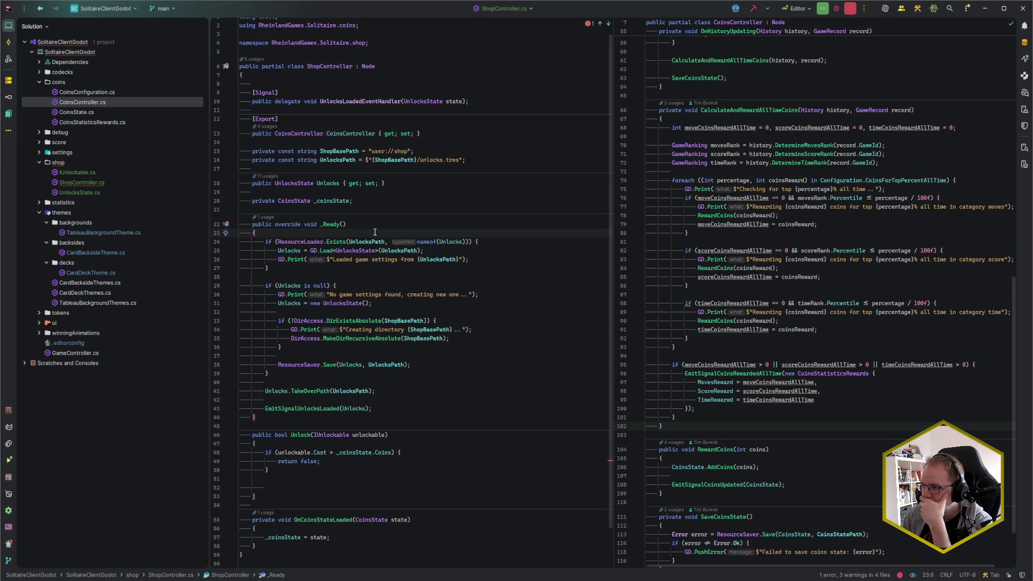
scroll(370, 323, down, 2)
click(299, 441)
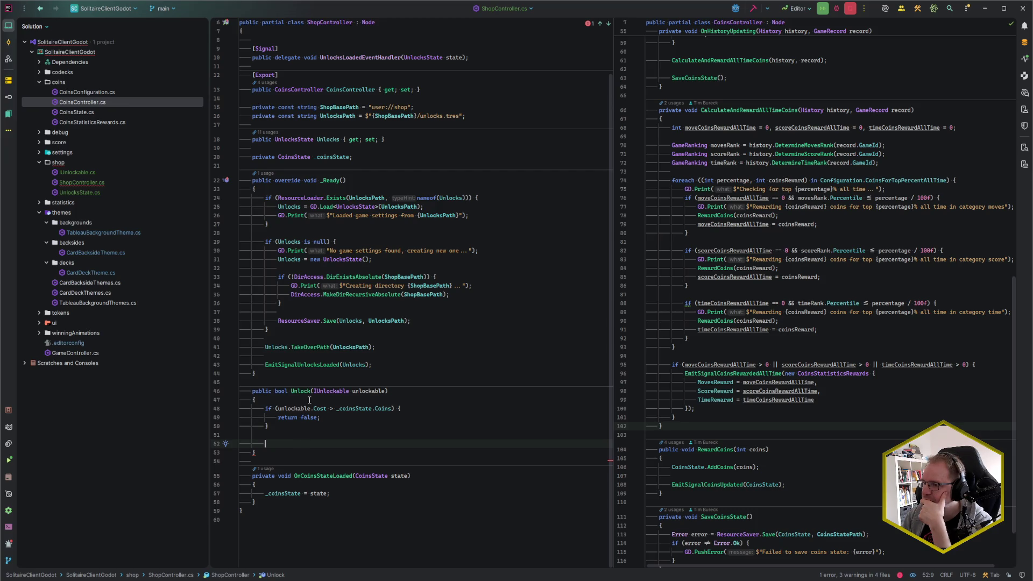
click(404, 366)
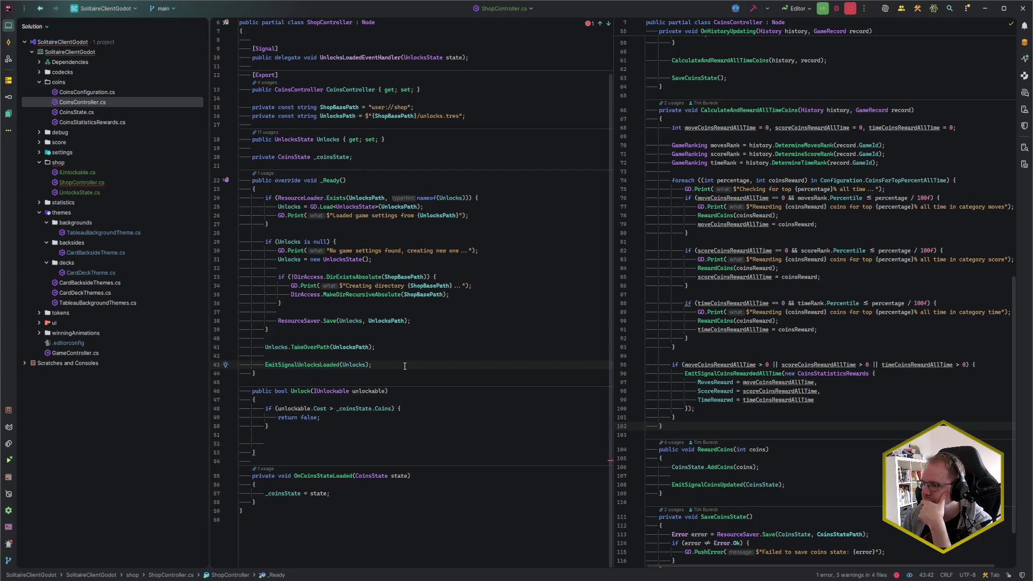
click(335, 190)
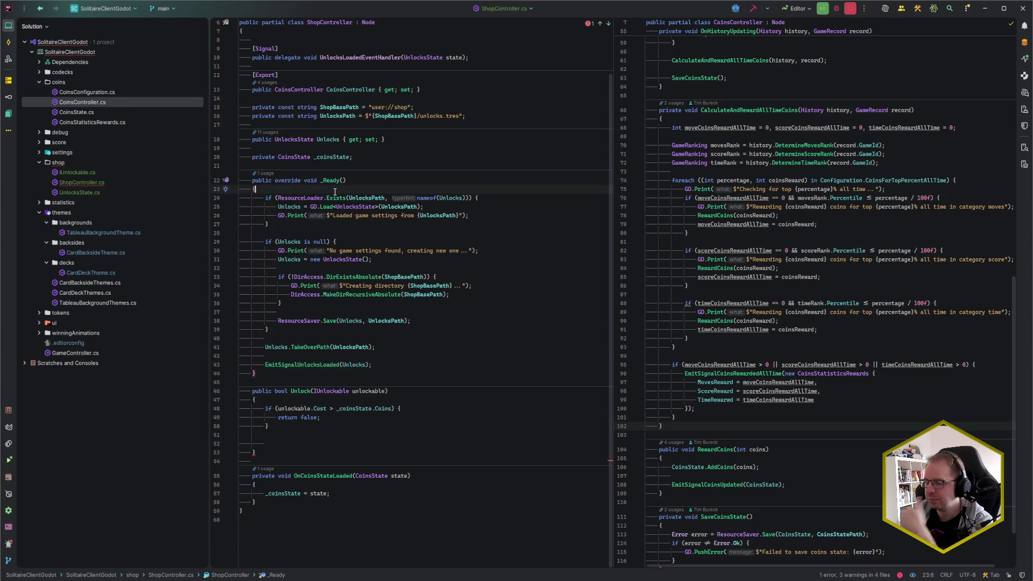
key(Return)
key(Return)
key(Up)
Add an if (CoinsController is null) check reporting 'ShopController: Coins controller is not set, unlocking will not work'.
text(if (Coins)
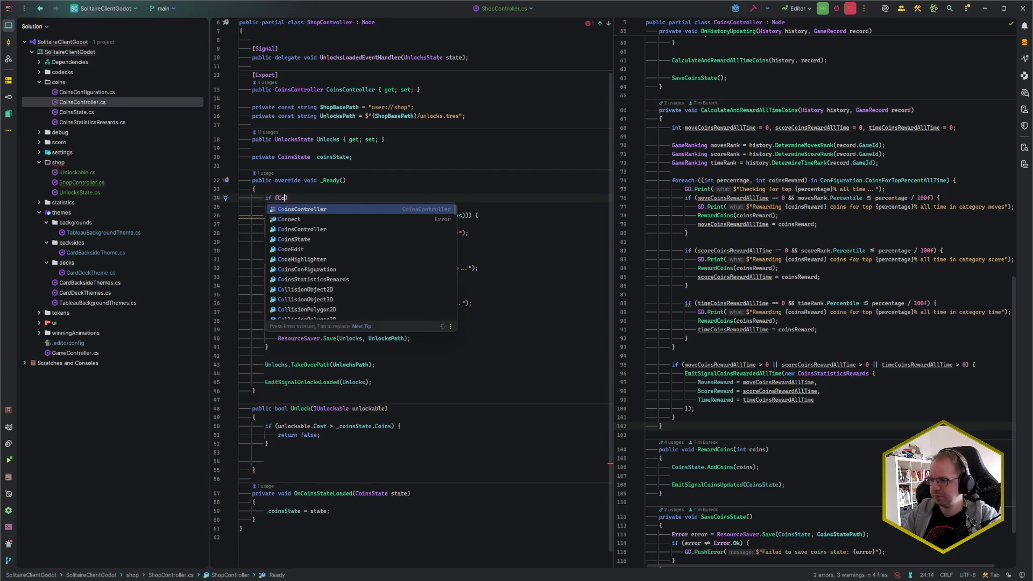
text(Contr)
key(Return)
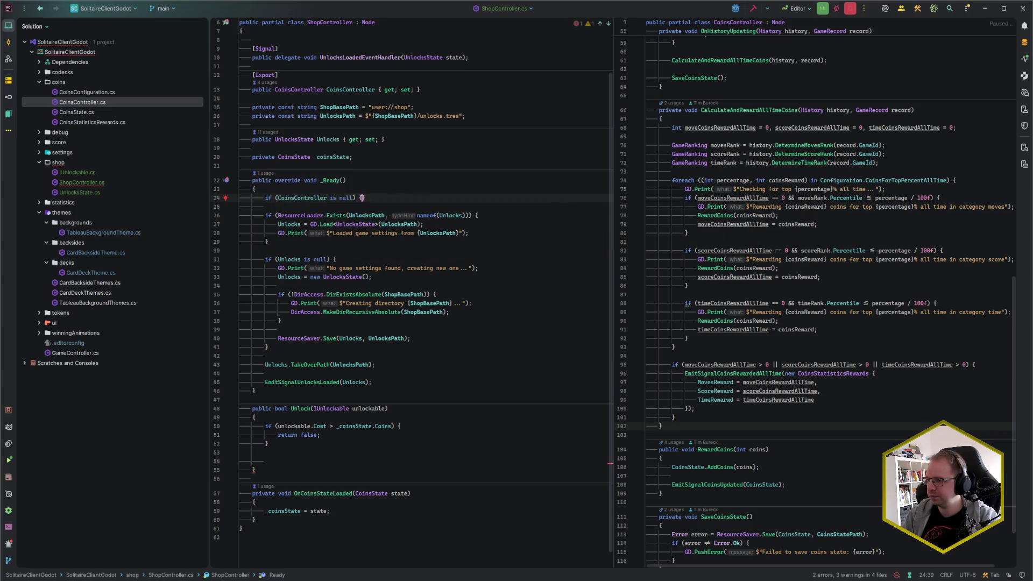
key(shift+Right)
key(Return)
text(G)
key(shift+Right)
key(Escape)
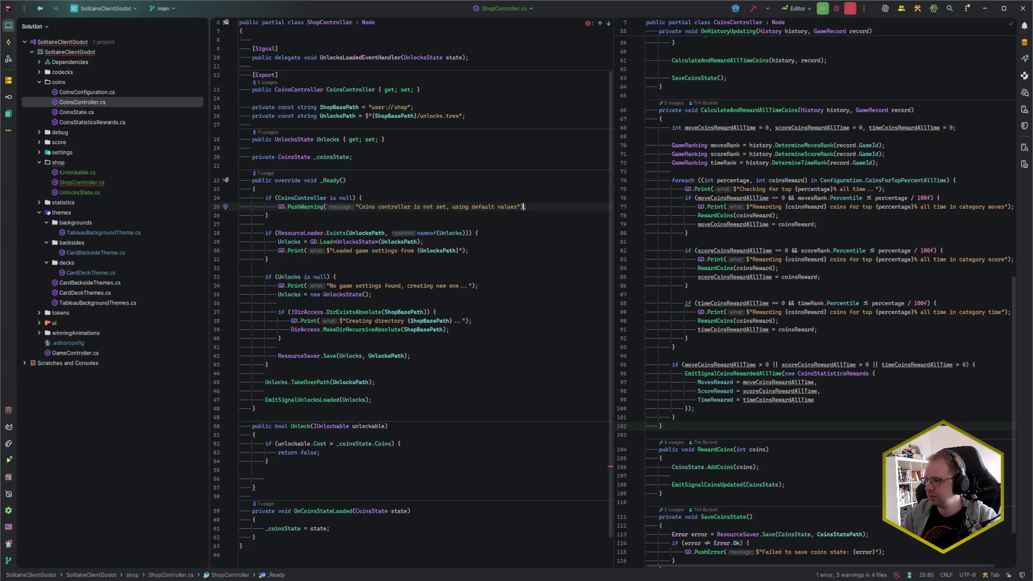
key(Left)
key(Left)
key(Left)
key(ctrl+shift+Left)
key(ctrl+shift+Left)
key(ctrl+shift+Left)
key(shift+Left)
key(shift+Left)
key(Delete)
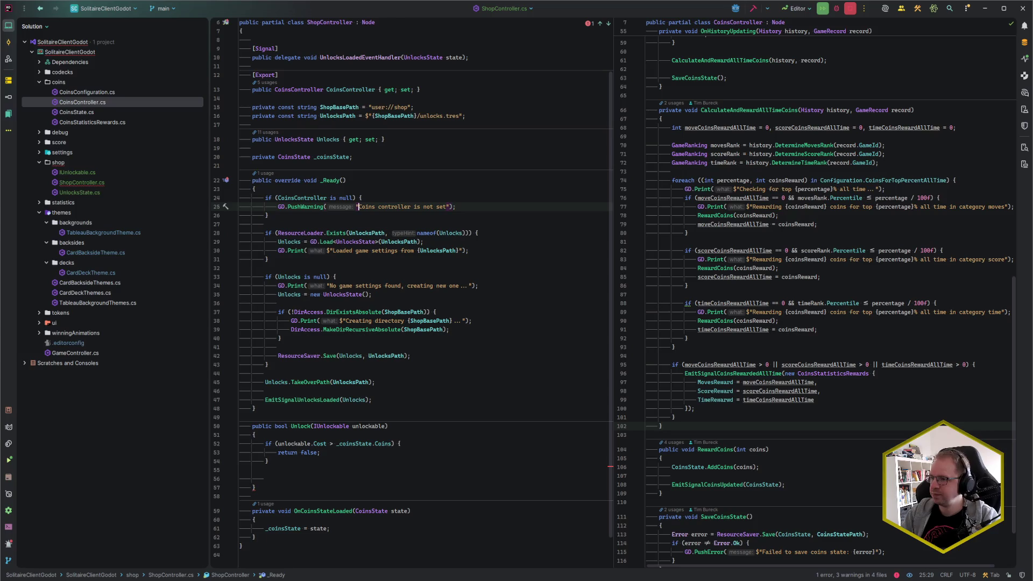
text(ShopController:)
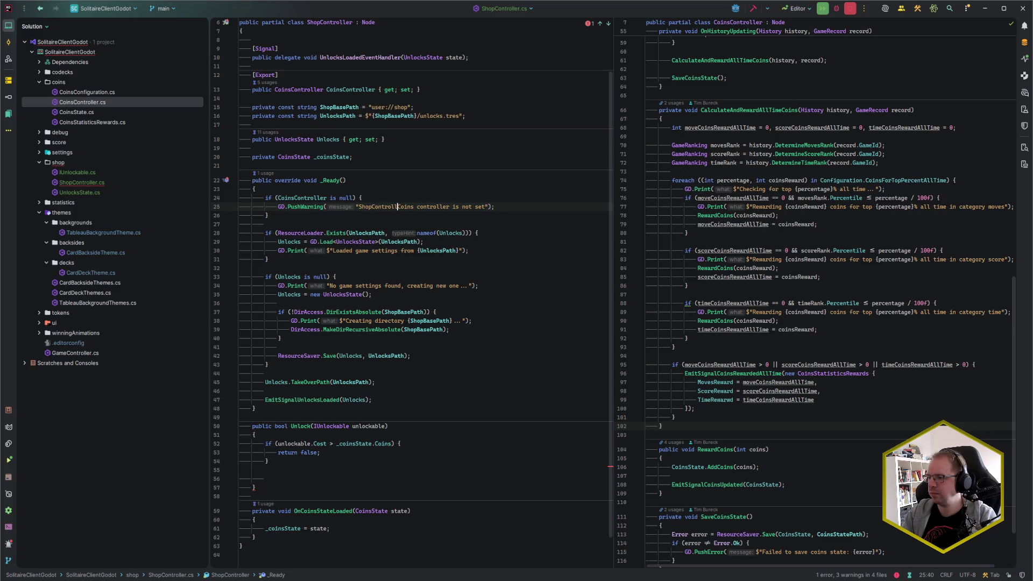
click(498, 206)
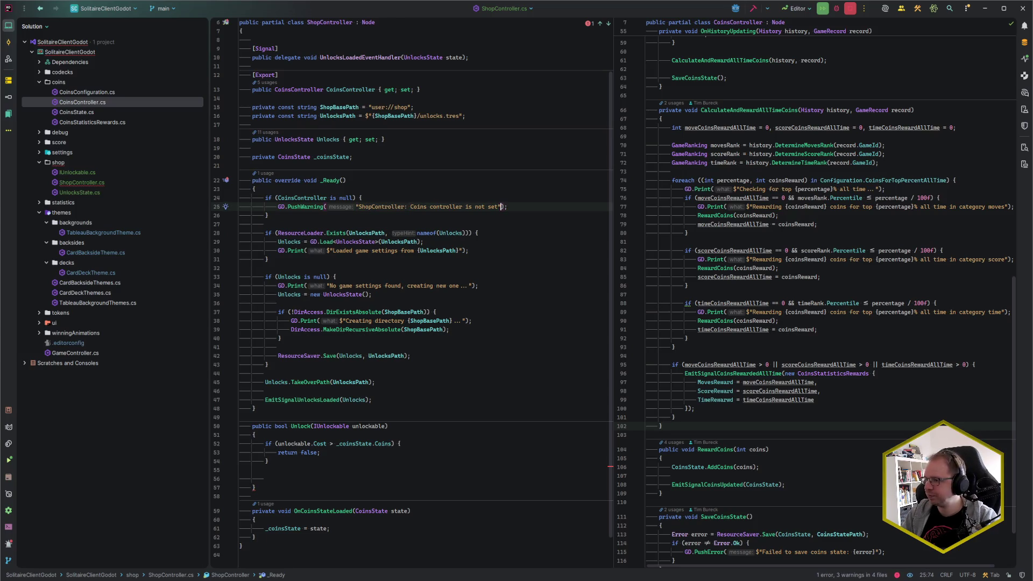
text(, unlocking will not work)
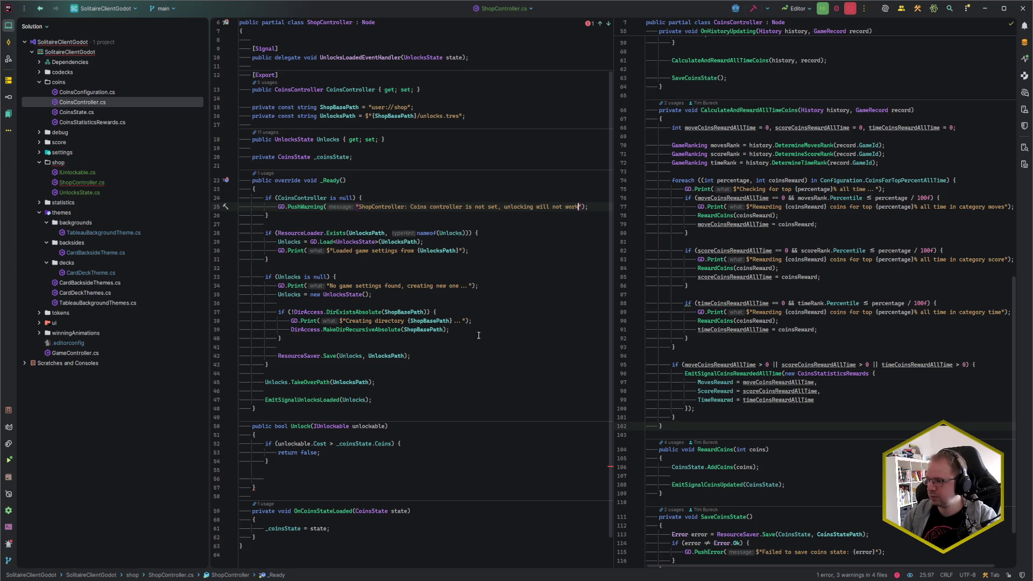
Change the null check's GD.PushWarning call to GD.PushError.
click(321, 479)
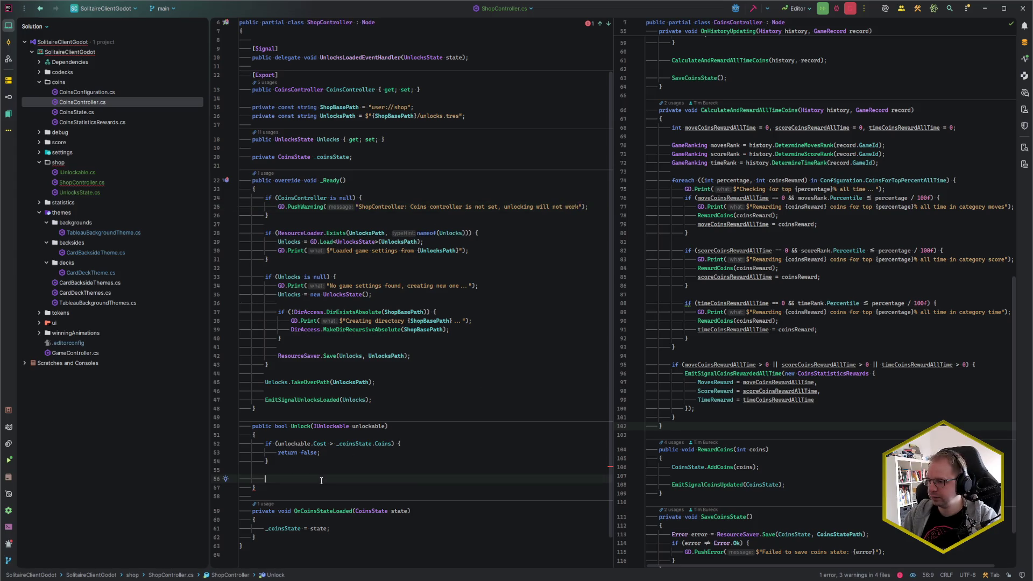
click(316, 437)
click(319, 478)
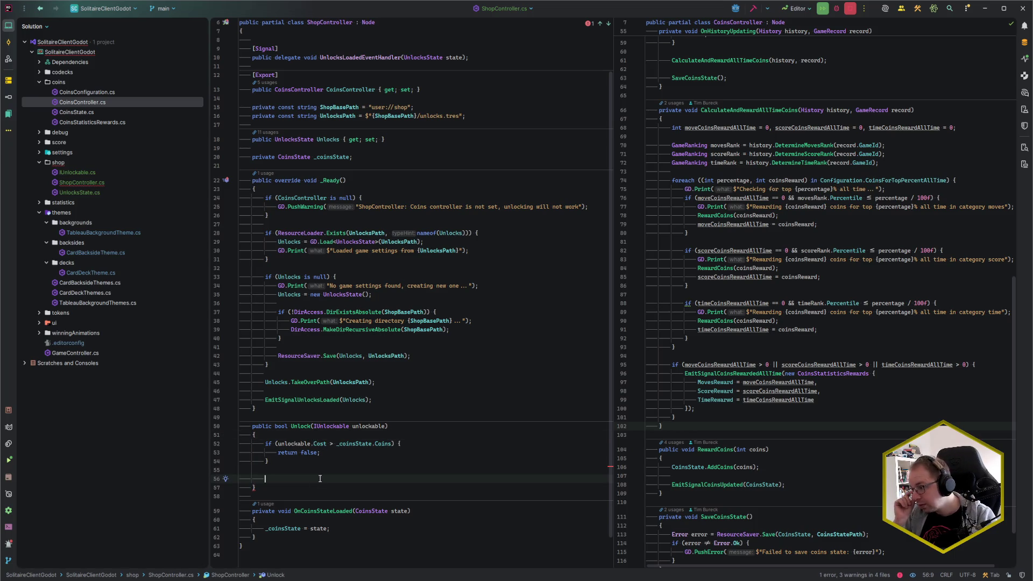
scroll(320, 478, down, 2)
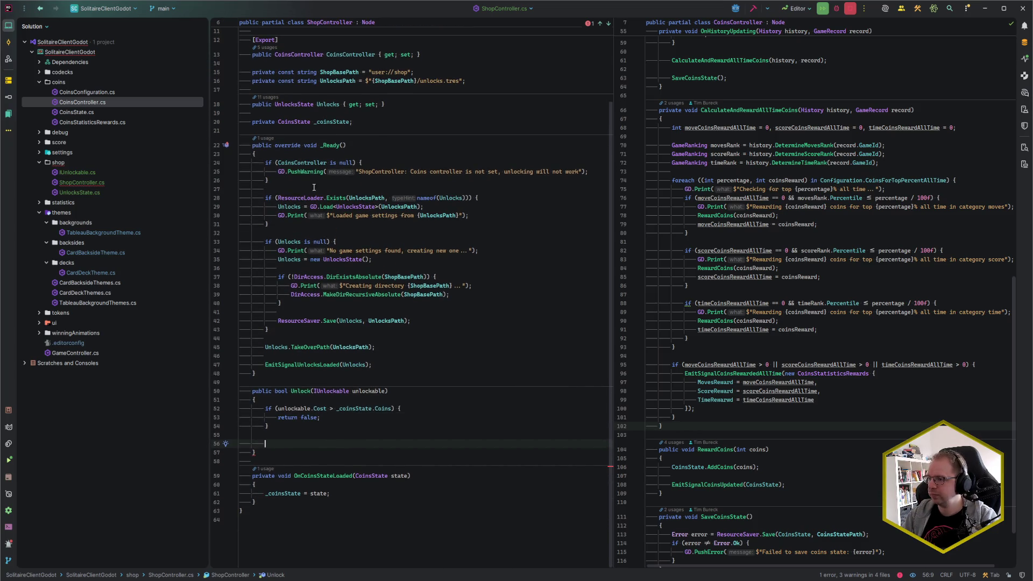
click(326, 171)
key(BackSpace)
key(BackSpace)
key(BackSpace)
text(Er)
key(Return)
key(End)
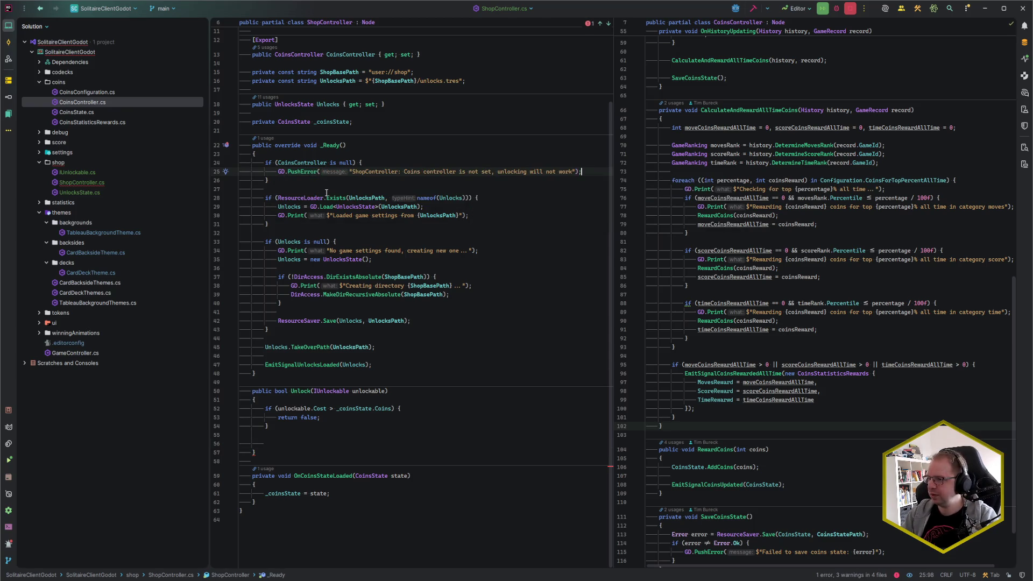
click(292, 443)
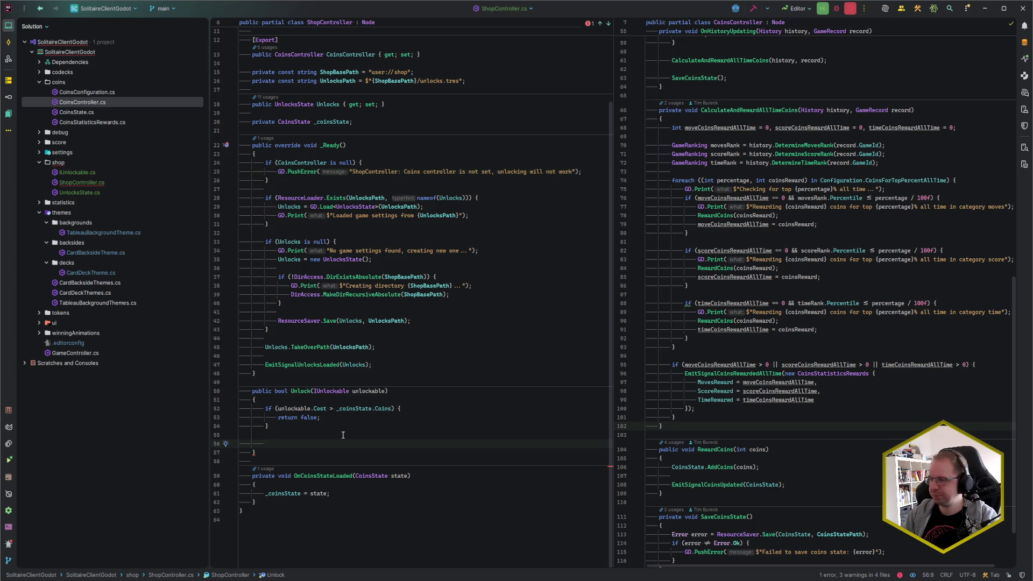
scroll(796, 438, down, 2)
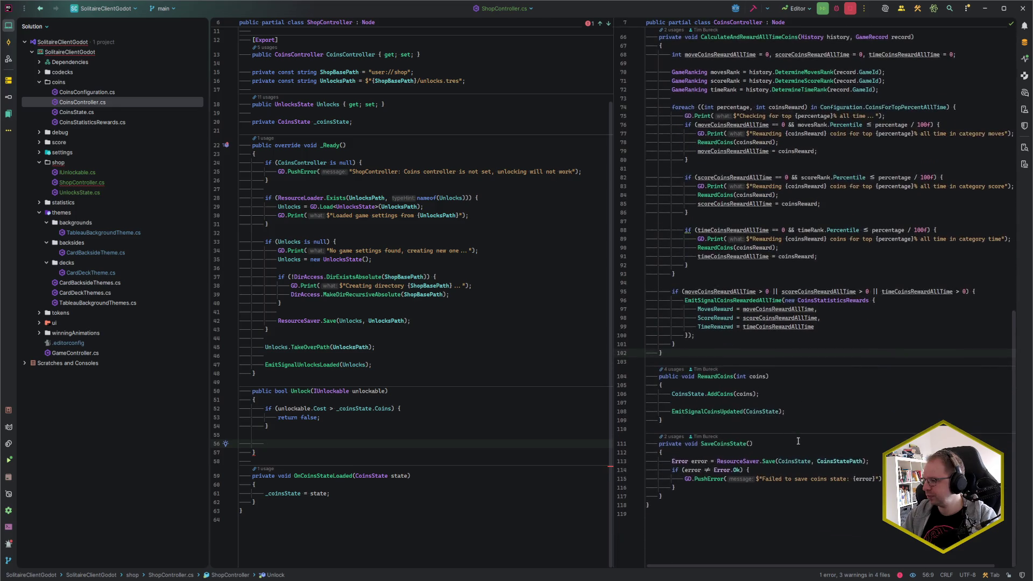
scroll(795, 441, down, 5)
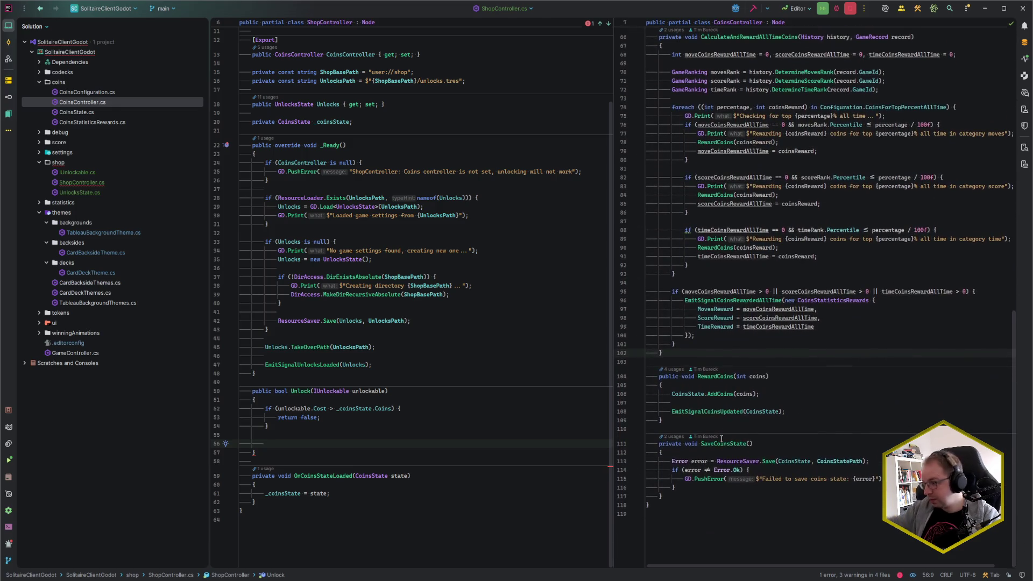
click(742, 424)
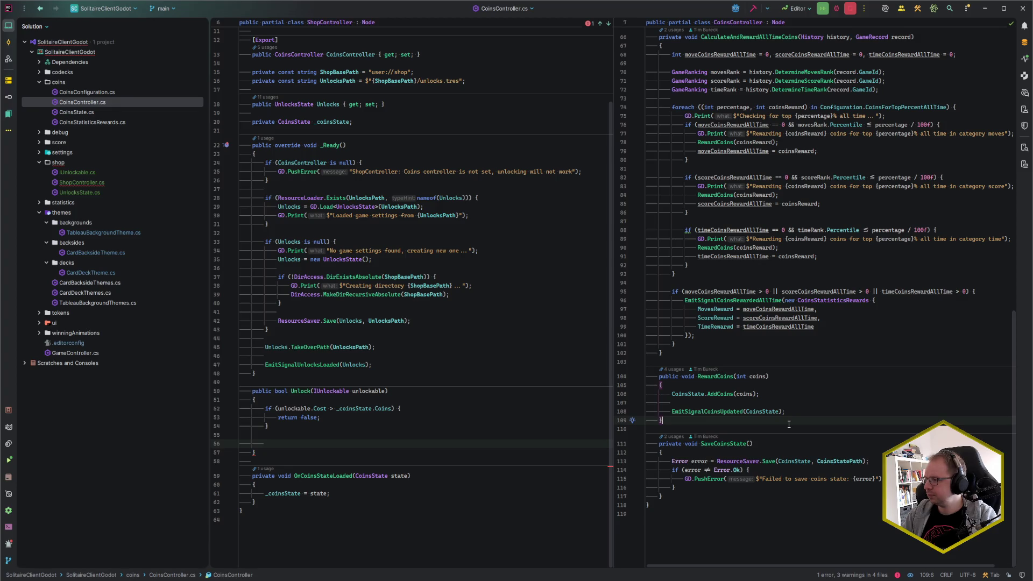
scroll(788, 425, up, 8)
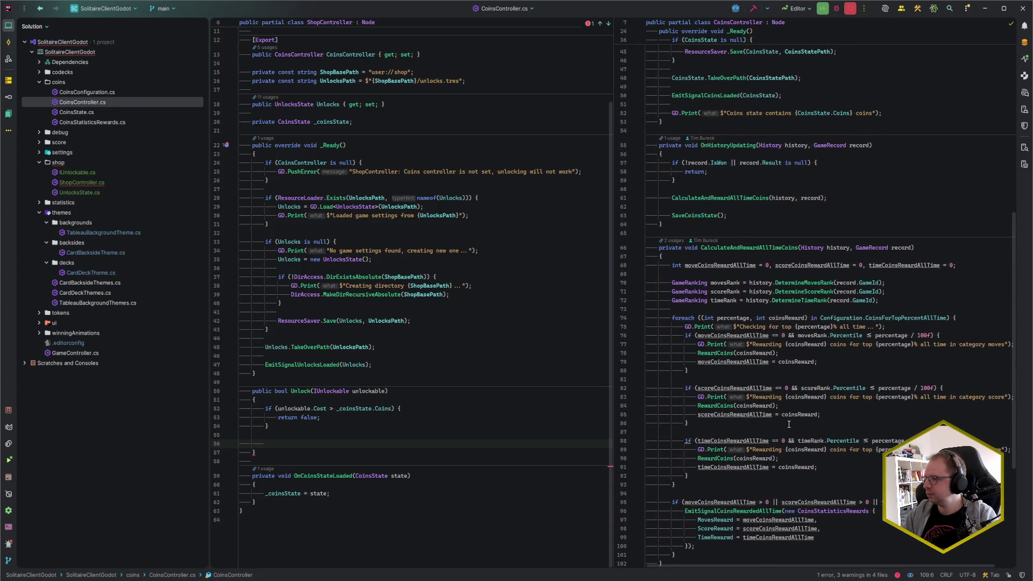
scroll(788, 424, down, 8)
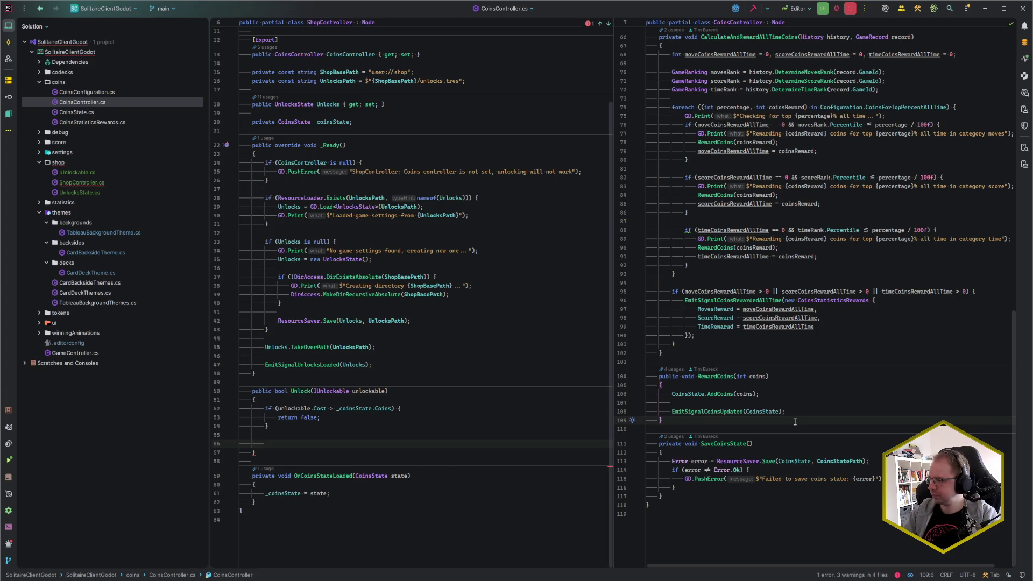
Add a public bool UseCoins(int coins) method after RewardCoins that calls CoinsState.UseCoins(coins).
key(Return)
key(Return)
text(public )
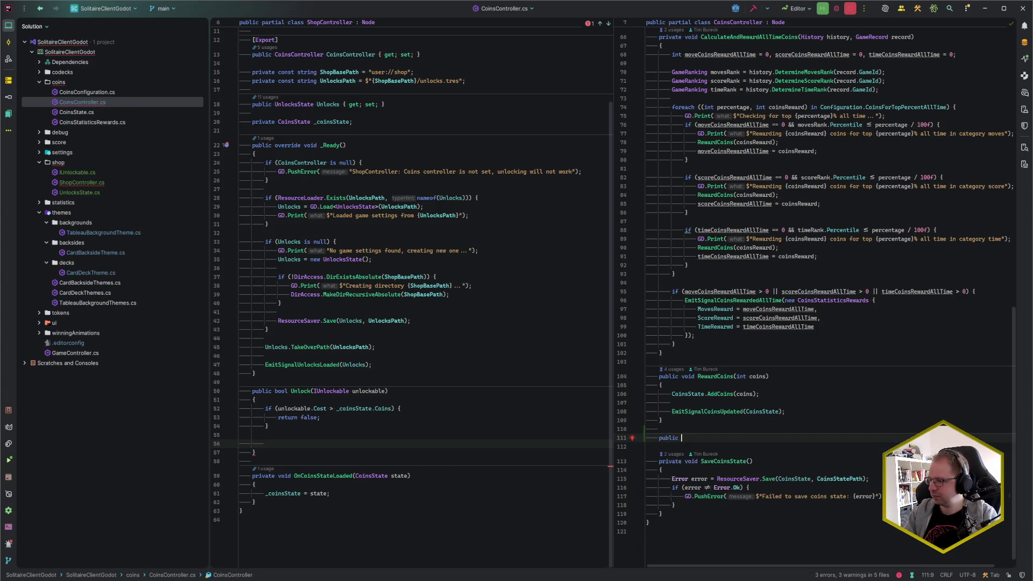
text(void Use)
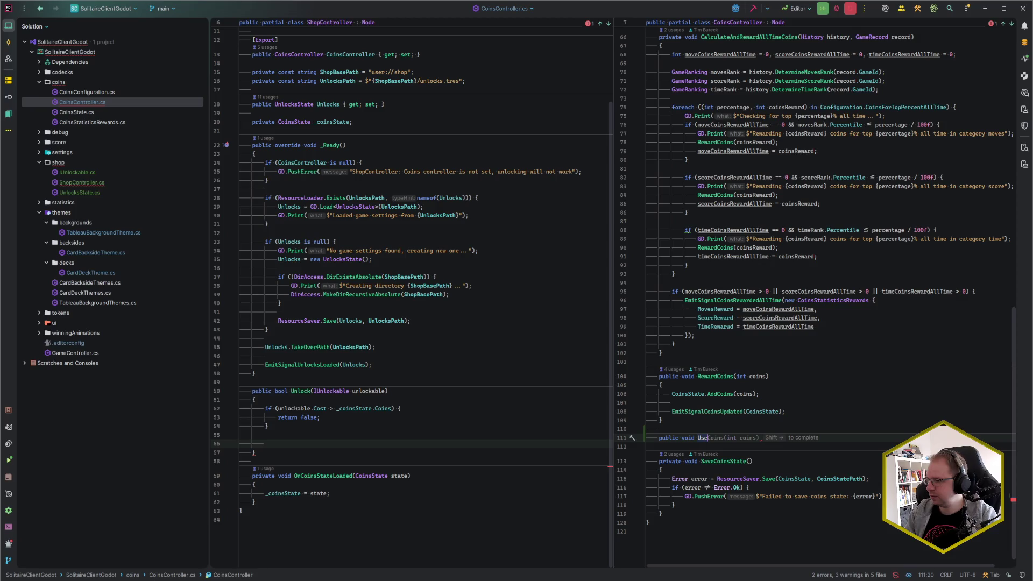
key(shift+Right)
key(ctrl+shift+Return)
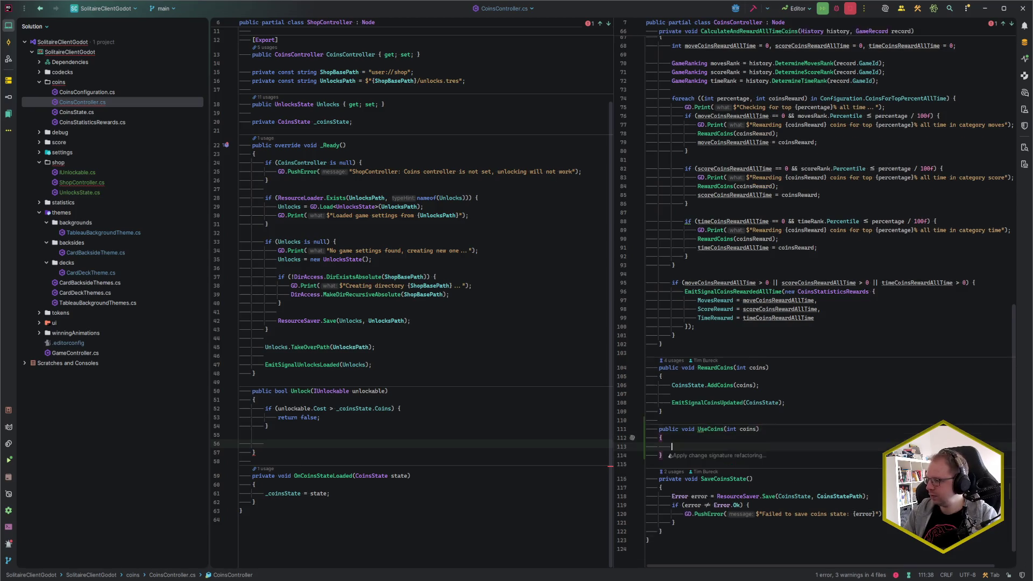
text(CoinsState.UseCoins(coins);)
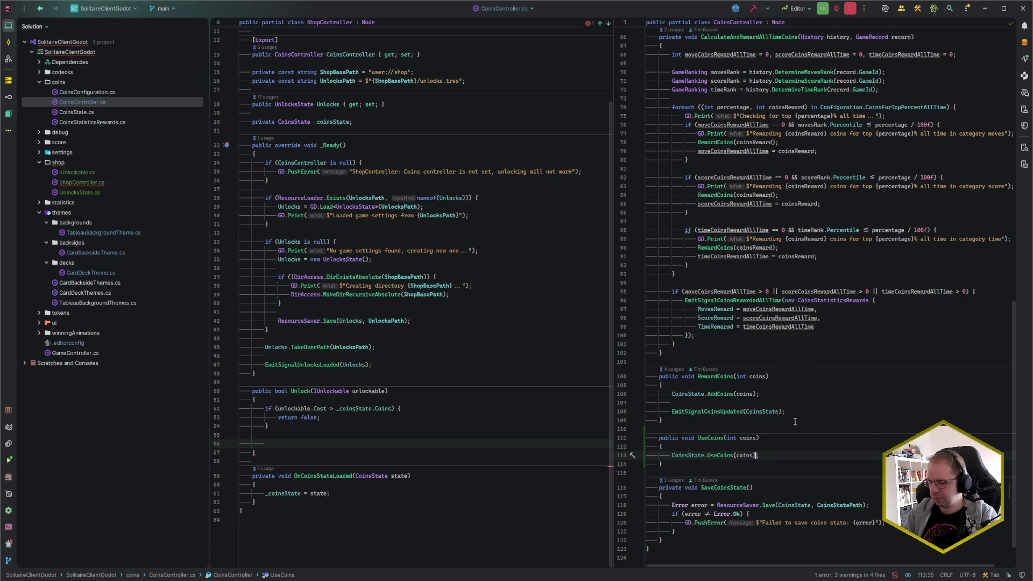
key(Home)
key(Up)
key(Up)
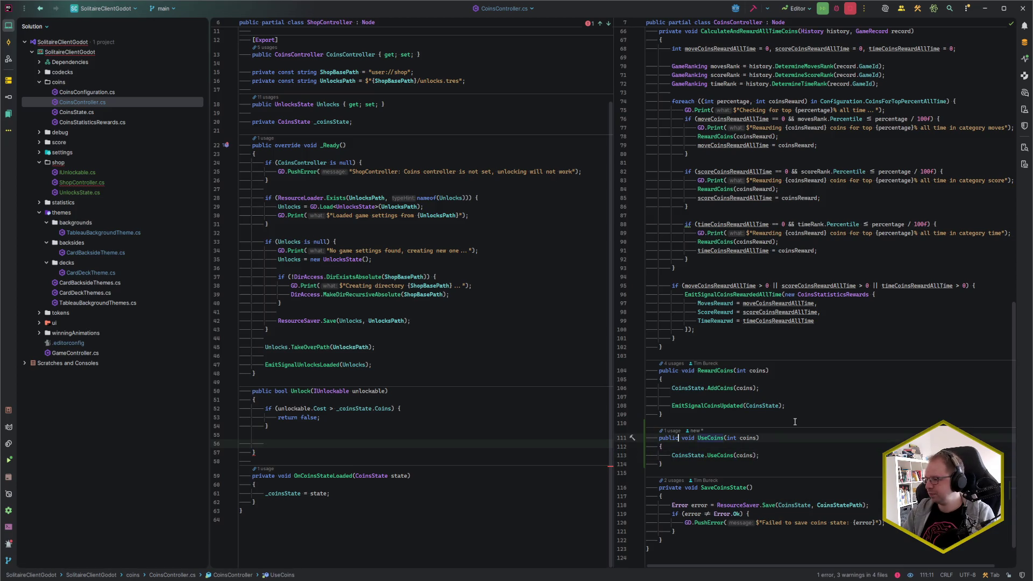
key(ctrl+shift+Right)
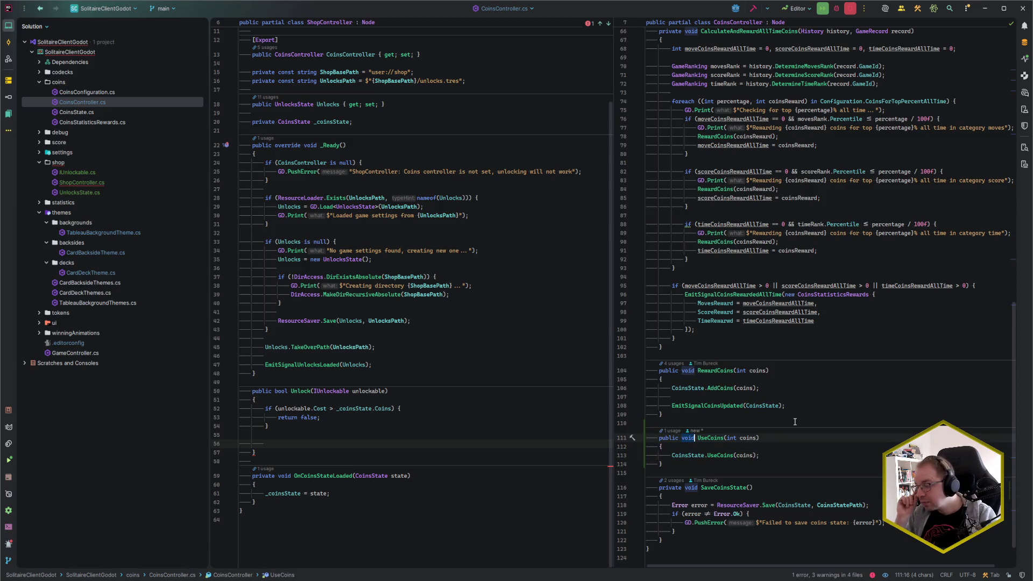
text(bool)
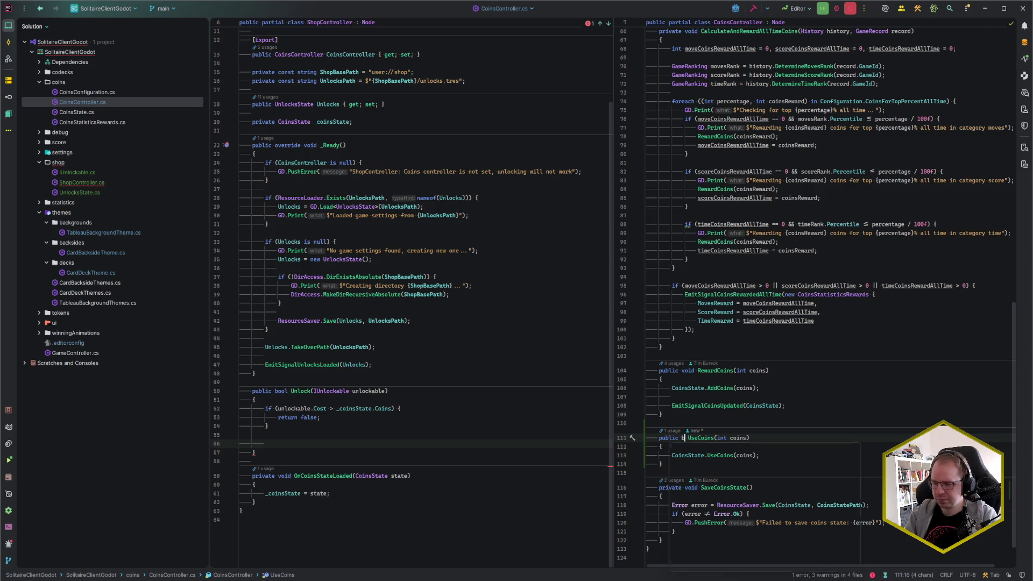
Store the CoinsState.UseCoins(coins) result in a bool isSuccess variable.
key(Escape)
key(Down)
key(Down)
text(ret)
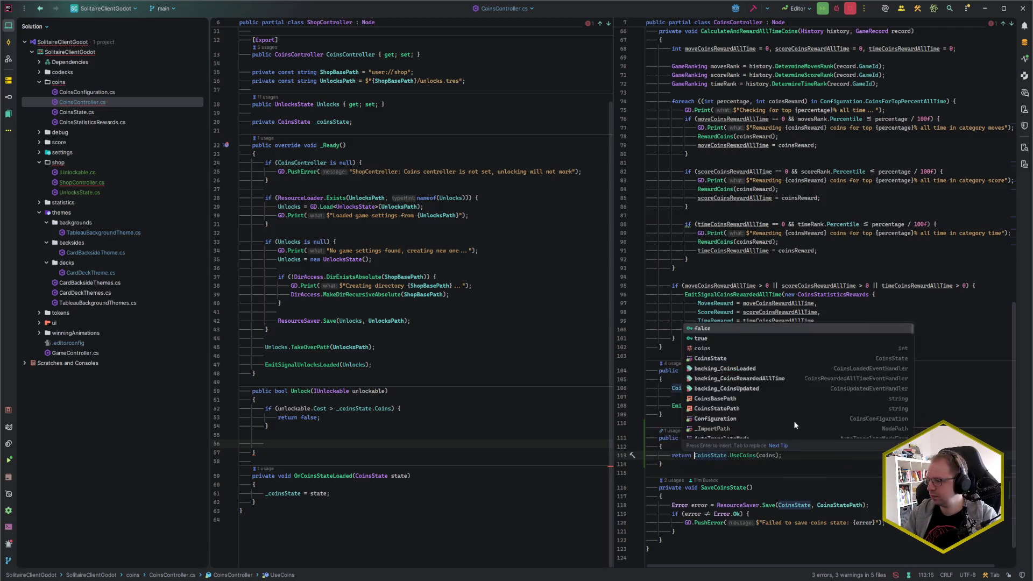
key(Return)
key(End)
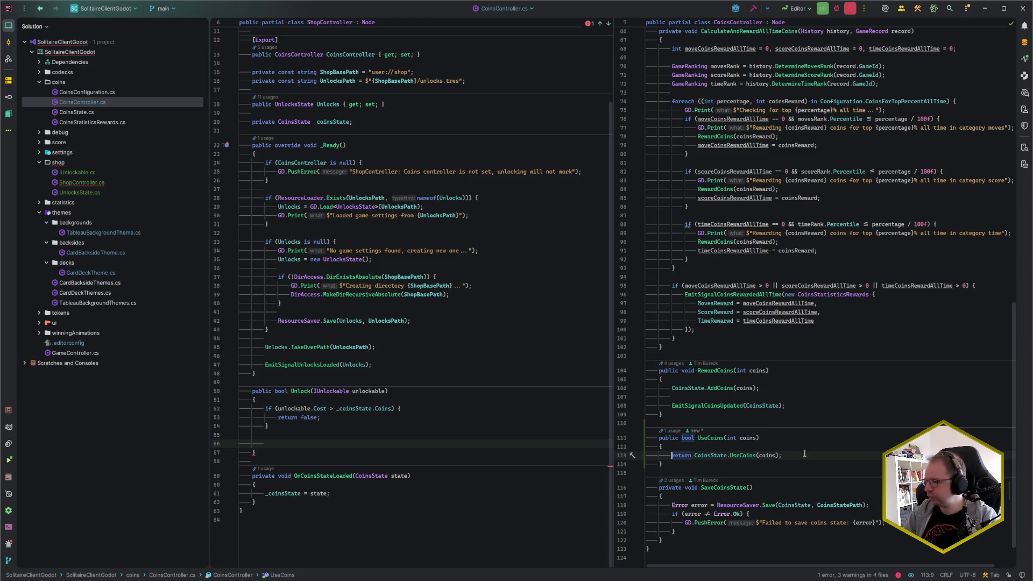
key(ctrl+shift+Right)
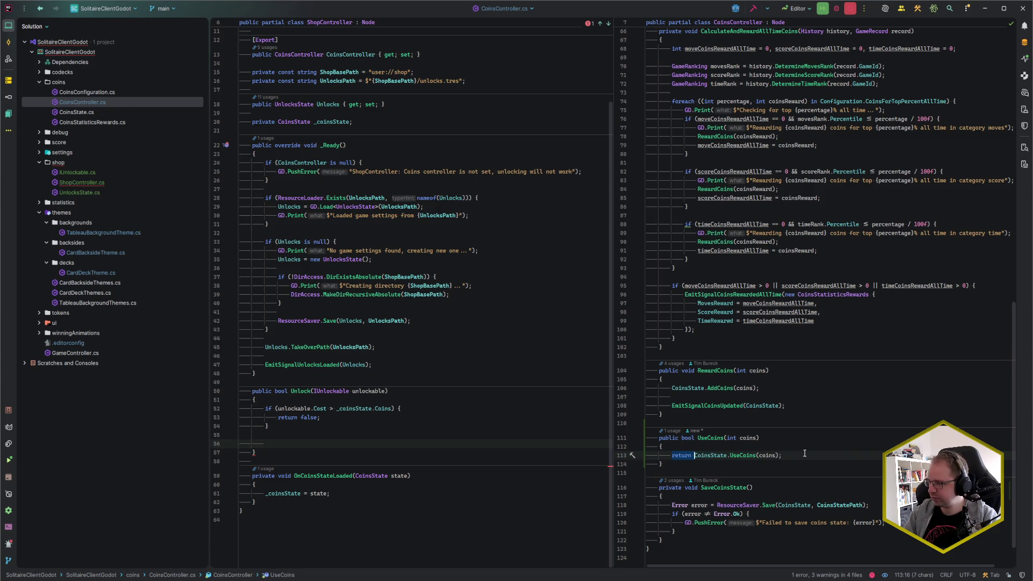
key(Delete)
key(End)
key(Left)
text(.va)
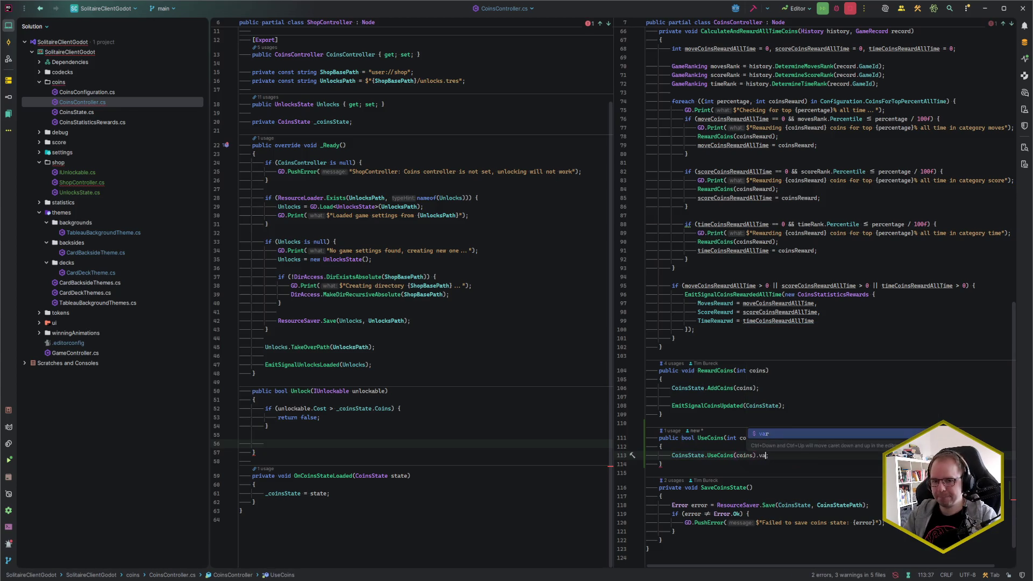
key(Return)
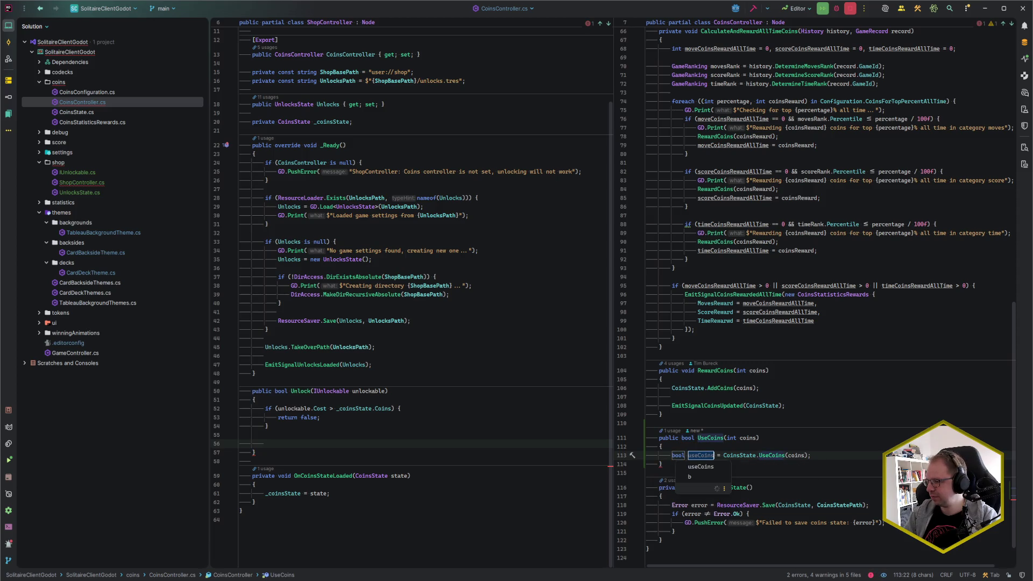
text(isSuccess)
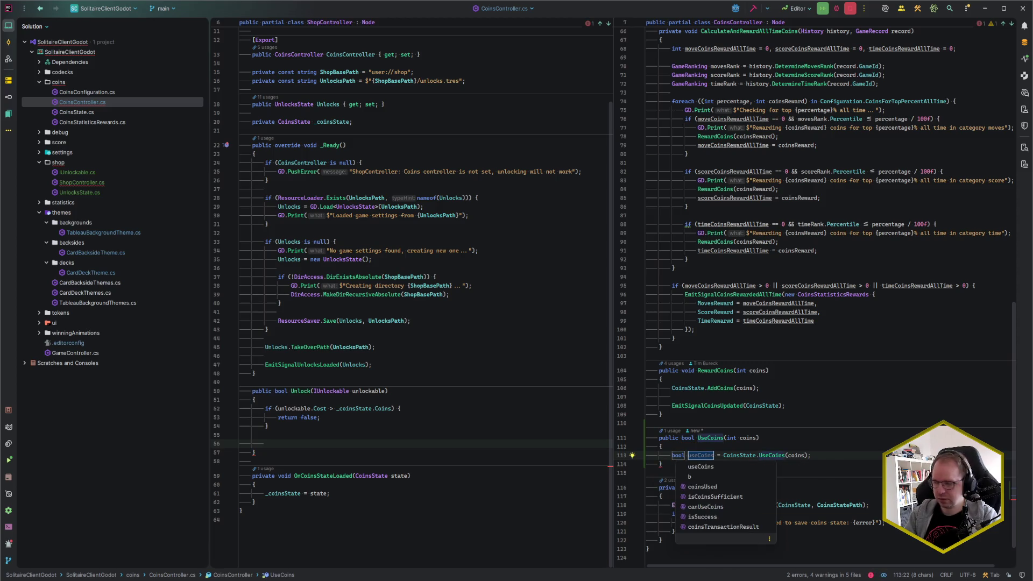
key(Return)
key(Return)
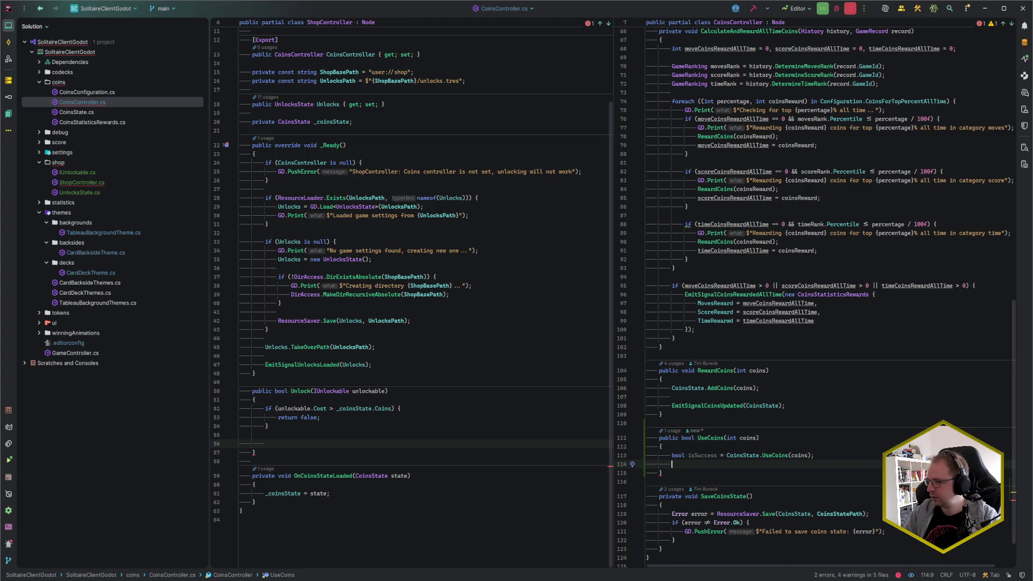
key(Return)
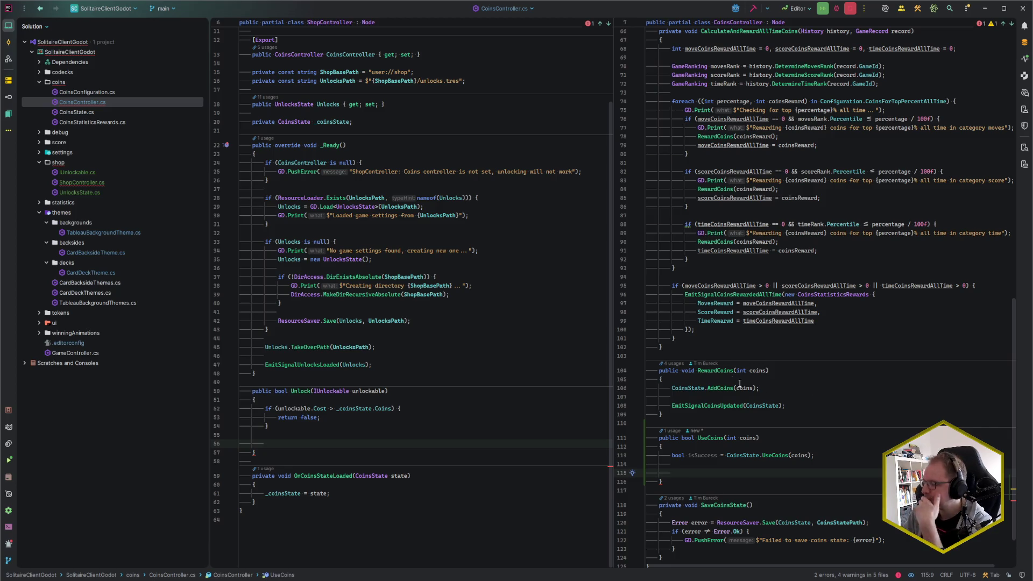
scroll(739, 383, down, 2)
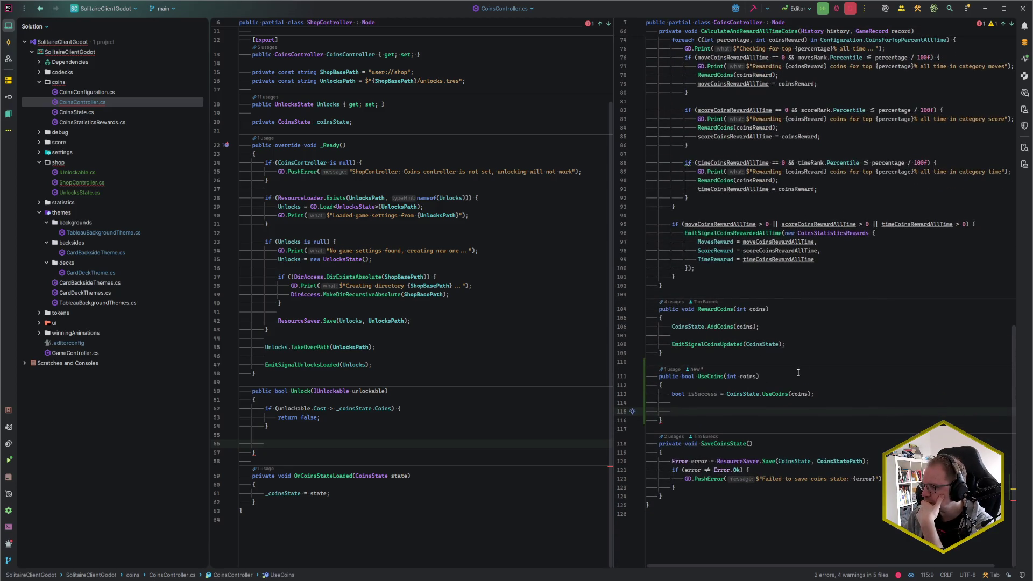
click(797, 343)
Call SaveCoinsState() in both RewardCoins and UseCoins.
click(790, 337)
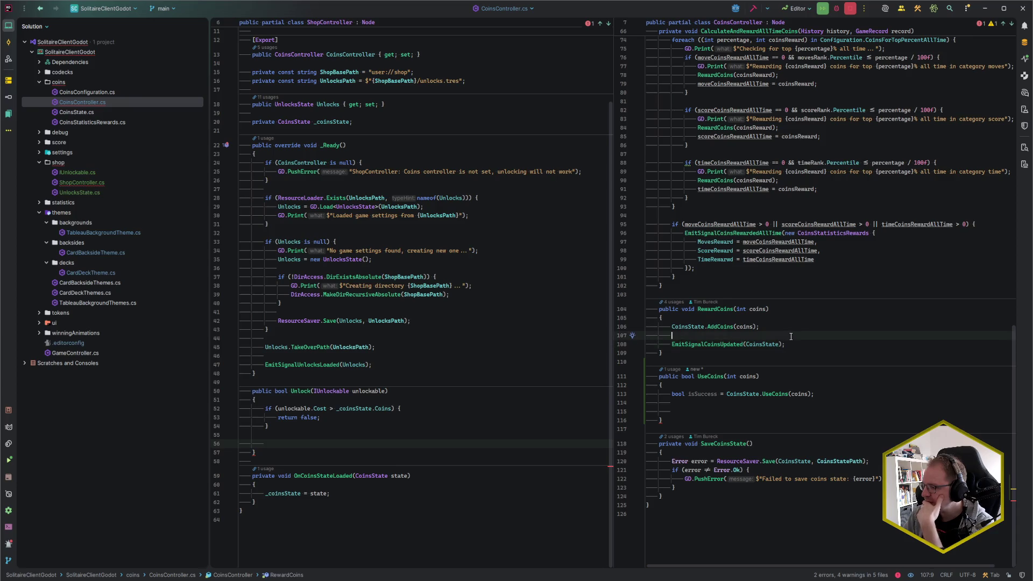
key(Return)
text(Save)
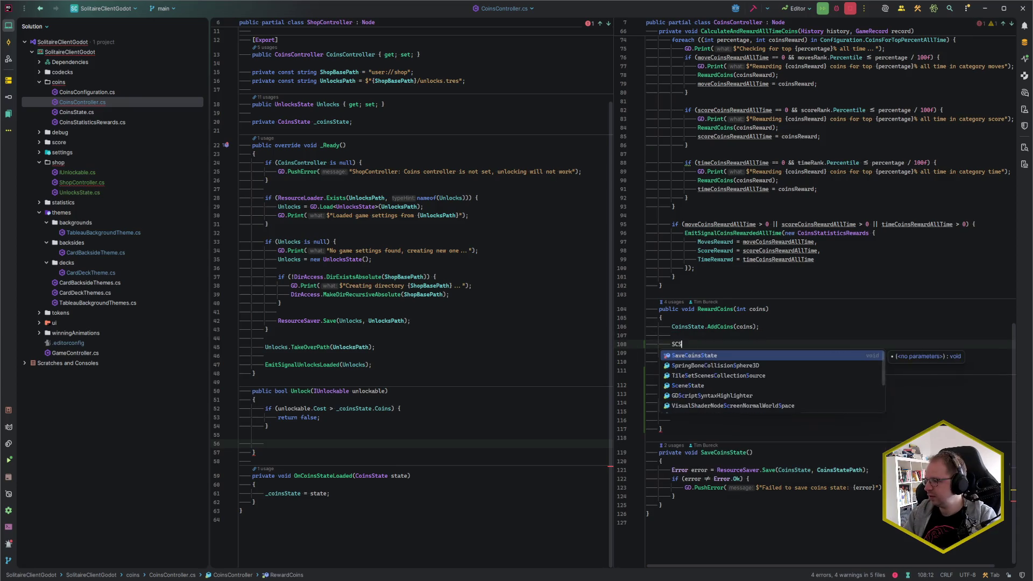
key(Return)
text(;)
key(ctrl+c)
key(Down)
key(Down)
key(Down)
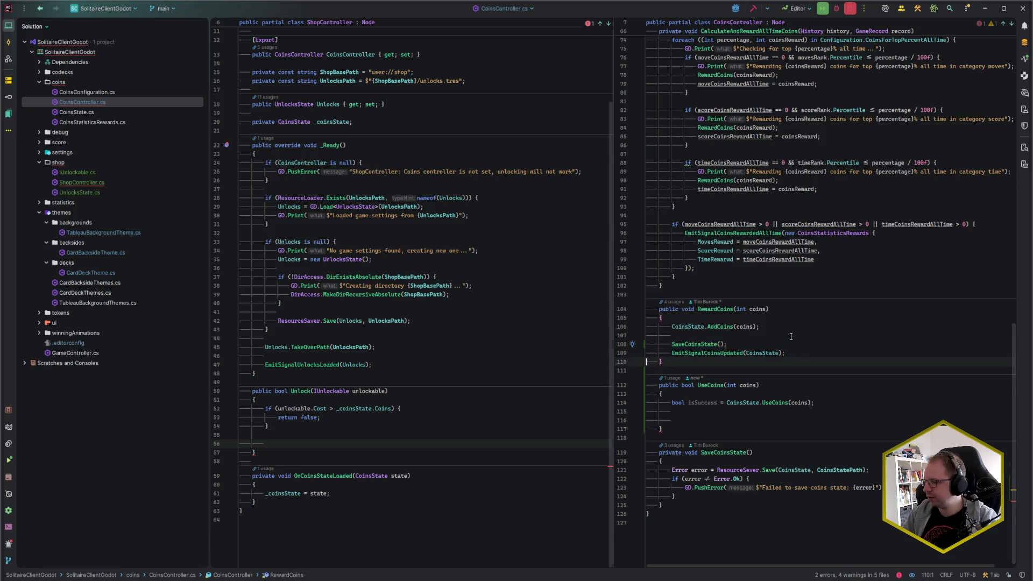
key(ctrl+v)
Make UseCoins emit CoinsUpdated with CoinsState and return isSuccess.
text(EmitS)
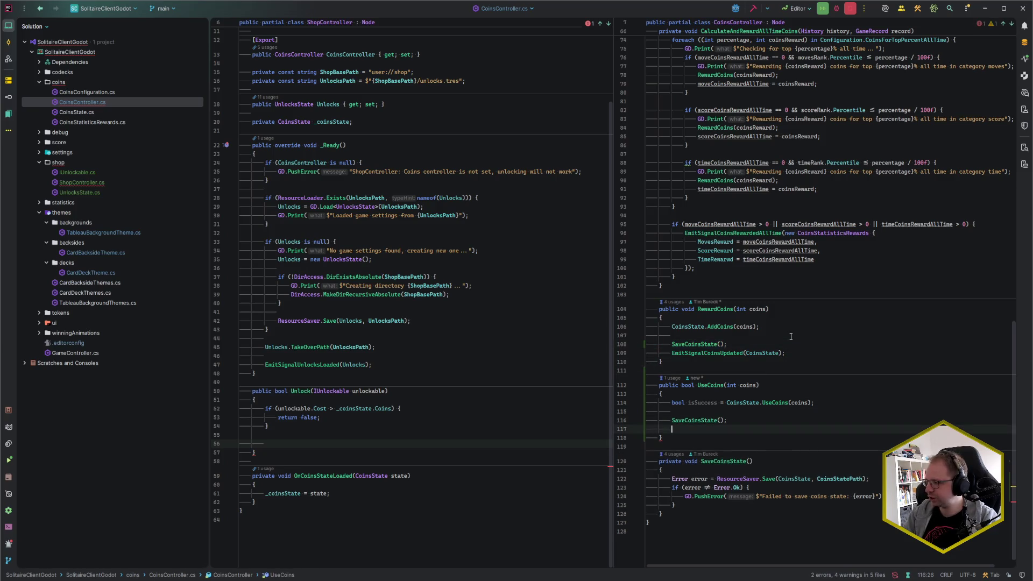
key(Down)
key(Down)
key(Down)
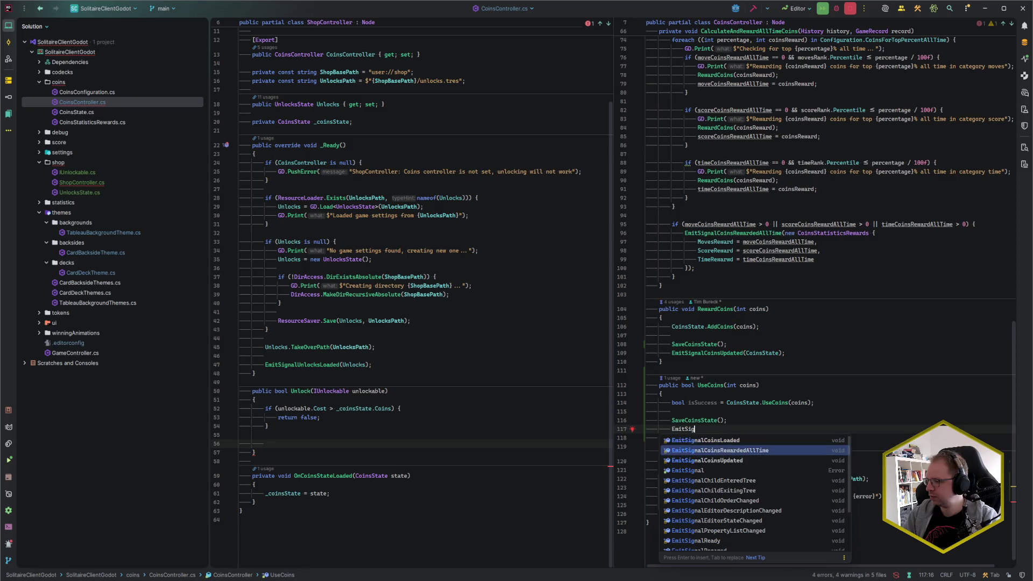
key(Return)
key(shift+Right)
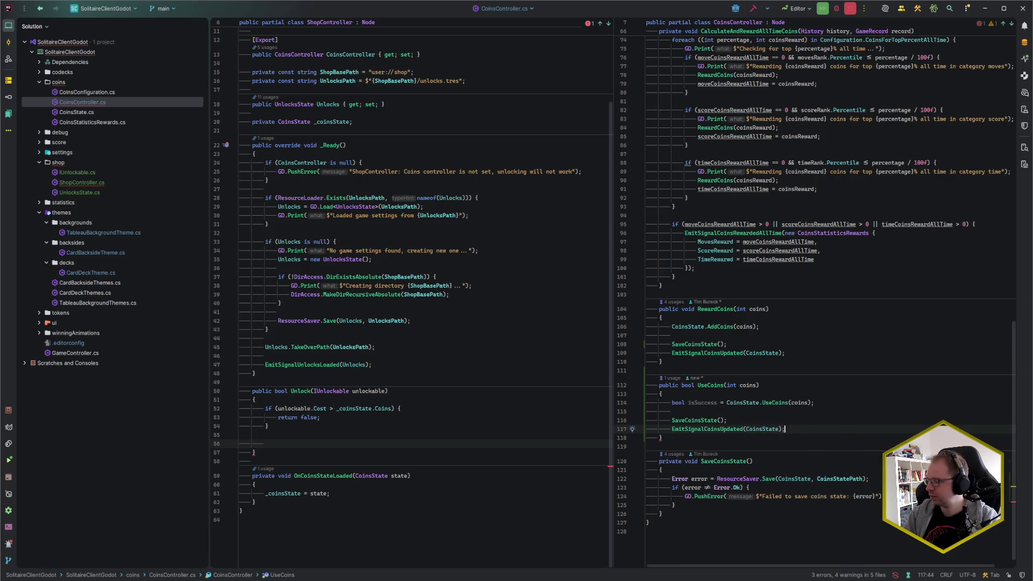
key(Return)
key(Return)
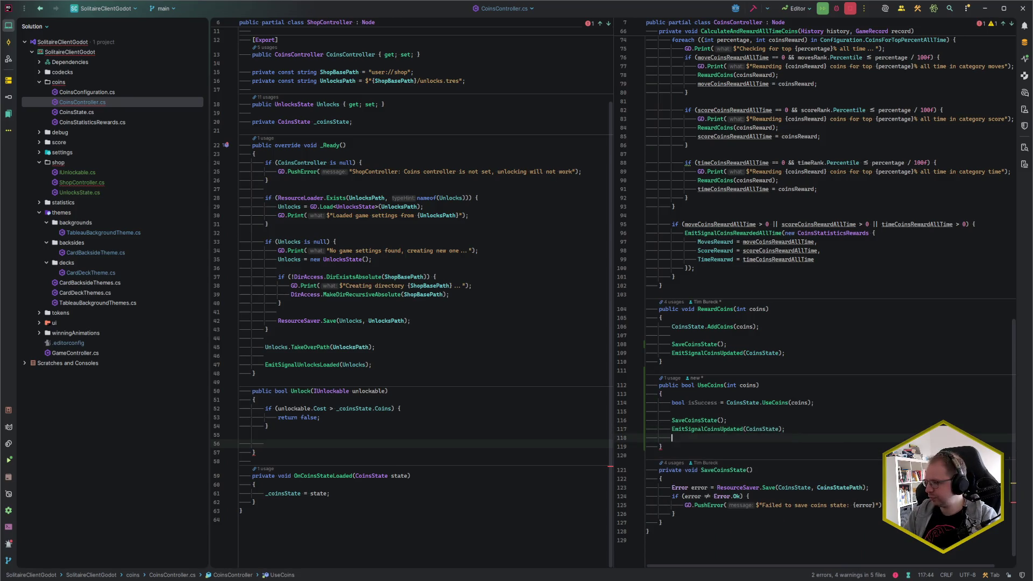
text(return isSuccess)
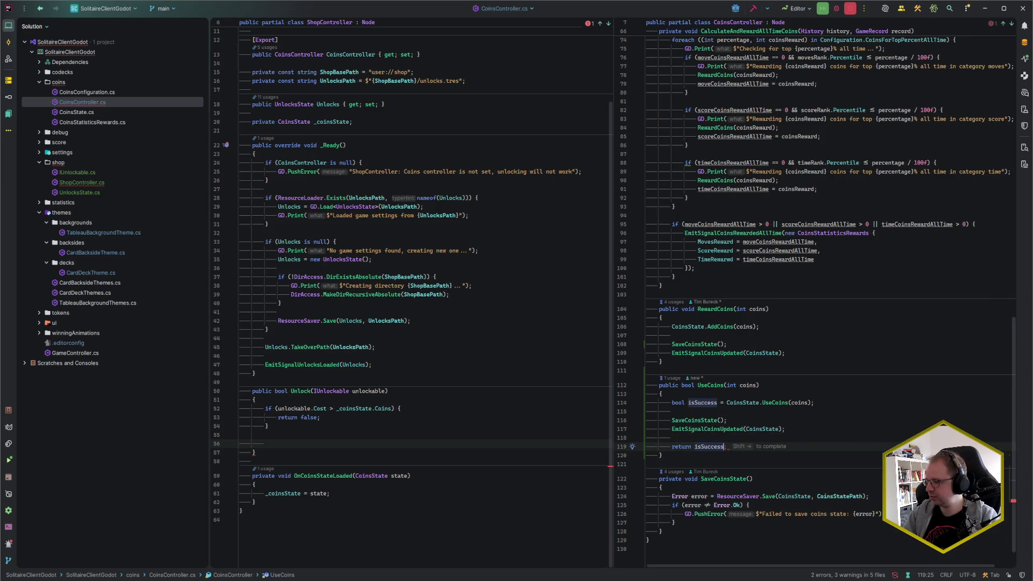
key(shift+Right)
click(265, 443)
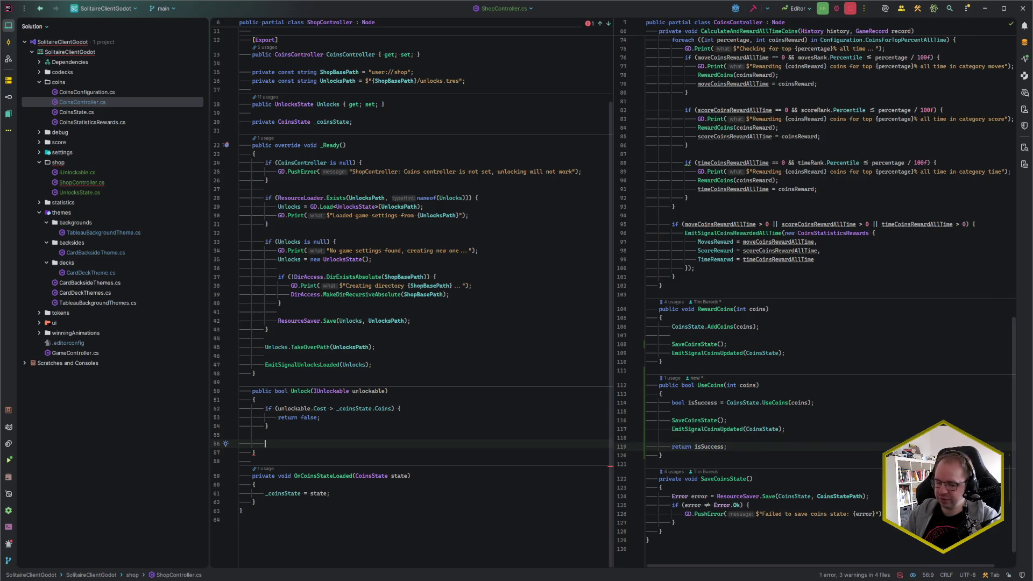
In Unlock, add an if block on CoinsController.UseCoins(unlockable.Cost).
text(if (CoinsCo)
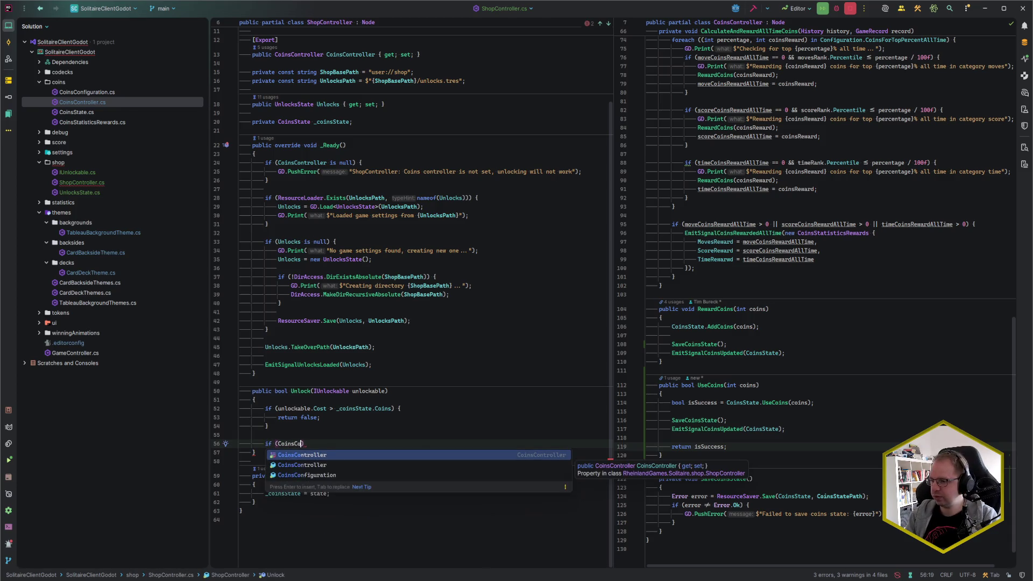
key(Return)
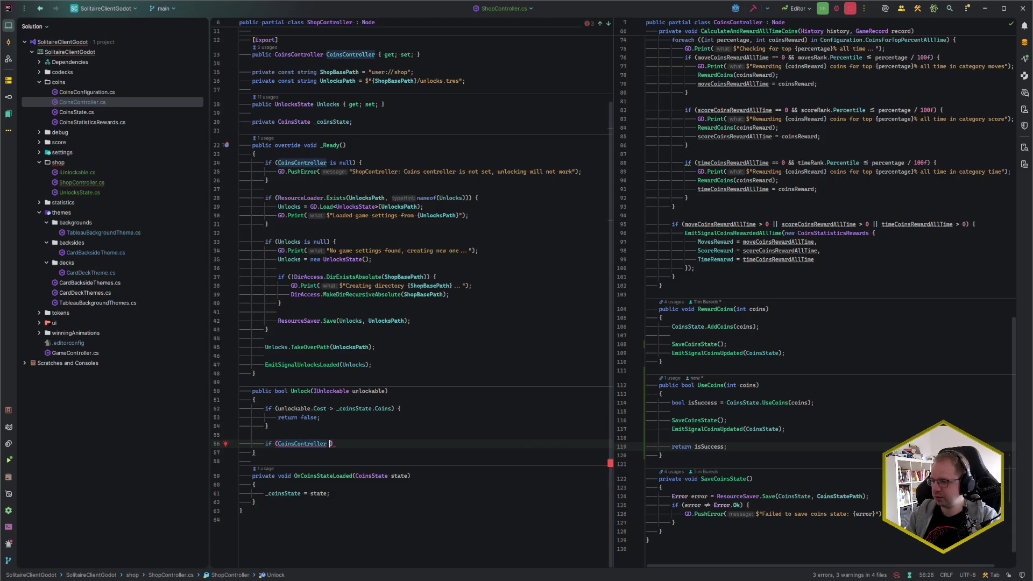
key(BackSpace)
text(.)
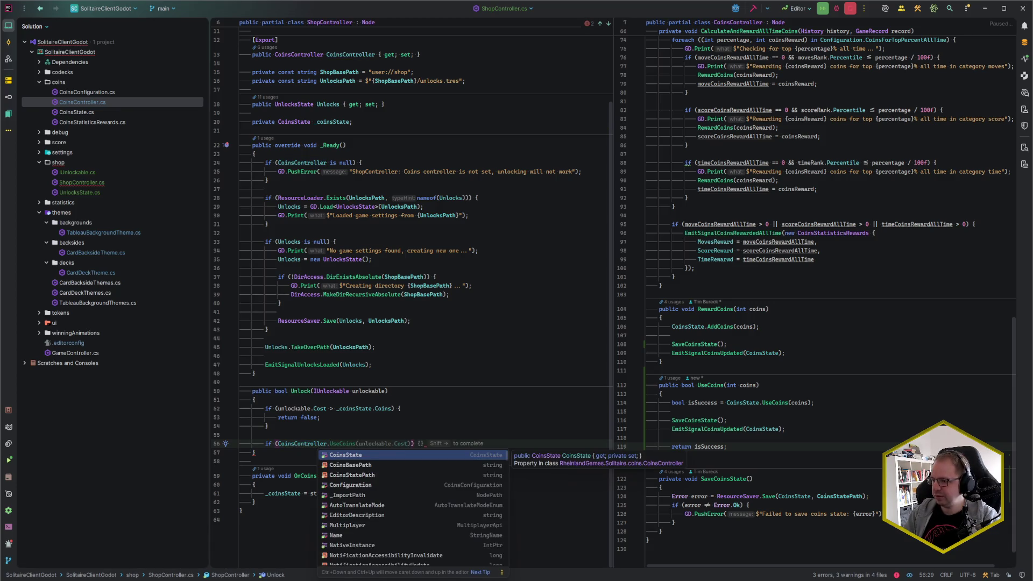
key(Escape)
key(shift+Right)
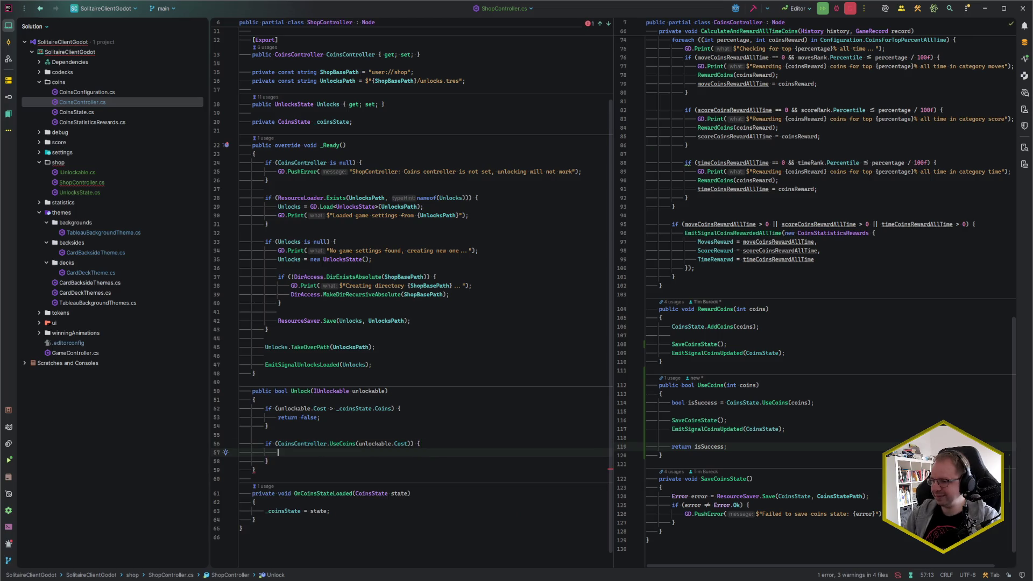
scroll(375, 412, down, 1)
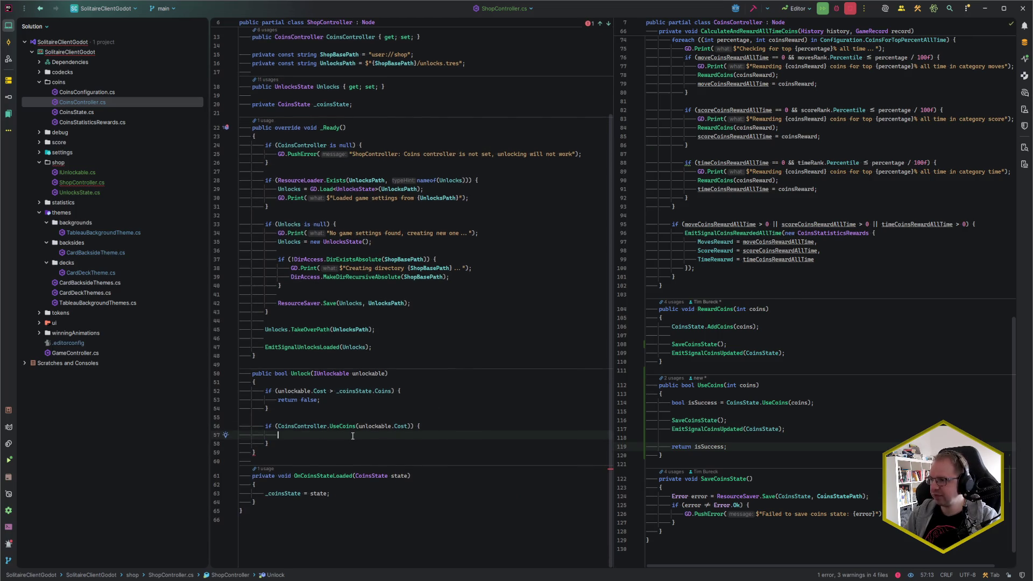
Inside the if block, add Unlocks.Add(unlockable.Name);.
text(Unloc)
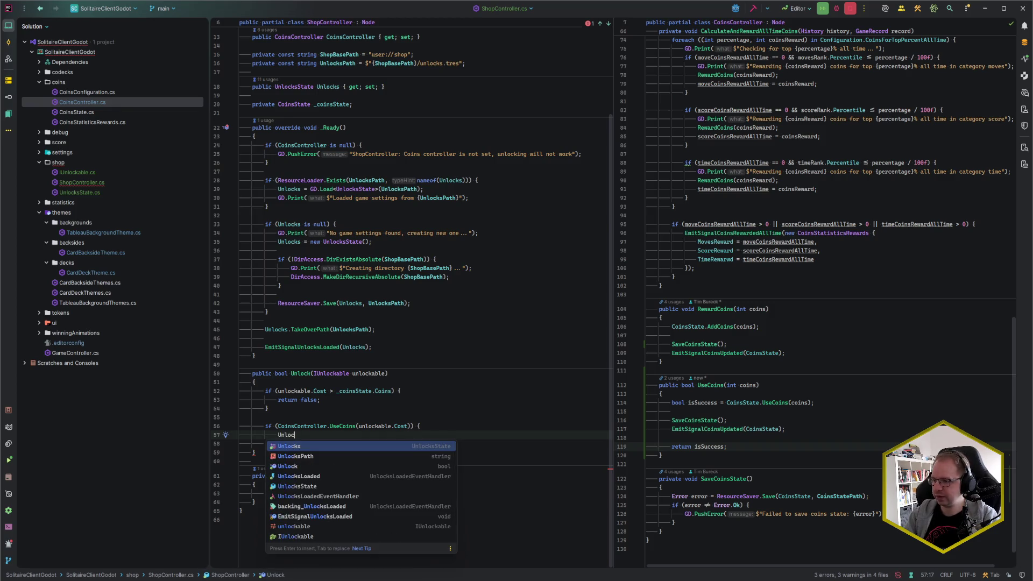
text(ks.)
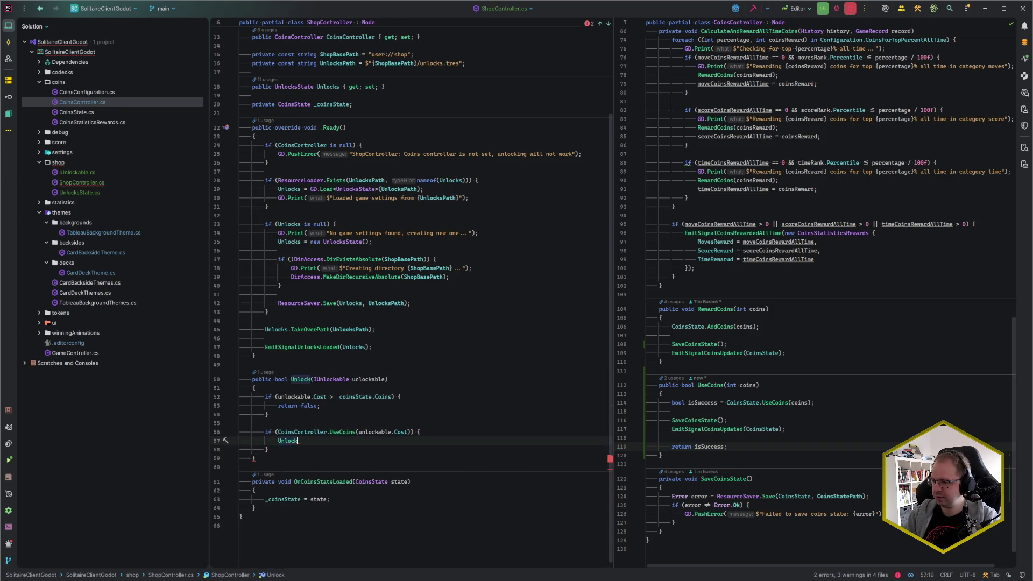
key(BackSpace)
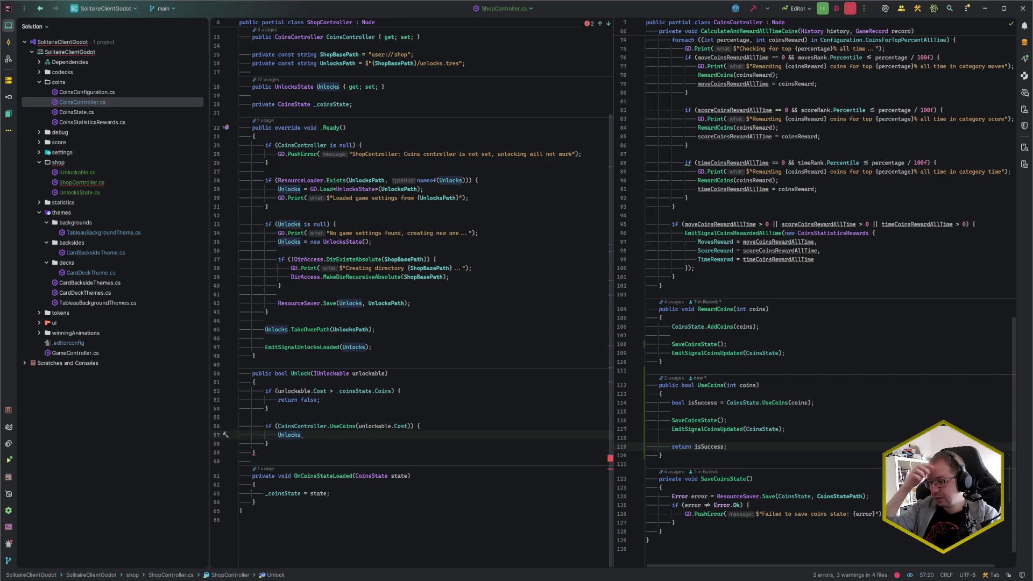
text(.Ad)
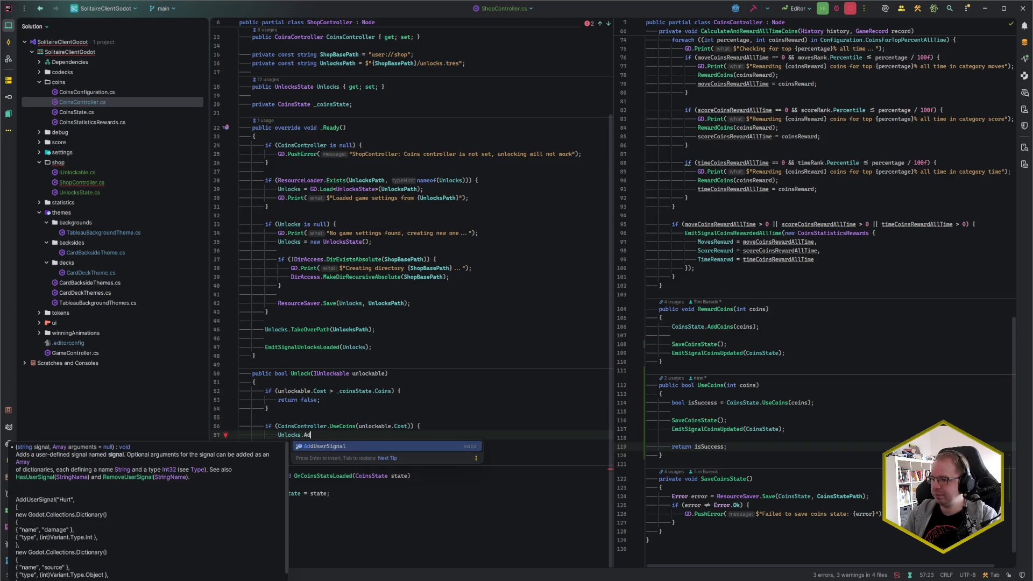
key(Escape)
key(BackSpace)
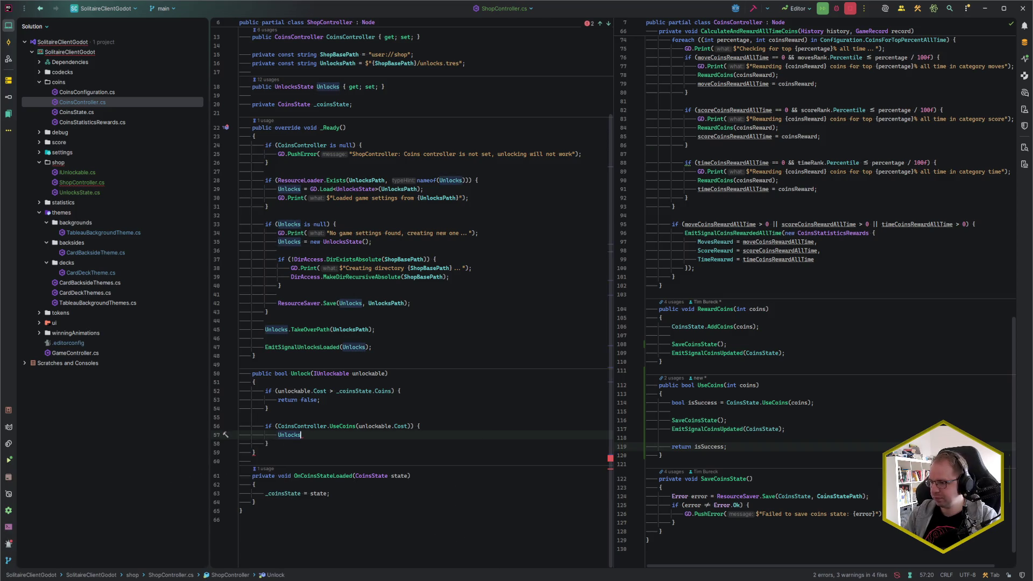
text(.)
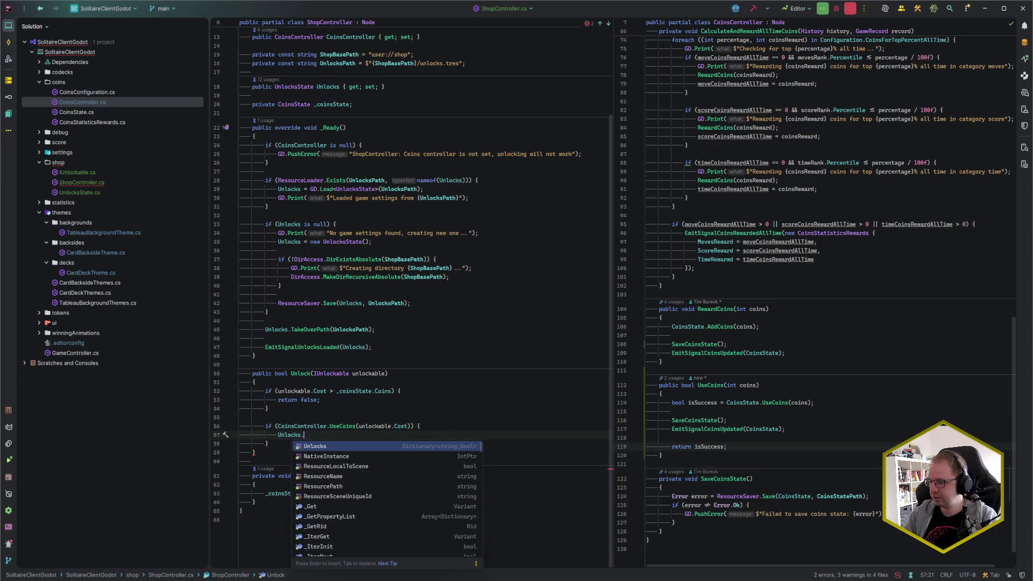
key(BackSpace)
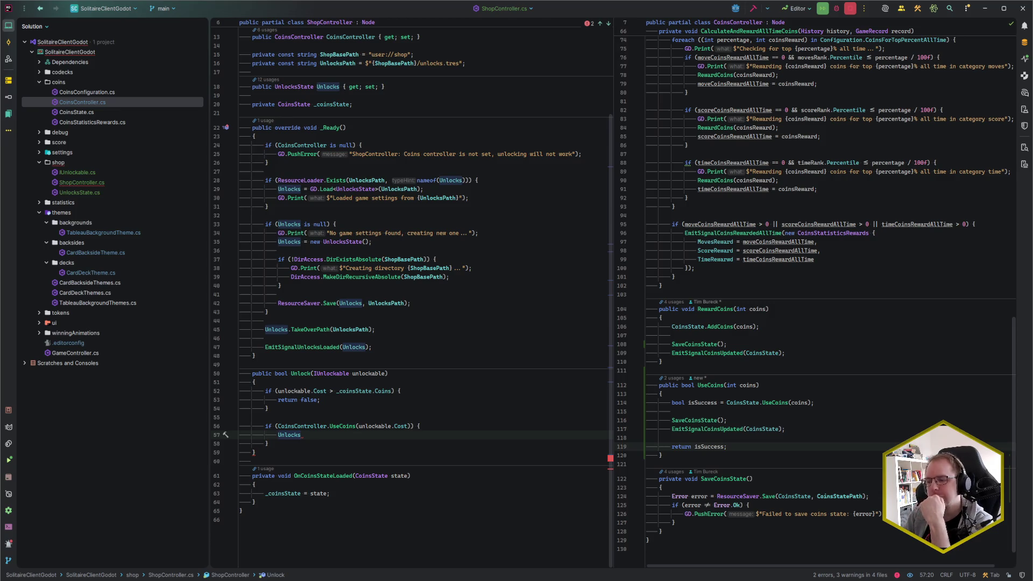
text(.Add)
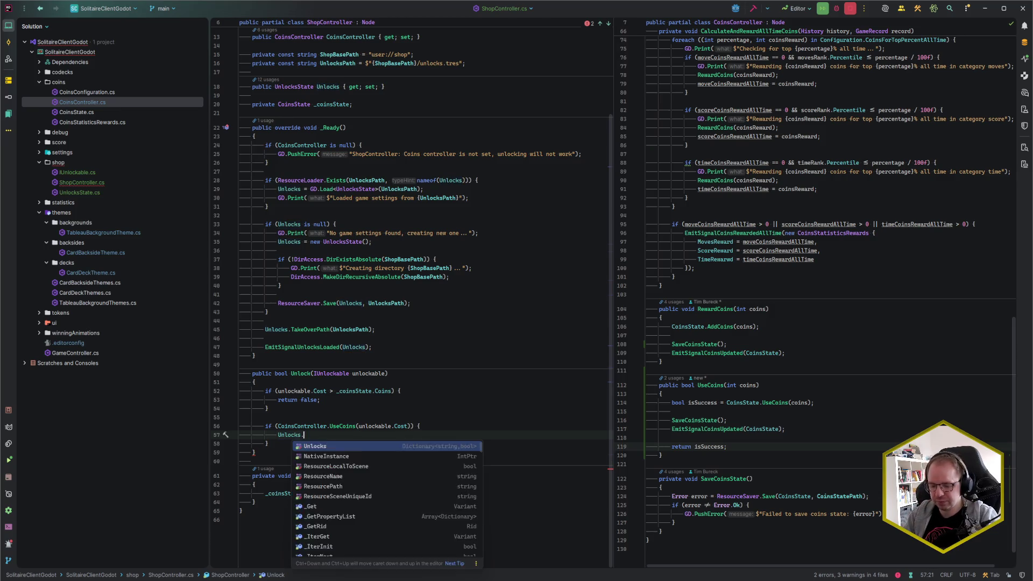
key(Return)
key(BackSpace)
key(BackSpace)
key(BackSpace)
text(()
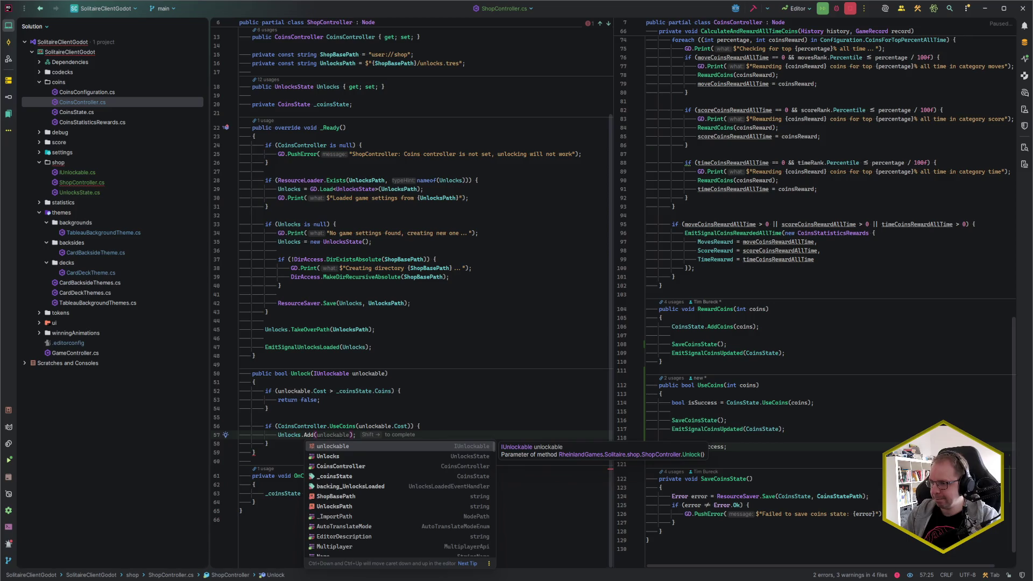
text(unlock)
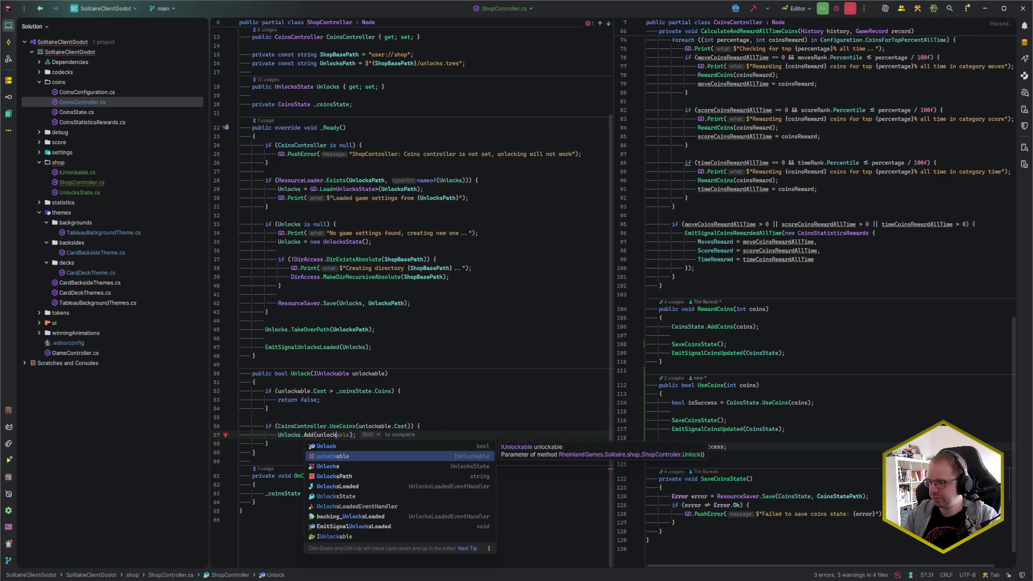
key(Return)
text(,)
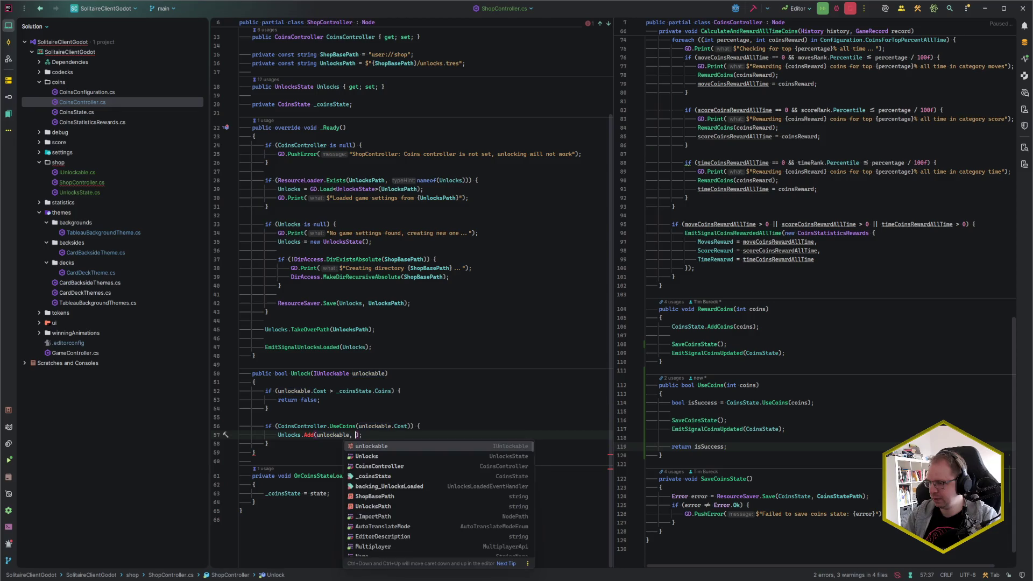
key(Escape)
key(BackSpace)
key(BackSpace)
key(End)
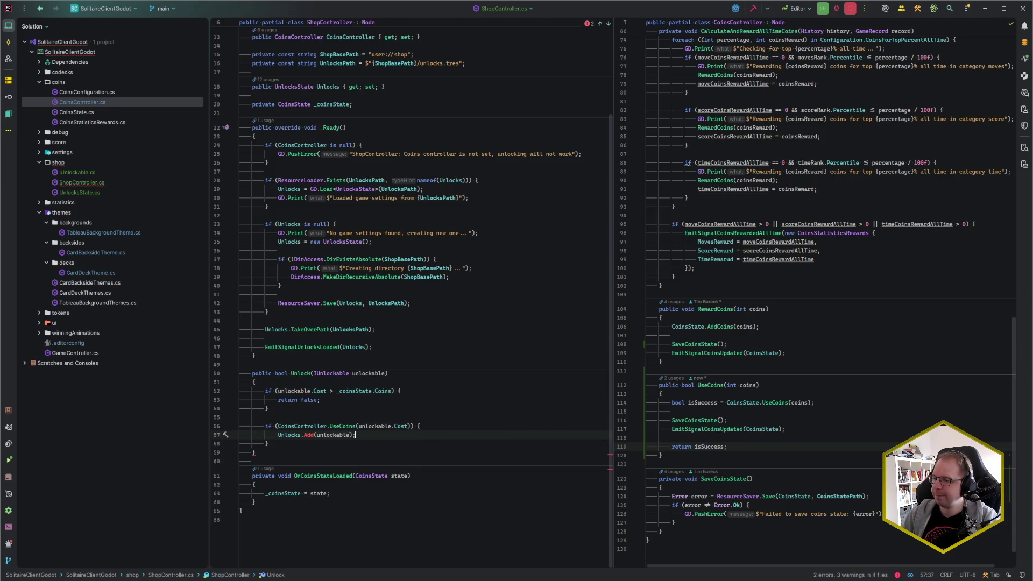
text(.Nam)
key(Return)
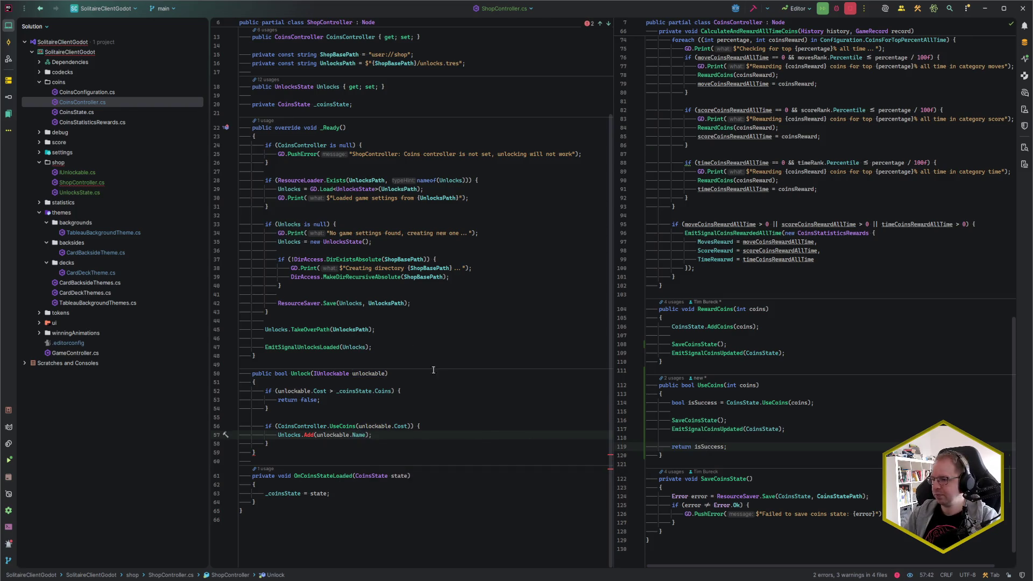
click(338, 446)
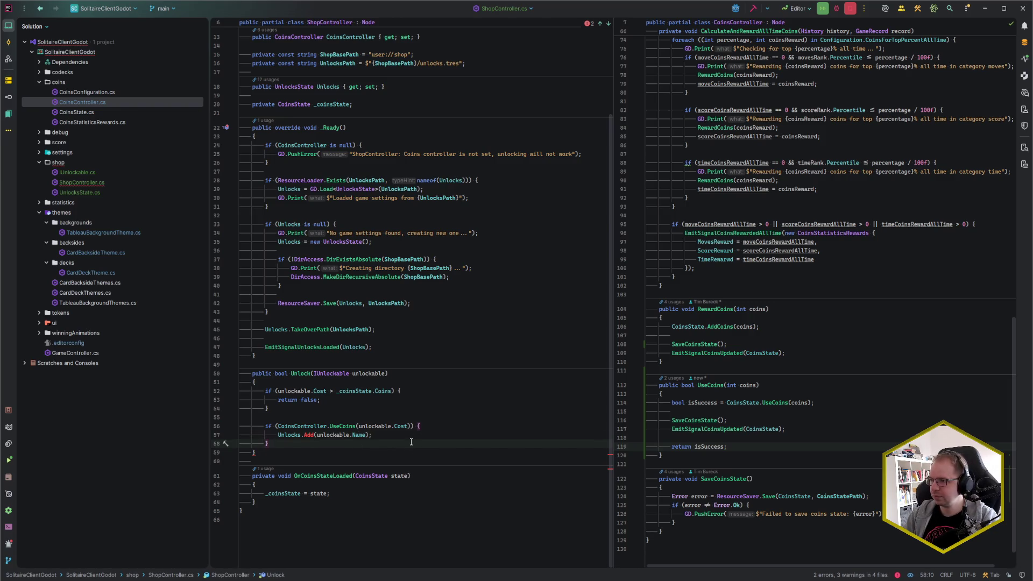
Start renaming the Unlocks property to UnlocksState.
click(290, 435)
key(F2)
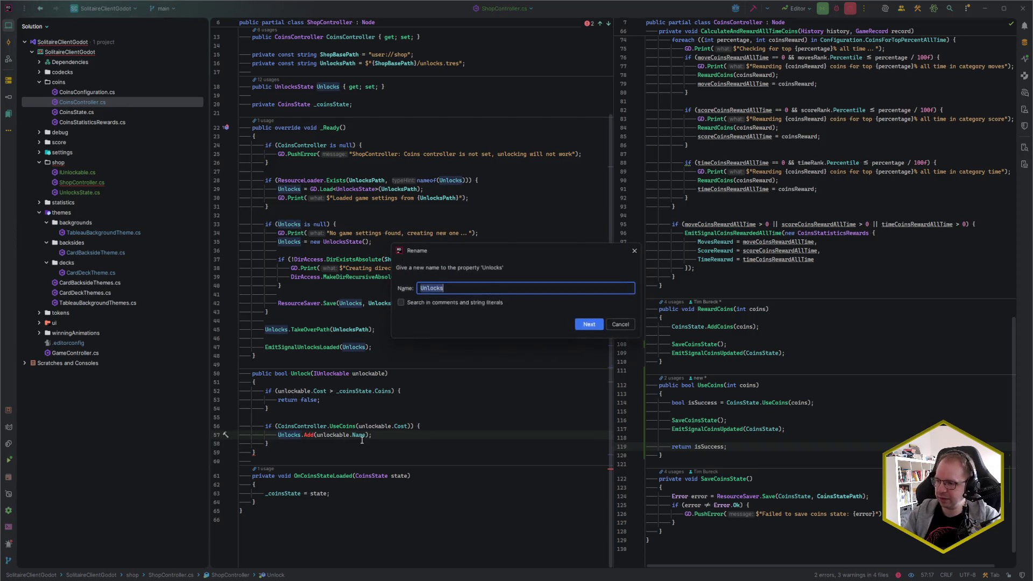
text(UnlocksState)
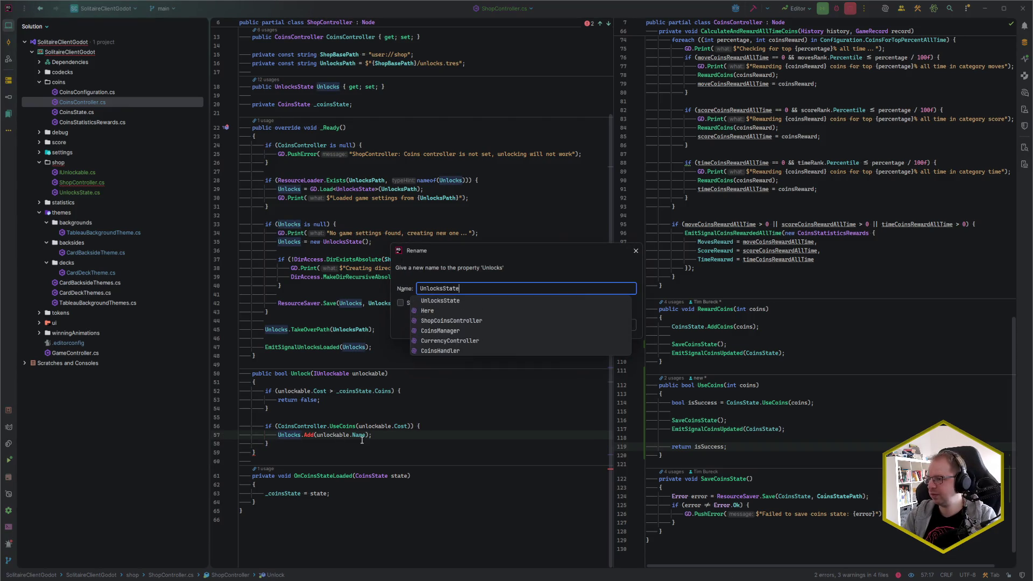
text(e)
Confirm the rename to UnlocksState and add a SaveUnlocksState(); call in Unlock.
key(Return)
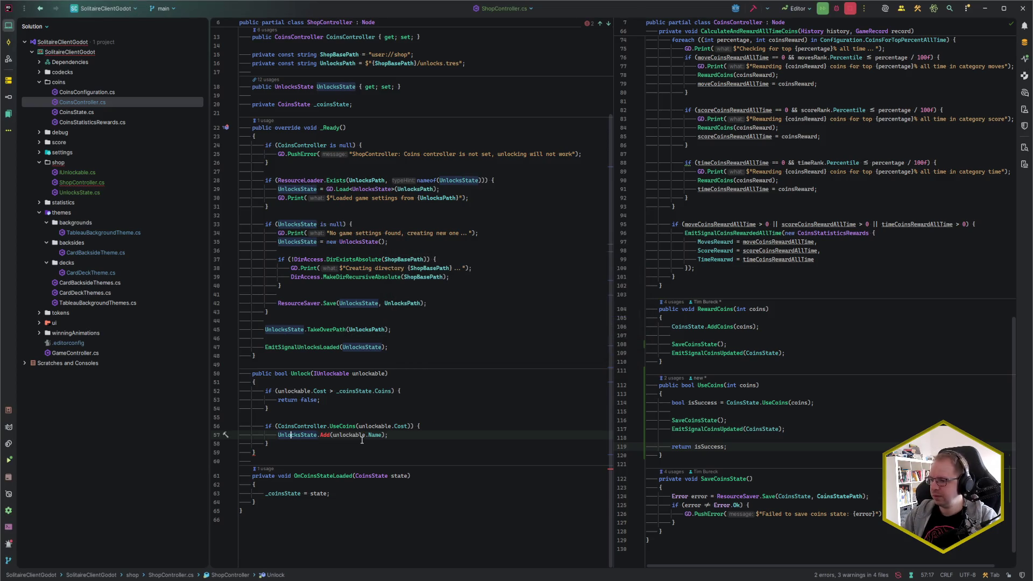
click(402, 436)
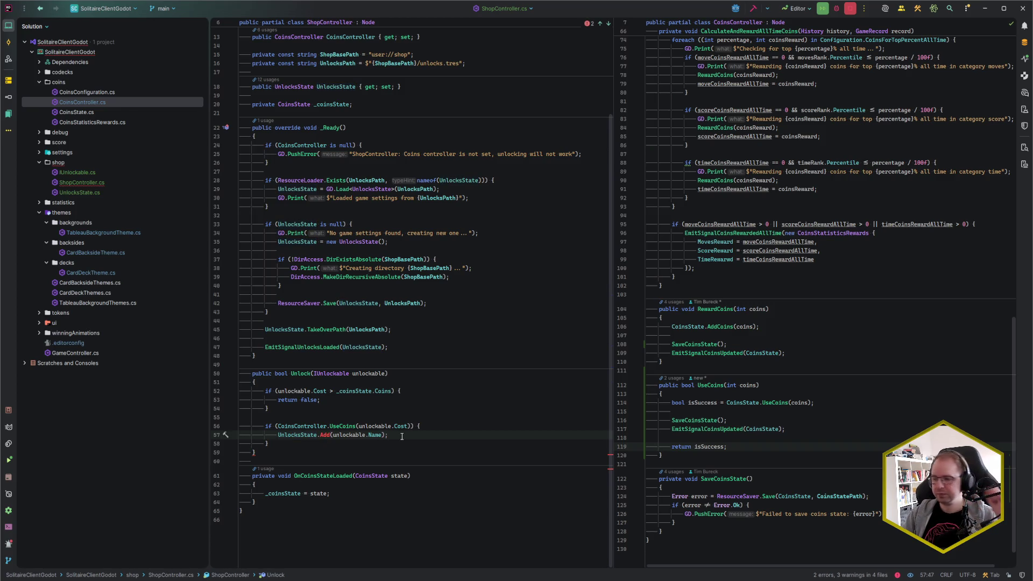
click(403, 440)
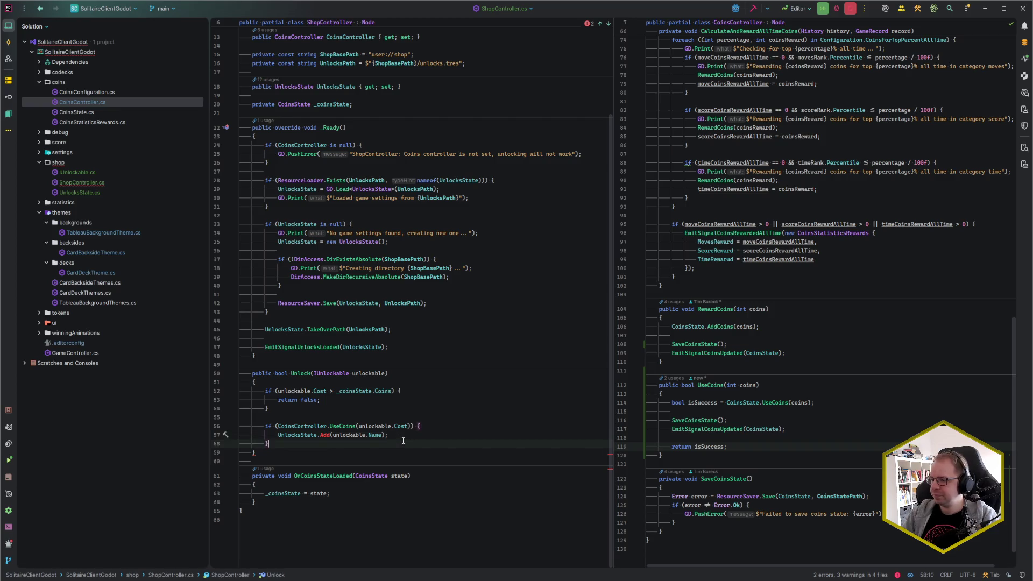
click(446, 436)
key(Return)
key(Return)
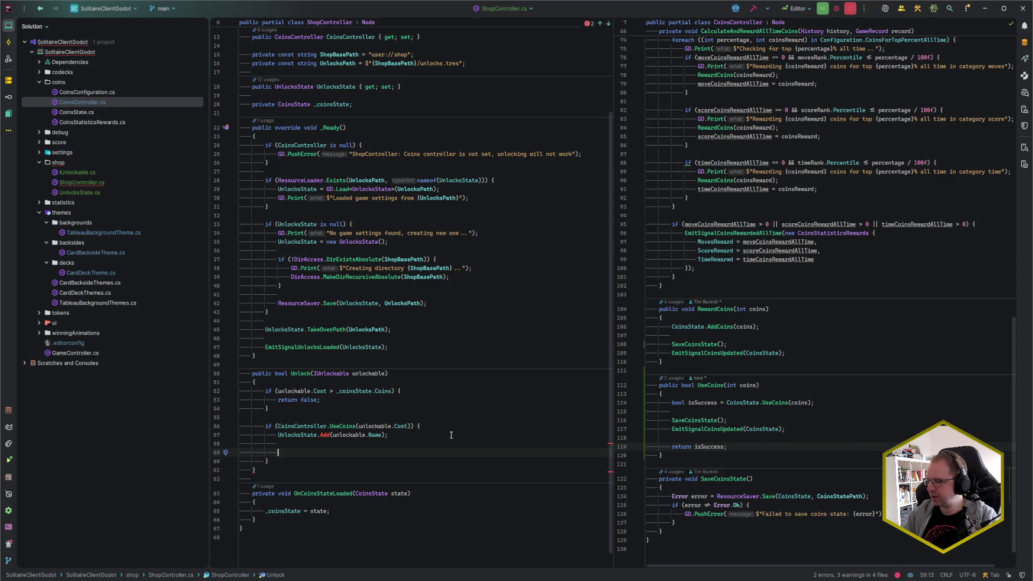
scroll(451, 434, down, 1)
text(Save)
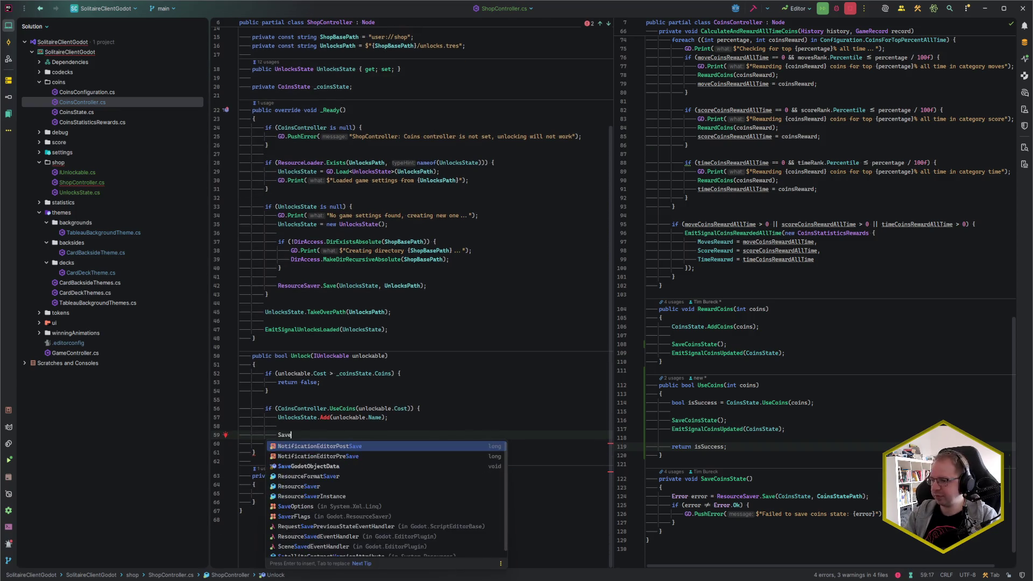
text(UnlocksState();)
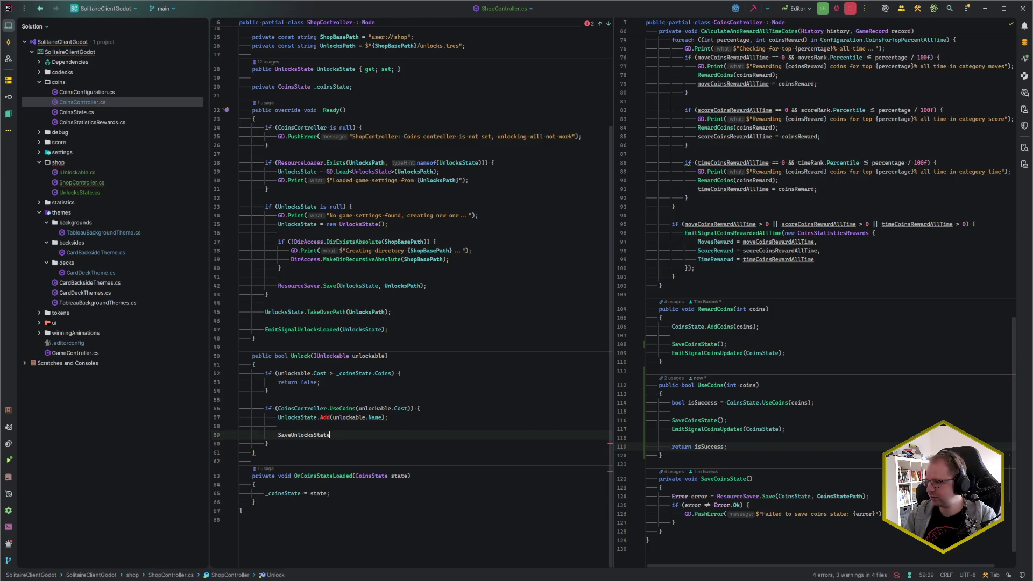
key(Down)
key(Down)
key(Down)
key(Down)
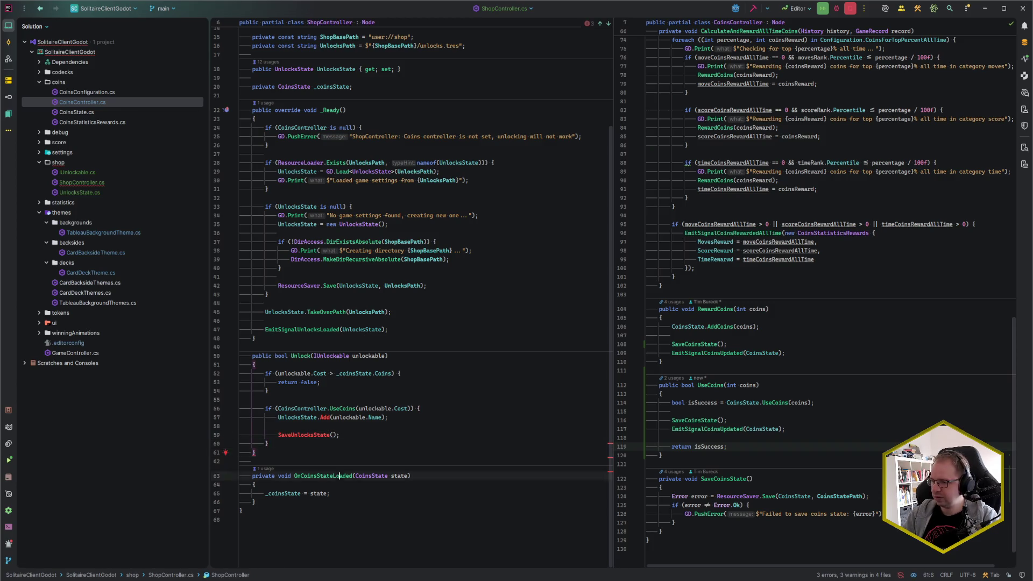
Create a private void SaveUnlocksState method holding a copy of SaveCoinsState's save-and-check block.
key(Return)
key(Return)
text(priv)
key(Return)
text(private void Sa)
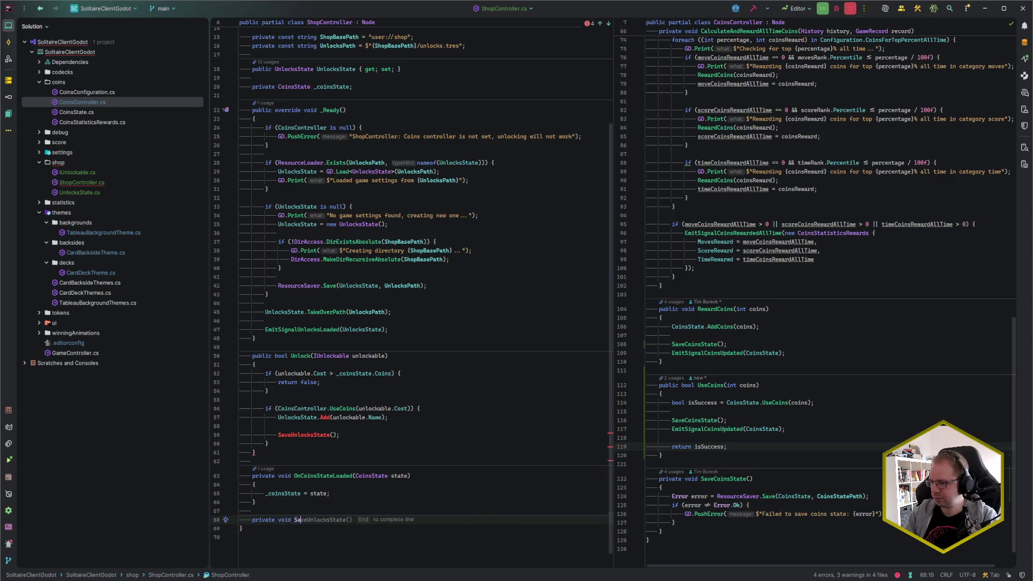
key(End)
text({)
key(Return)
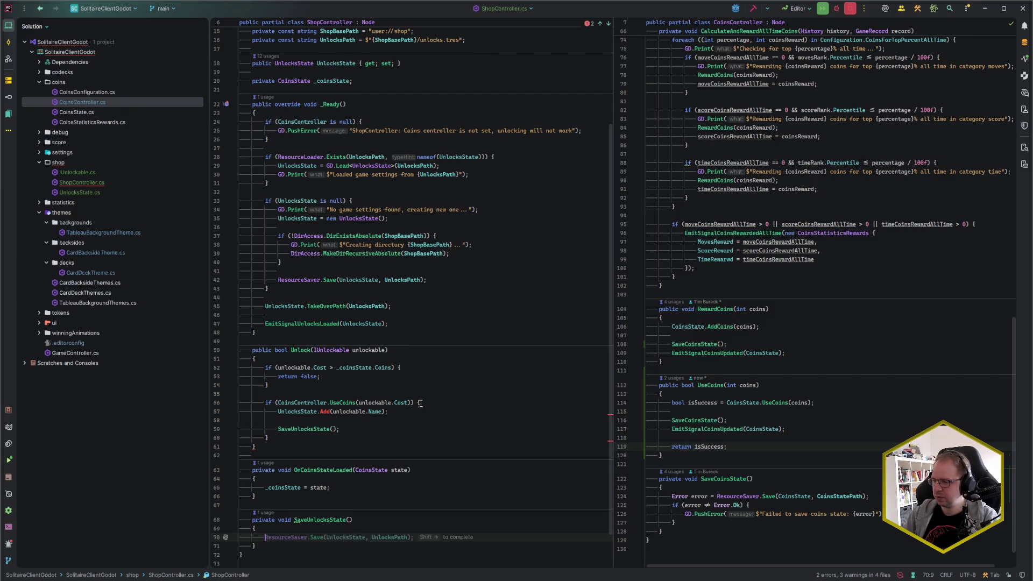
mouse_move(671, 496)
mouse_down()
mouse_move(715, 506)
mouse_move(676, 522)
mouse_up()
key(ctrl+c)
click(412, 491)
key(ctrl+v)
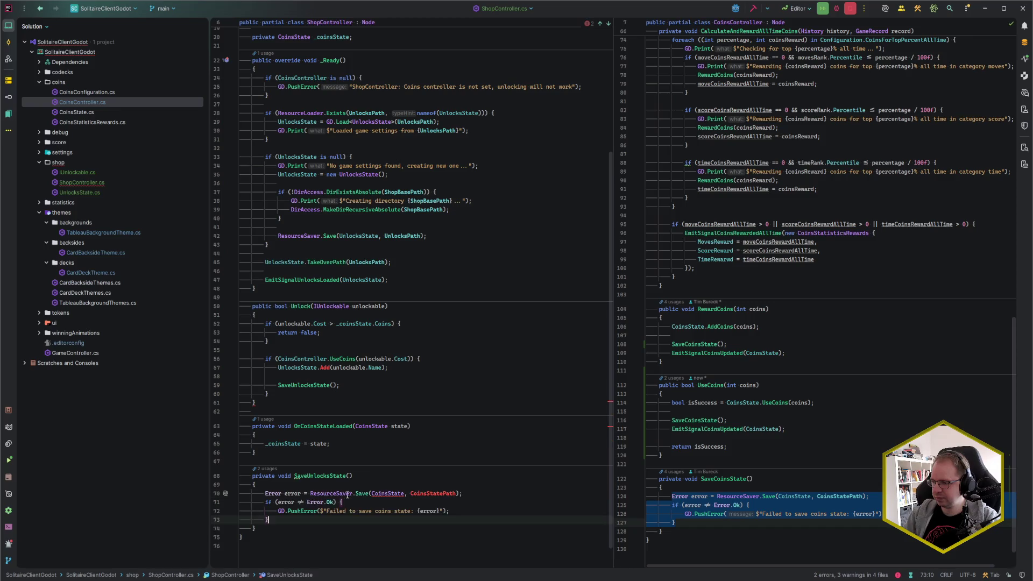
Make the copied block save UnlocksState to UnlocksPath instead of CoinsState to CoinsStatePath.
click(387, 493)
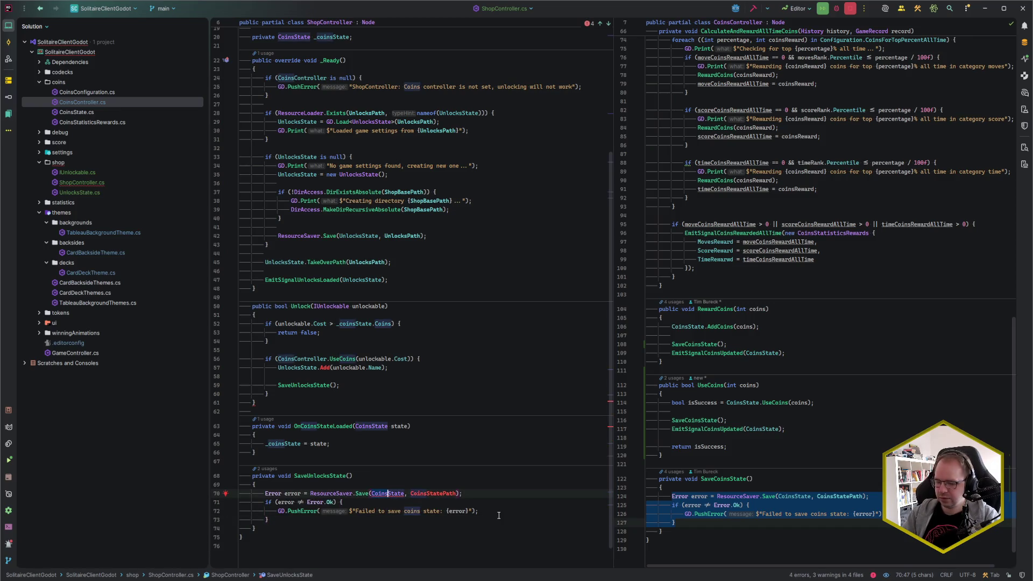
text(Unloc)
key(Tab)
click(433, 494)
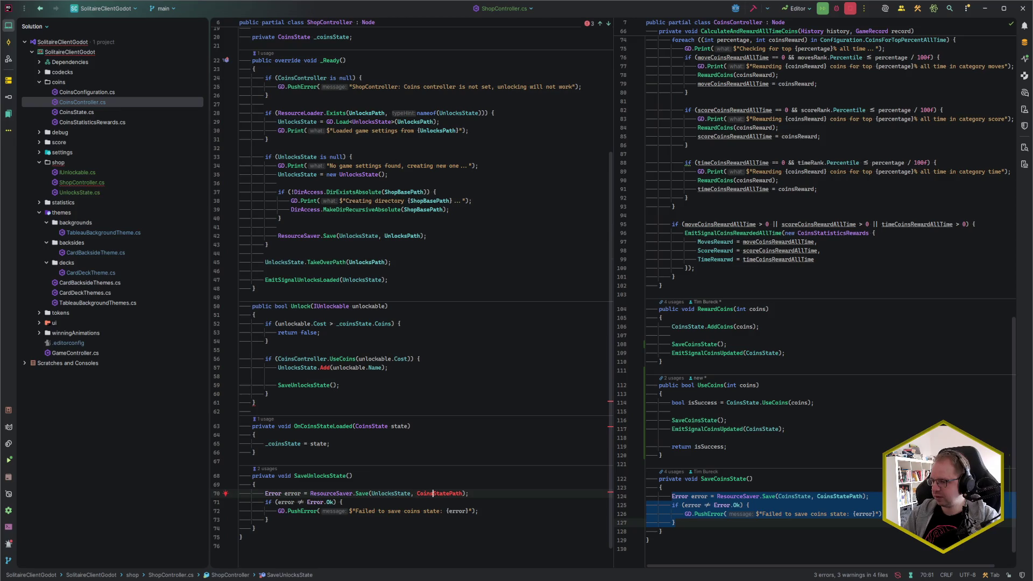
key(BackSpace)
key(BackSpace)
key(BackSpace)
text(Unloc)
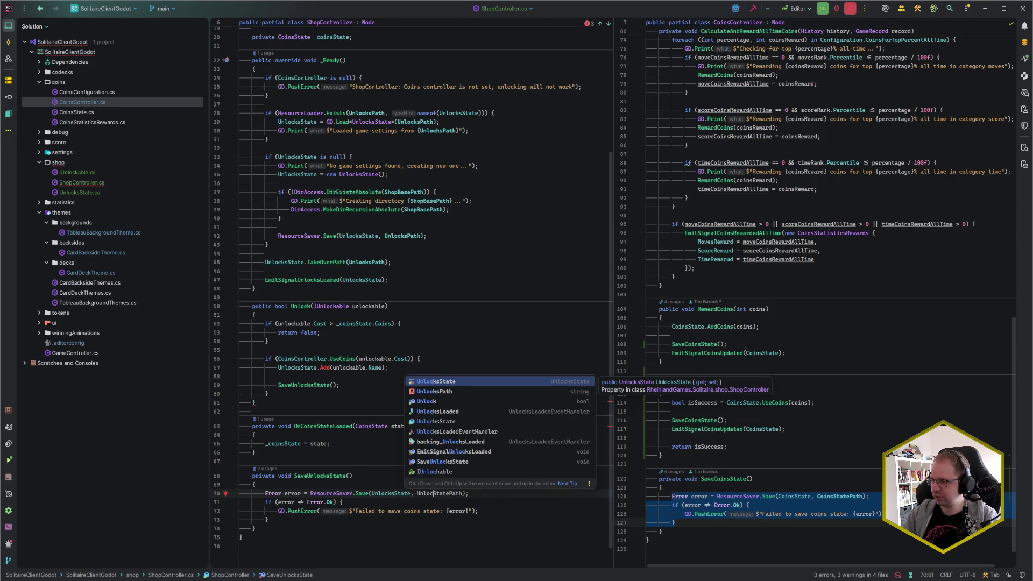
key(Down)
key(Tab)
Change the error message to 'Failed to save unlocks state'.
click(459, 511)
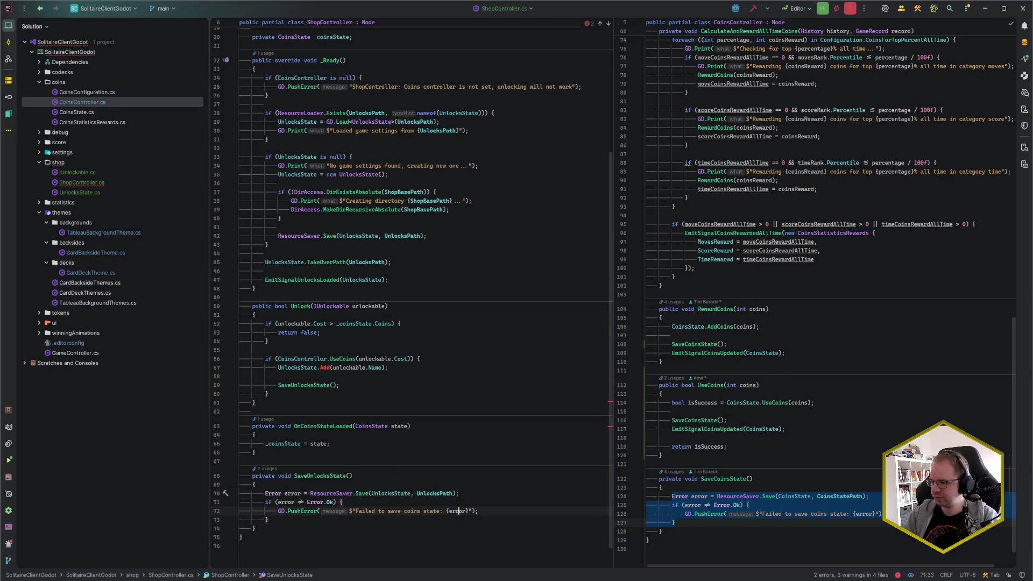
click(440, 511)
key(ctrl+Delete)
text(unlocks)
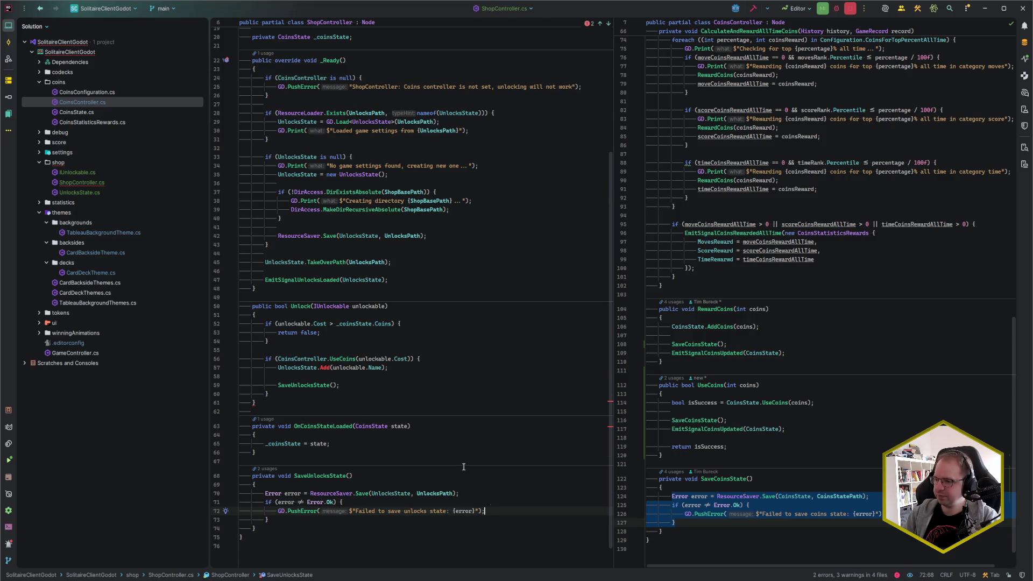
click(376, 385)
click(409, 366)
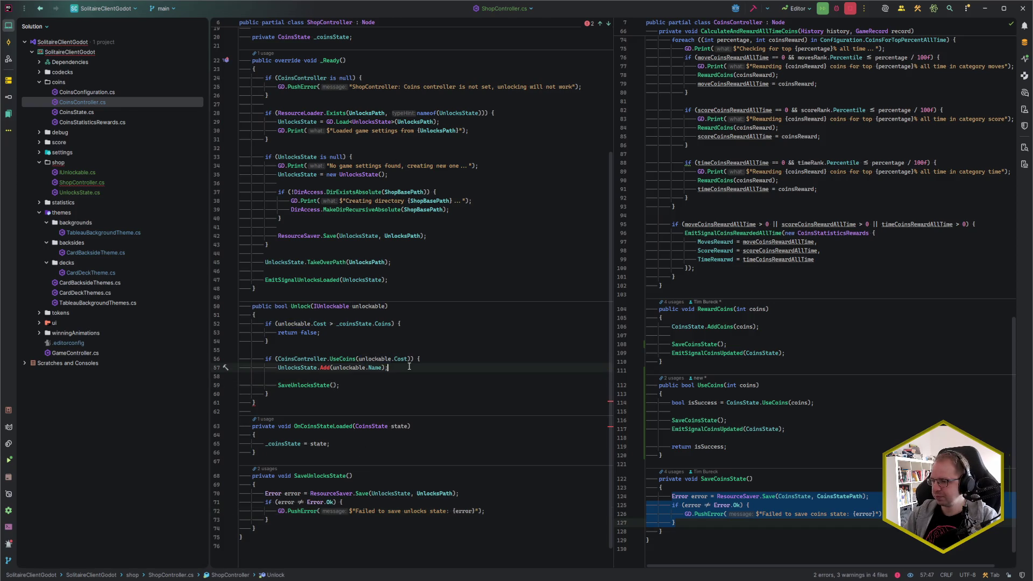
click(370, 385)
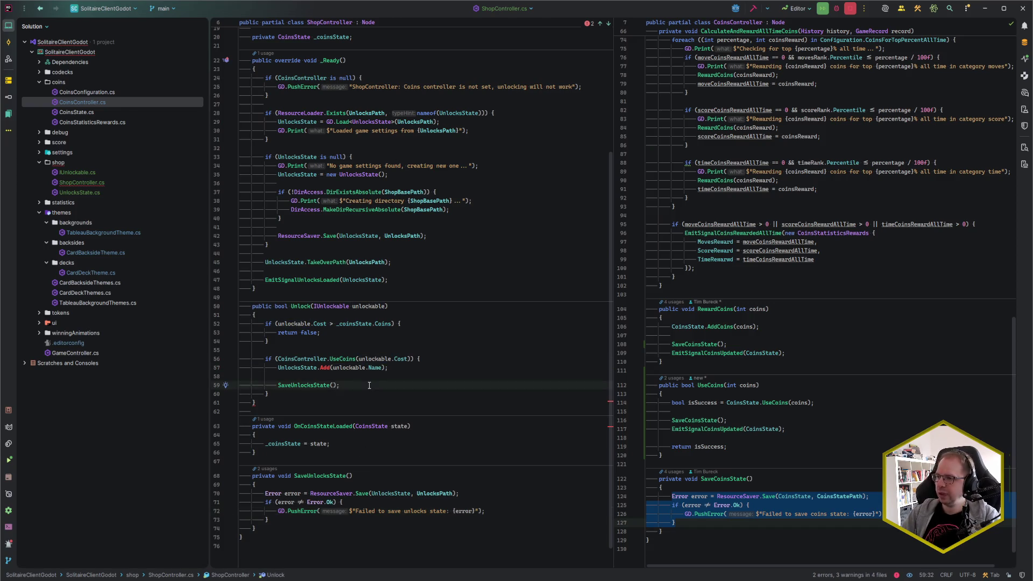
scroll(369, 385, up, 5)
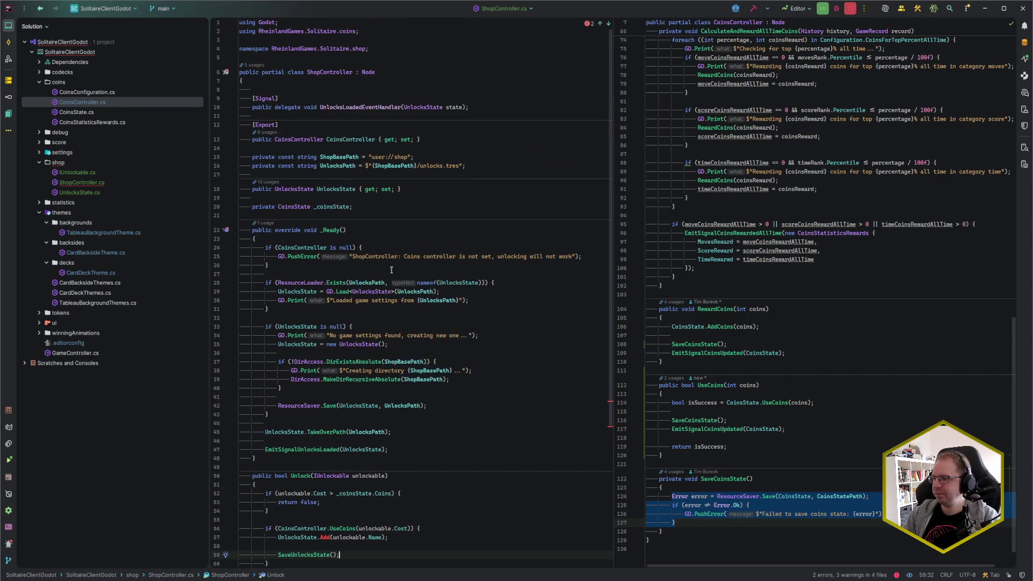
Declare a new [Signal] public delegate void UnlocksChangedEventHandler below the existing signal.
click(477, 105)
key(Return)
text([Signal)
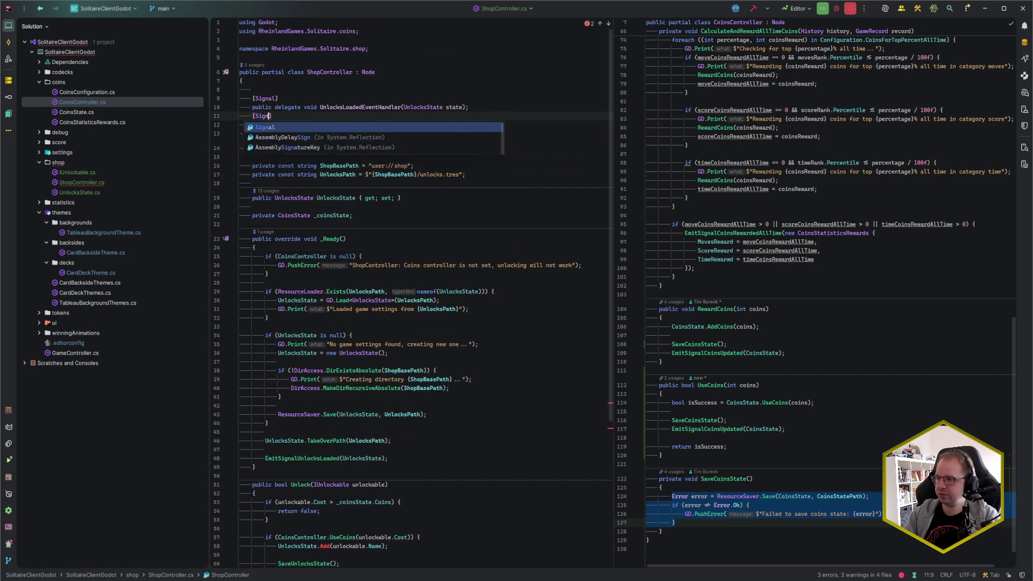
text(])
key(Return)
text(public dele)
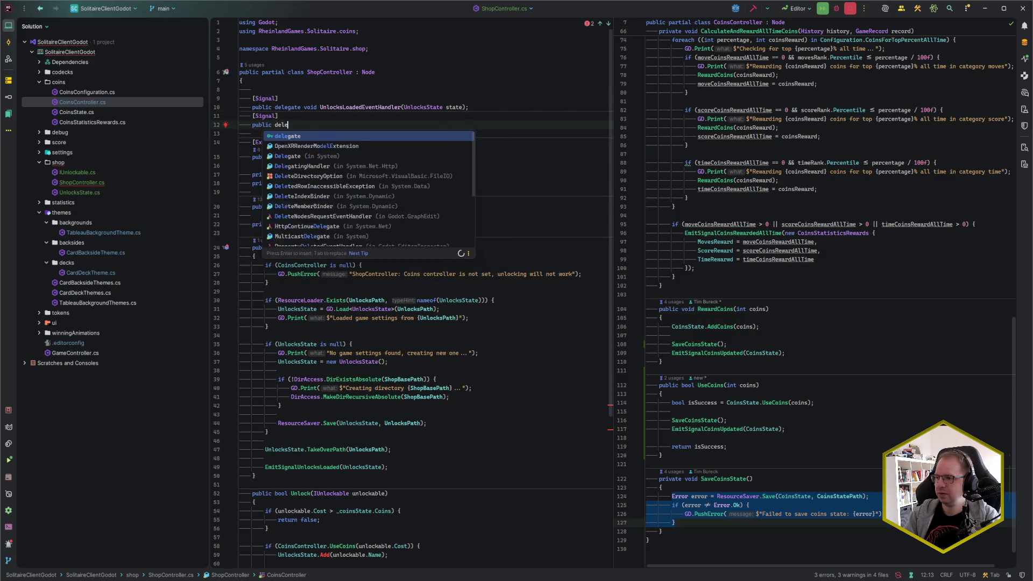
text(gate void Unlocks)
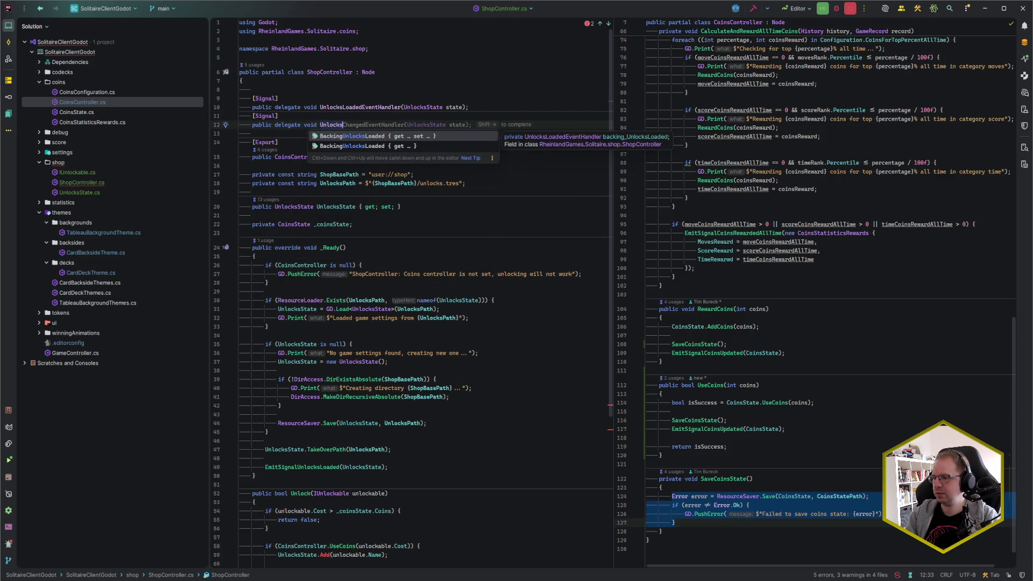
scroll(370, 268, down, 6)
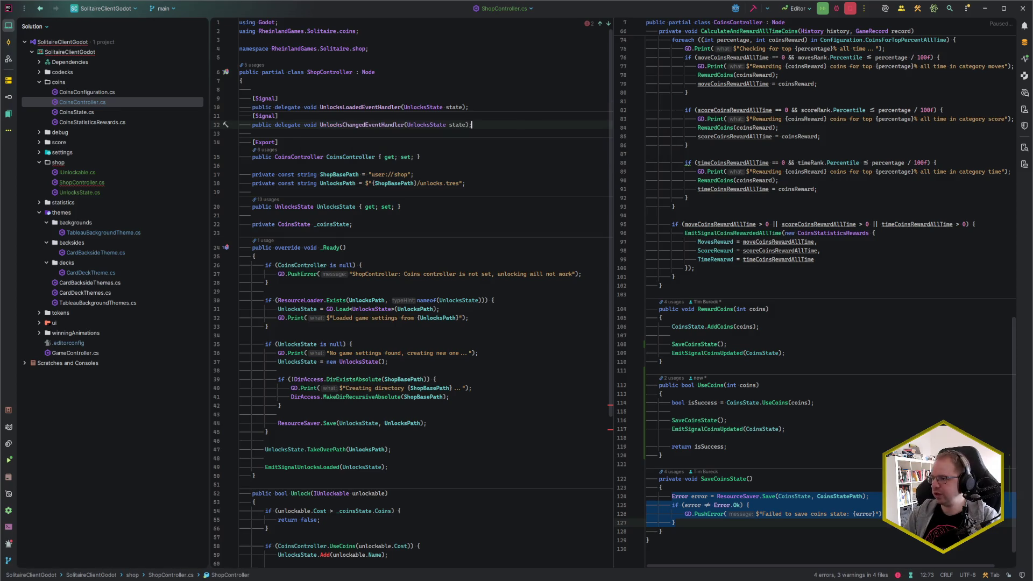
scroll(369, 268, down, 2)
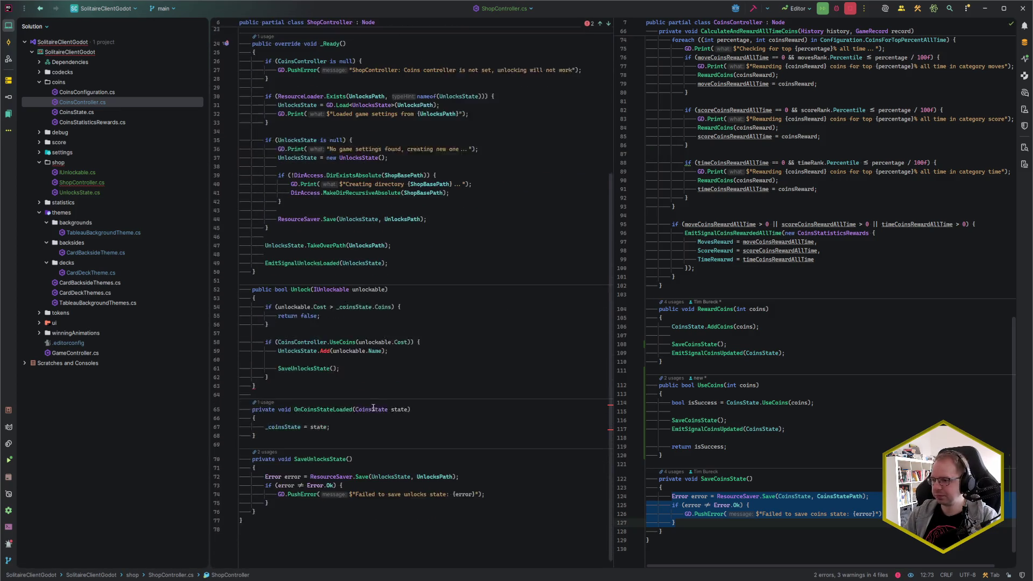
Emit EmitSignalUnlocksChanged(UnlocksState) right after SaveUnlocksState() in Unlock.
click(353, 359)
key(Return)
text(EmitSigUCha)
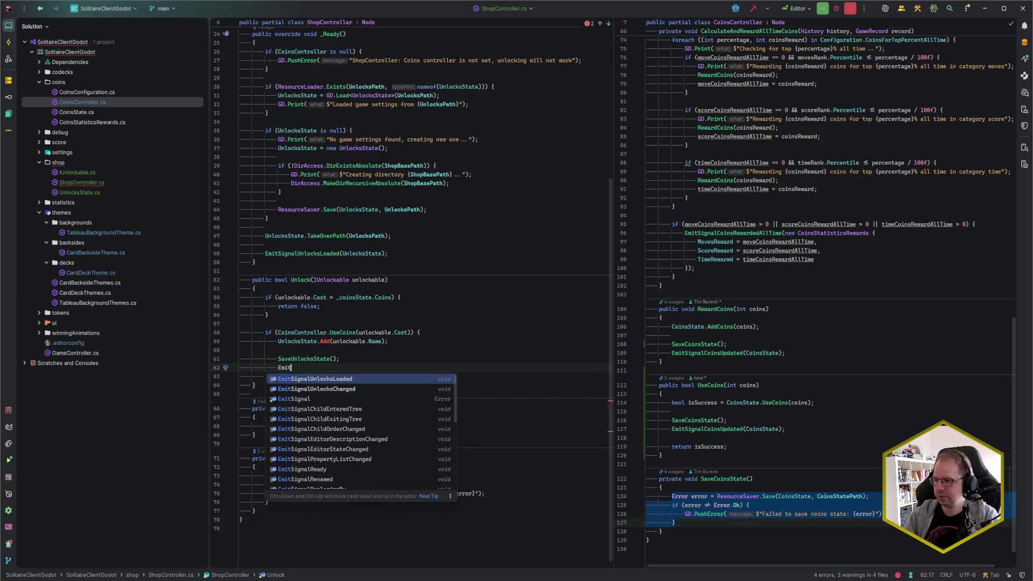
key(Return)
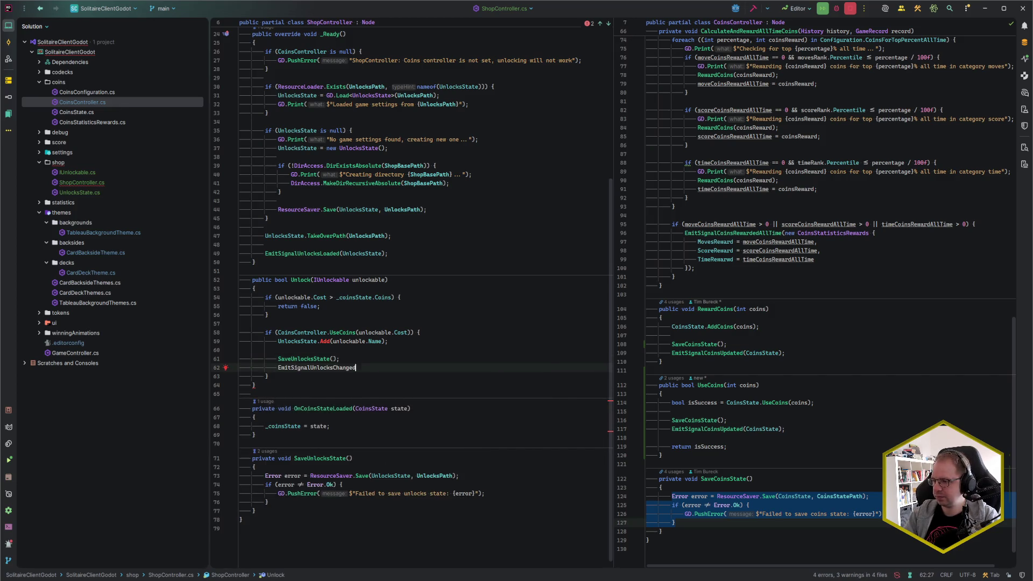
text(US);)
key(Return)
key(End)
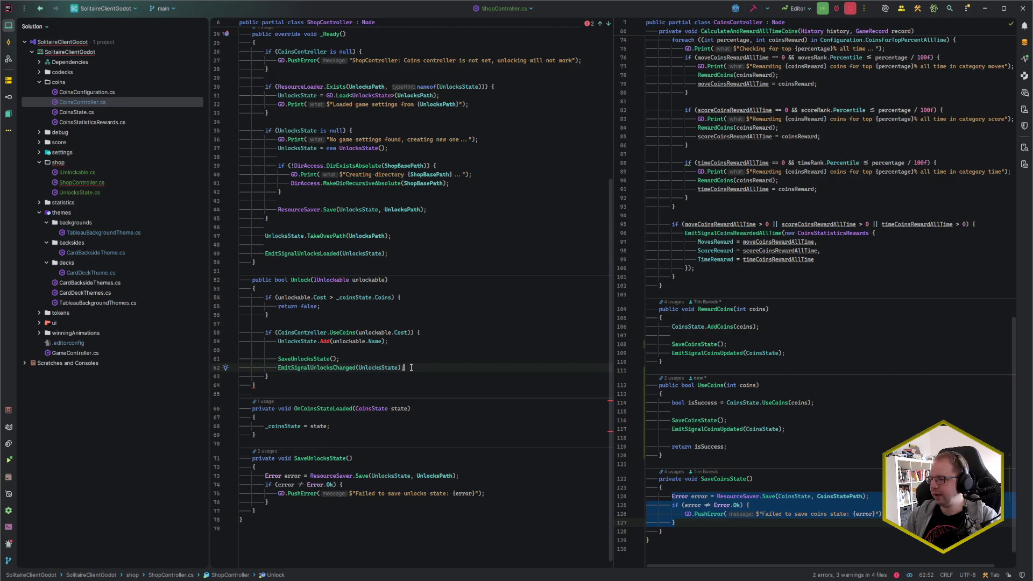
click(778, 341)
key(ctrl+e)
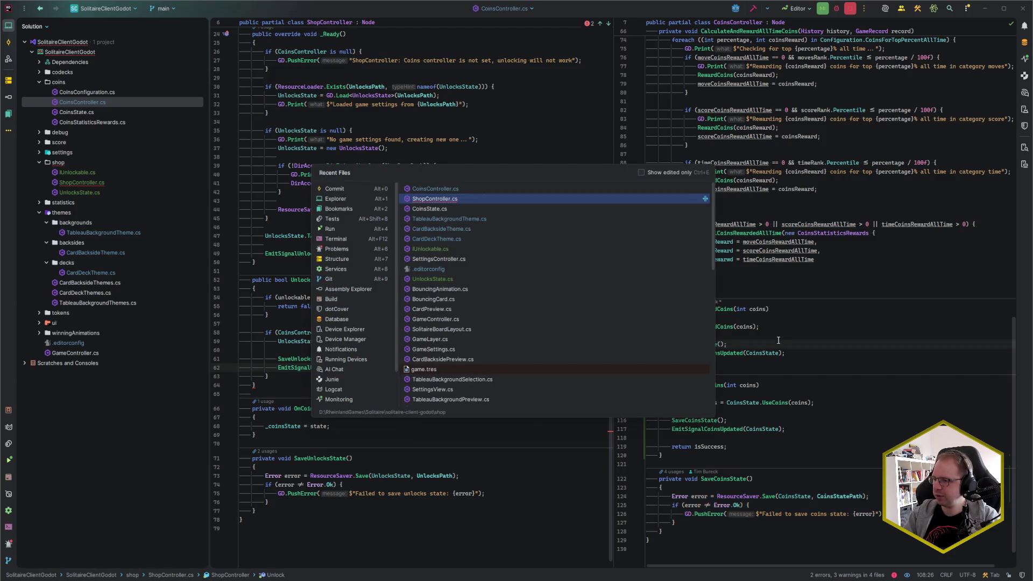
In UnlocksState.cs, add public void Add(string unlockableName) setting Unlocks[unlockableName] = true.
text(unlocks)
key(Return)
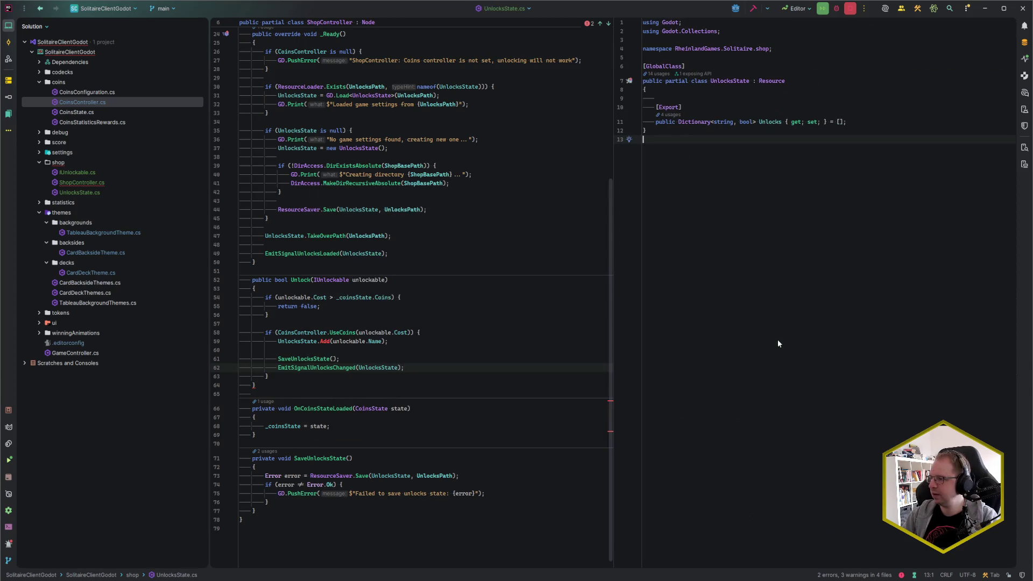
click(857, 122)
key(Return)
key(Return)
text(ublic void Ad)
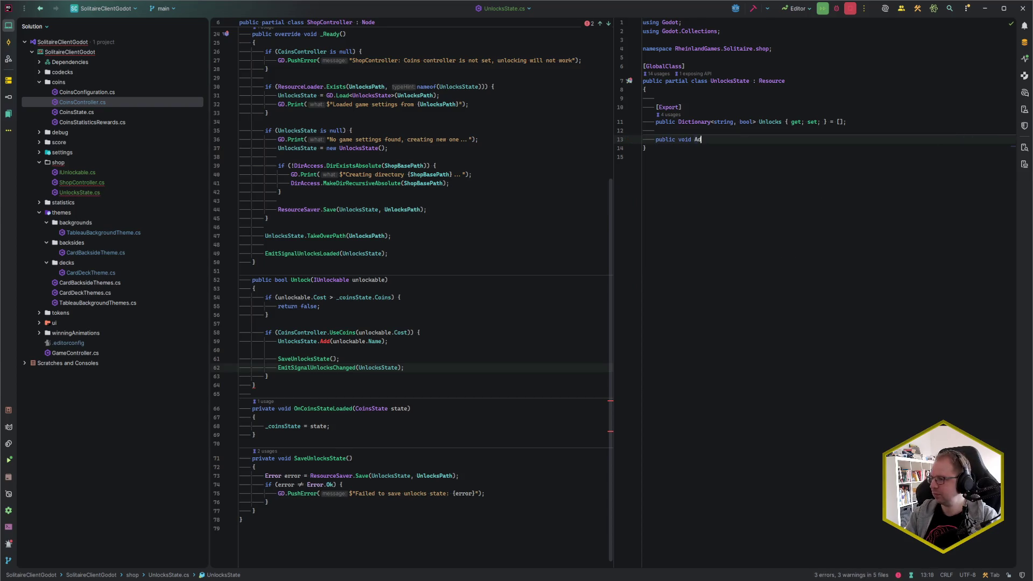
text(d()
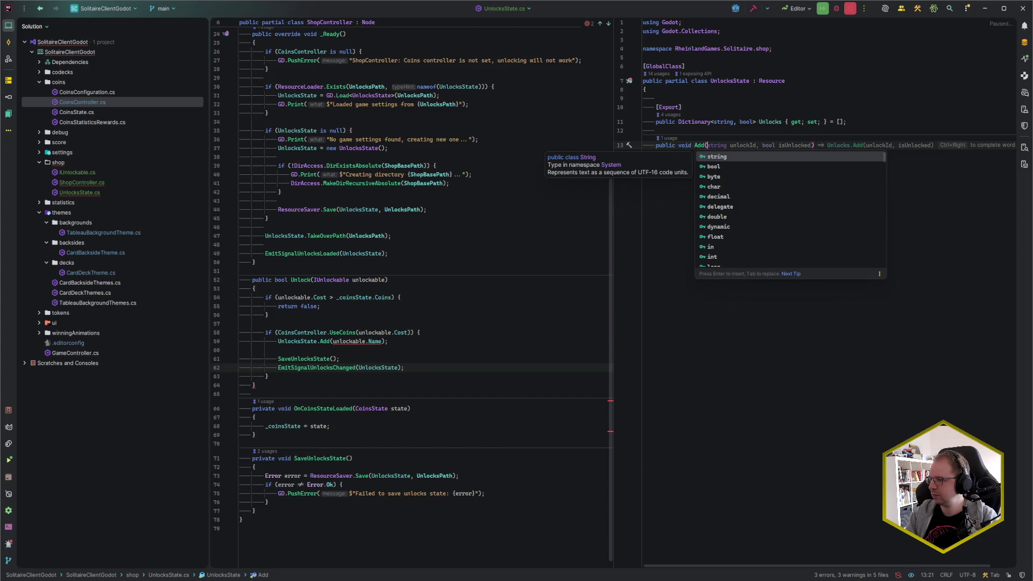
text(string unlockName)
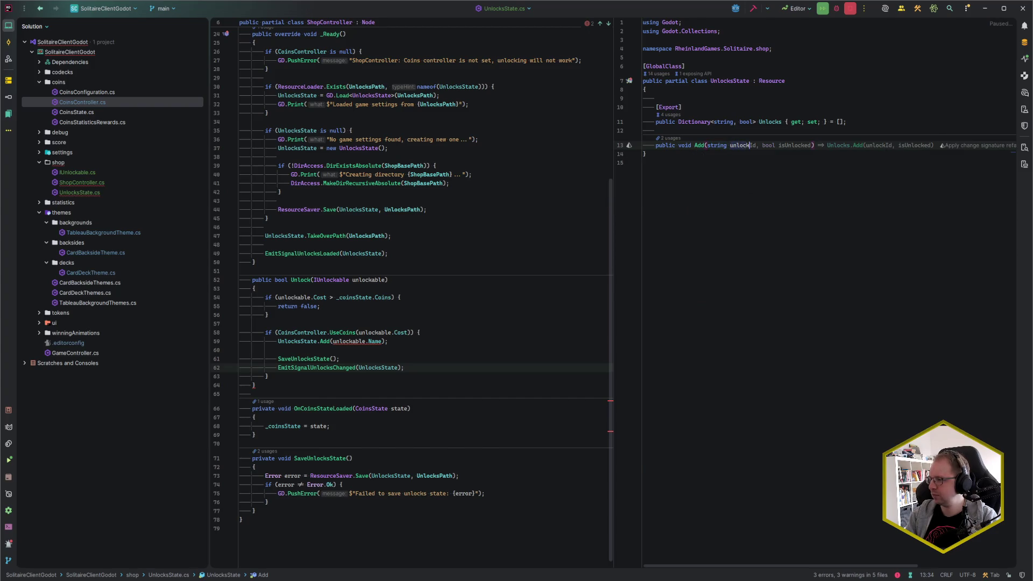
key(BackSpace)
key(BackSpace)
key(BackSpace)
text(ab)
key(BackSpace)
key(BackSpace)
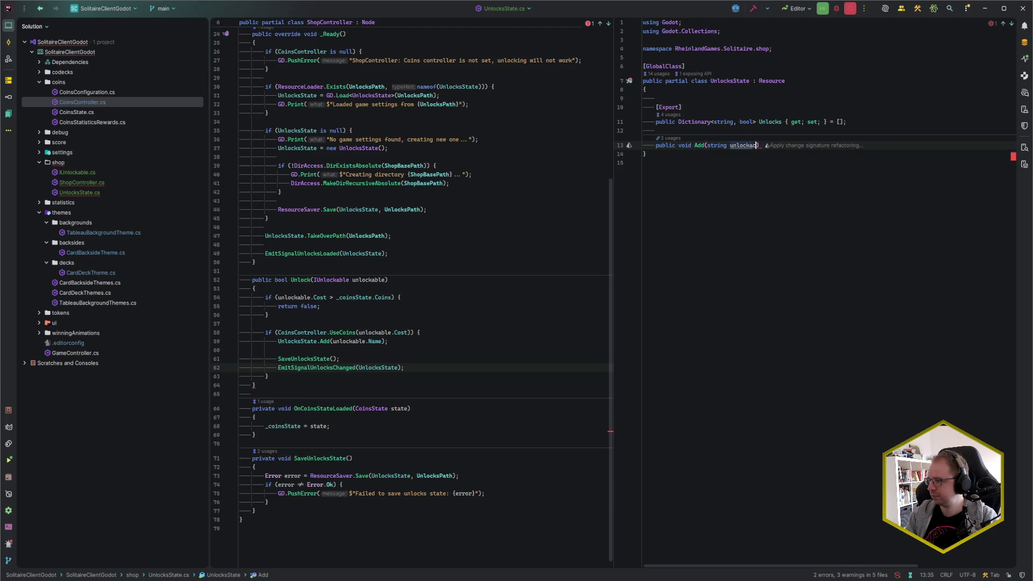
text(ableNam)
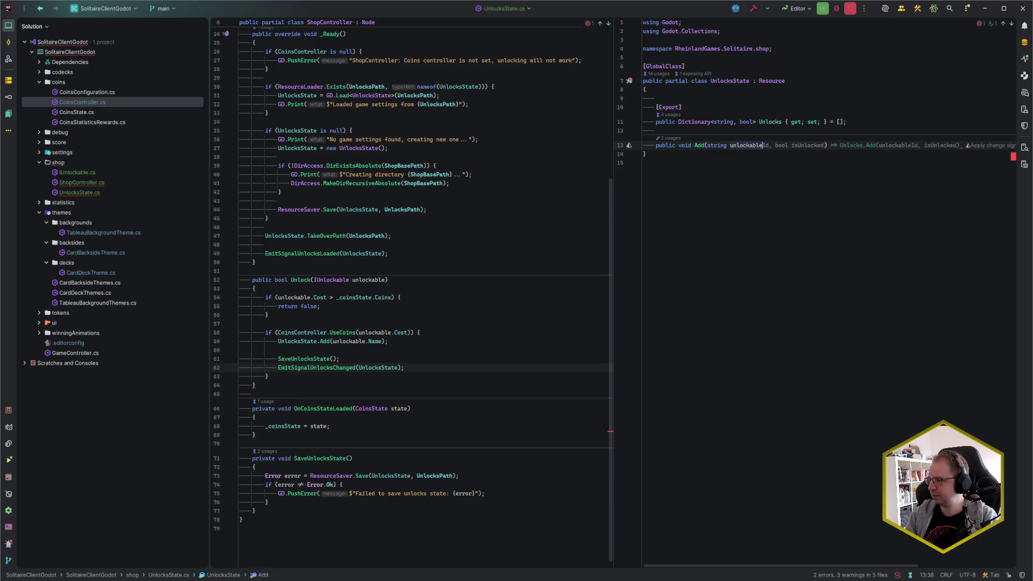
text(e)
key(ctrl+shift+Return)
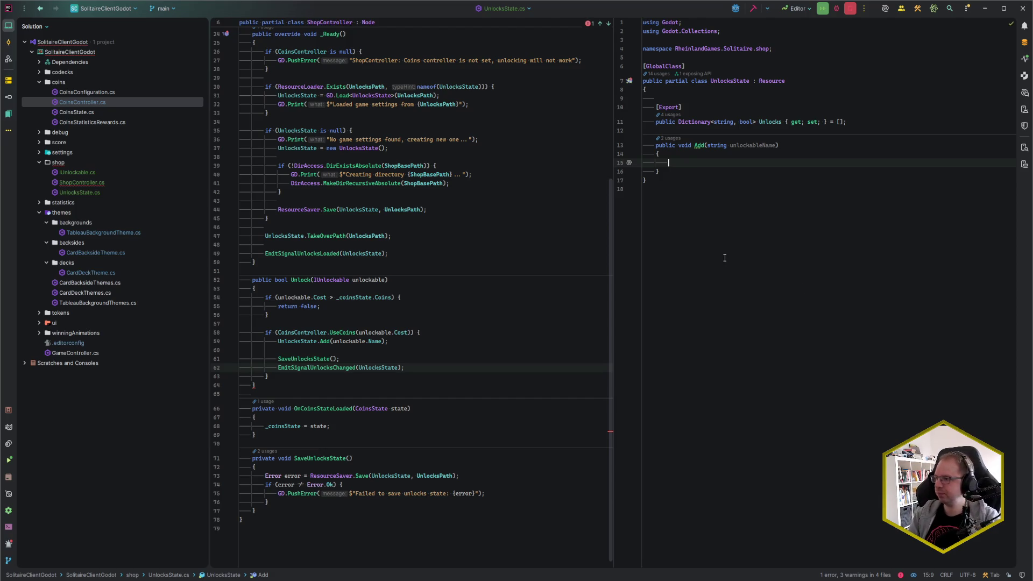
text(Unlocks[)
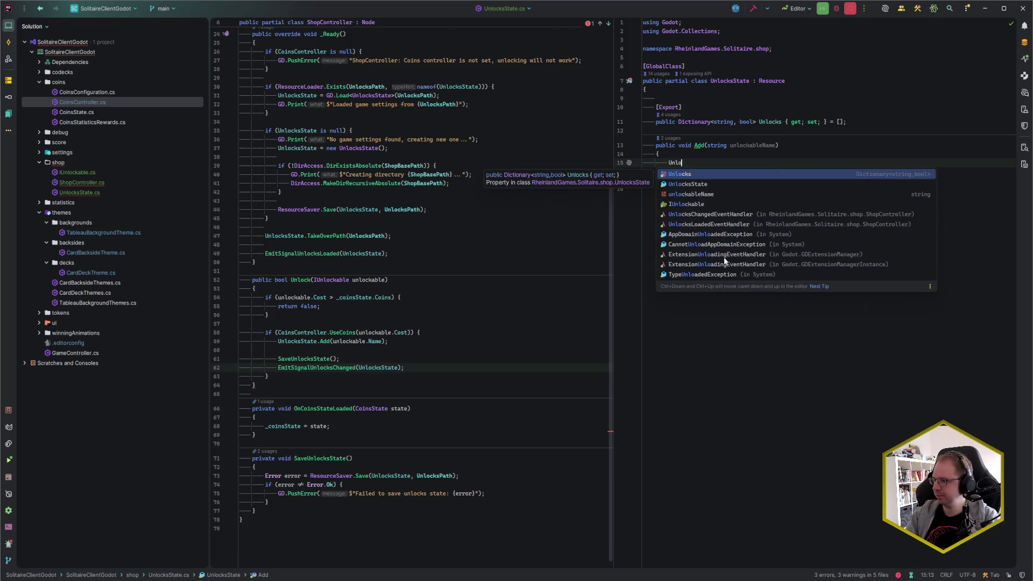
key(Tab)
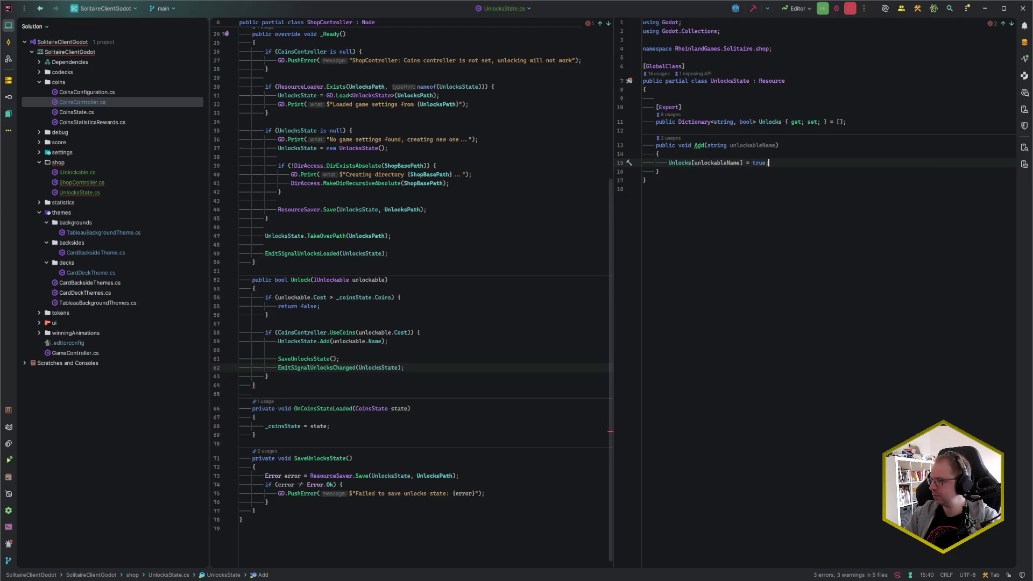
Add public bool IsUnlocked(string unlockableName) returning Unlocks.ContainsKey(unlockableName) && Unlocks[unlockableName].
key(Down)
key(Return)
key(Return)
text(public void IsUnlocked()
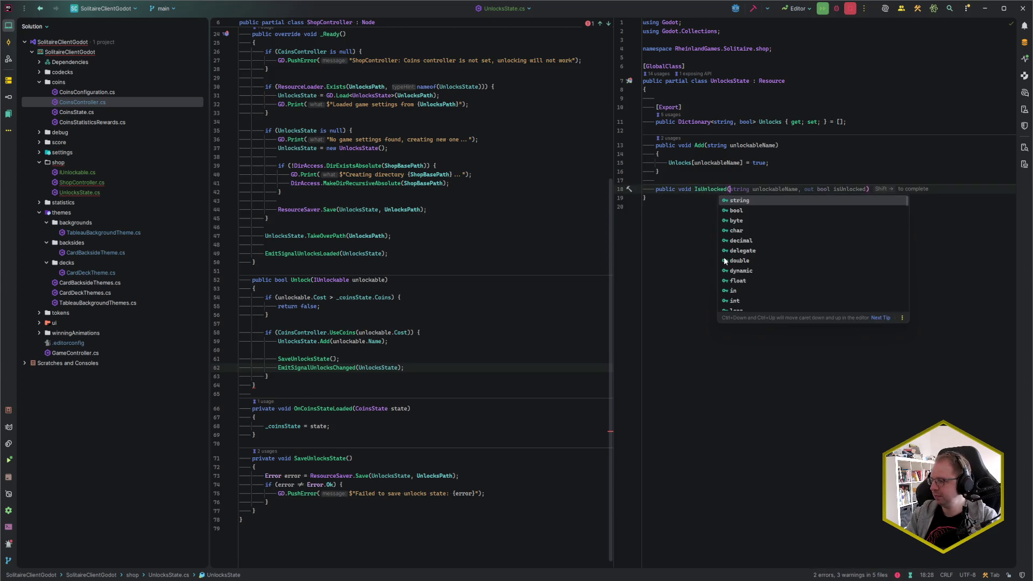
text(string unlockable)
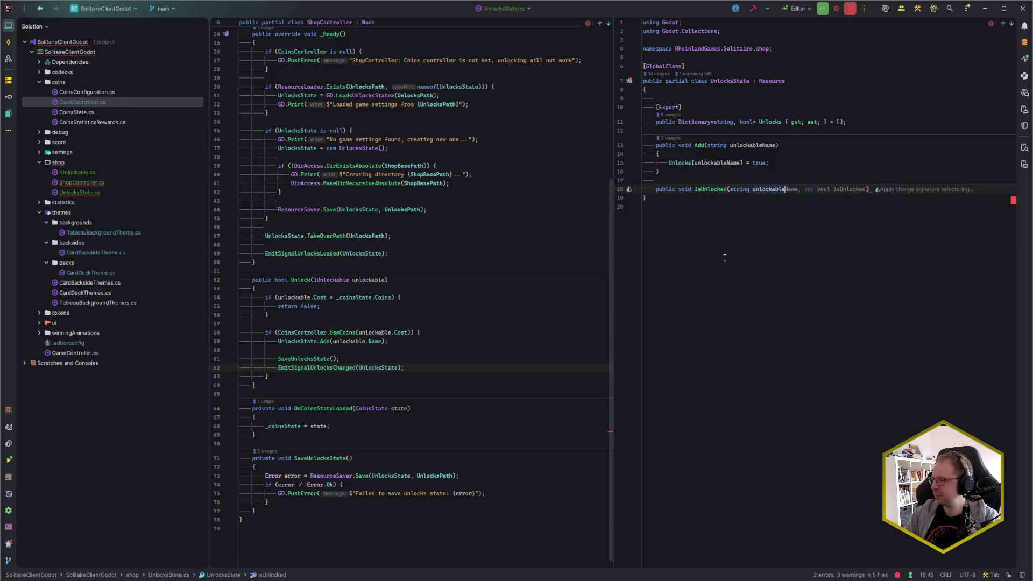
text(Name))
key(Return)
text({)
key(Return)
double_click(684, 189)
text(bool)
key(Escape)
key(Down)
key(Down)
text(return)
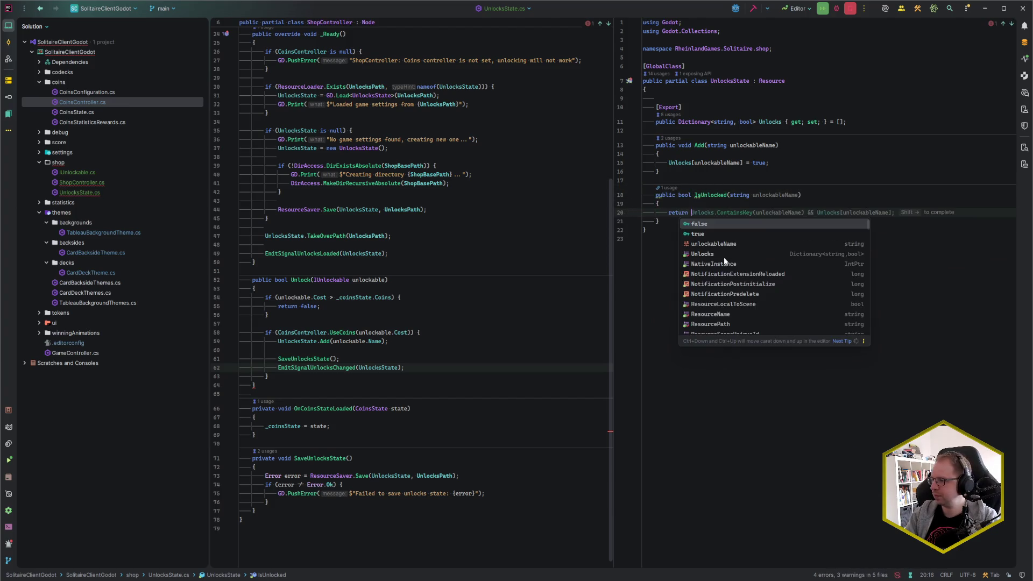
key(shift+Right)
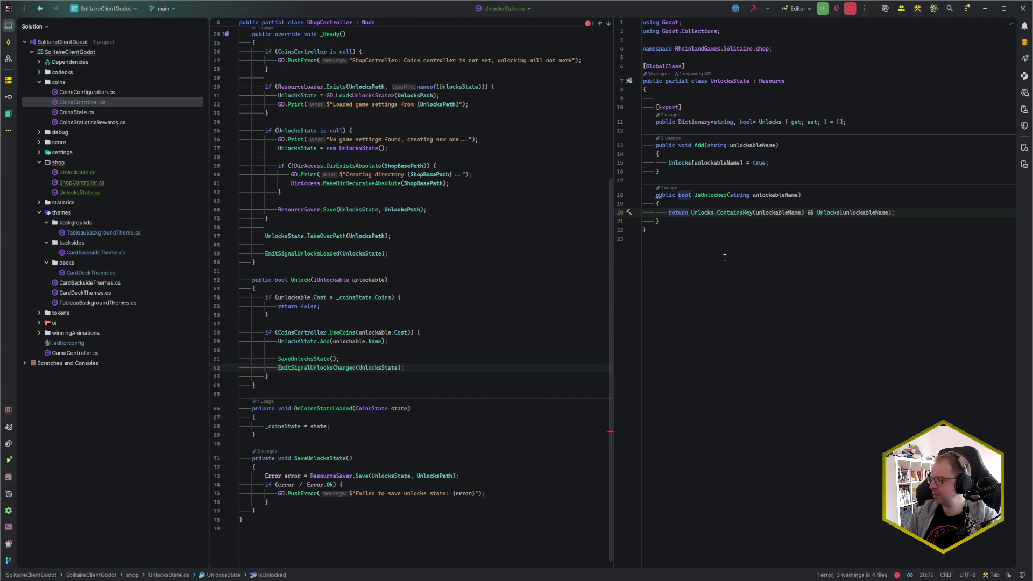
key(Down)
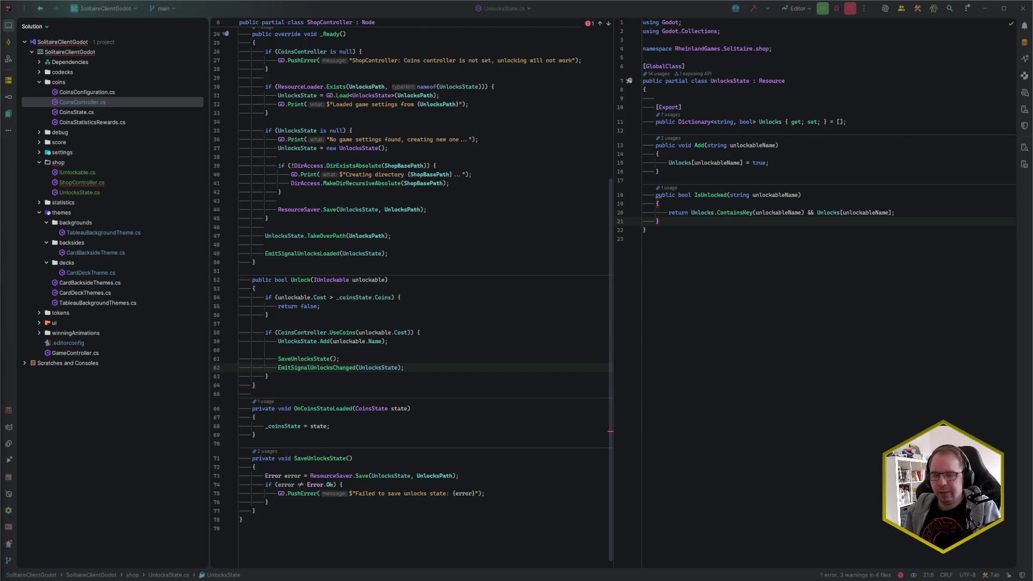
click(753, 240)
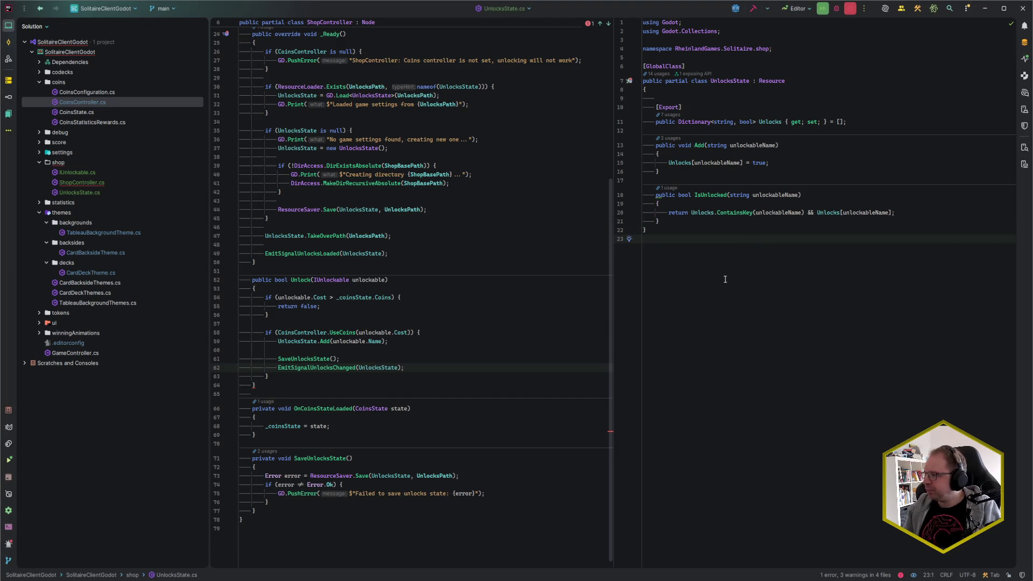
click(368, 378)
key(Up)
key(End)
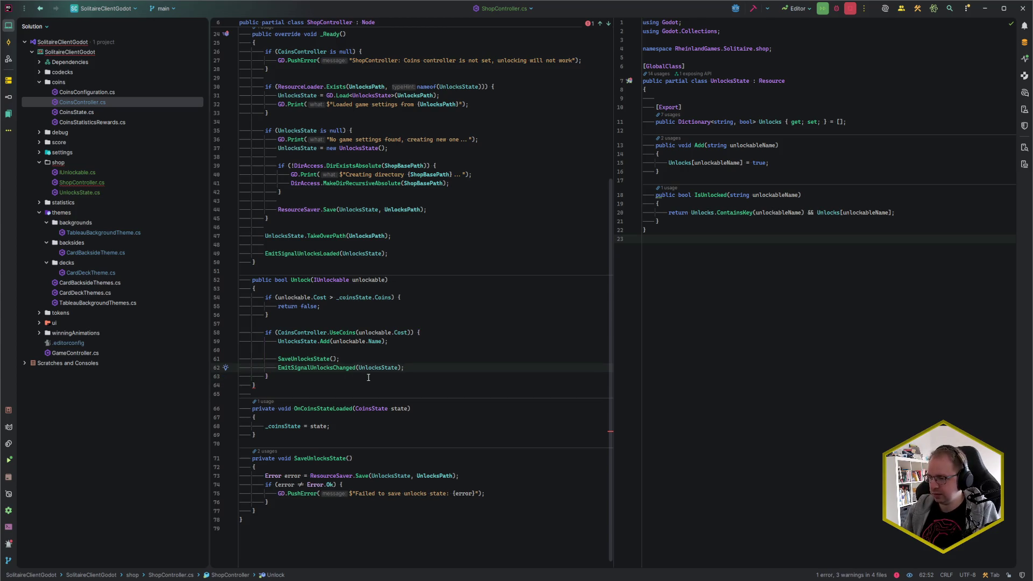
Add 'return true;' after the emit line and 'return false;' after the coin-spending if block.
key(Return)
key(Return)
text(return true;)
key(Down)
key(Return)
key(Return)
text(return false;)
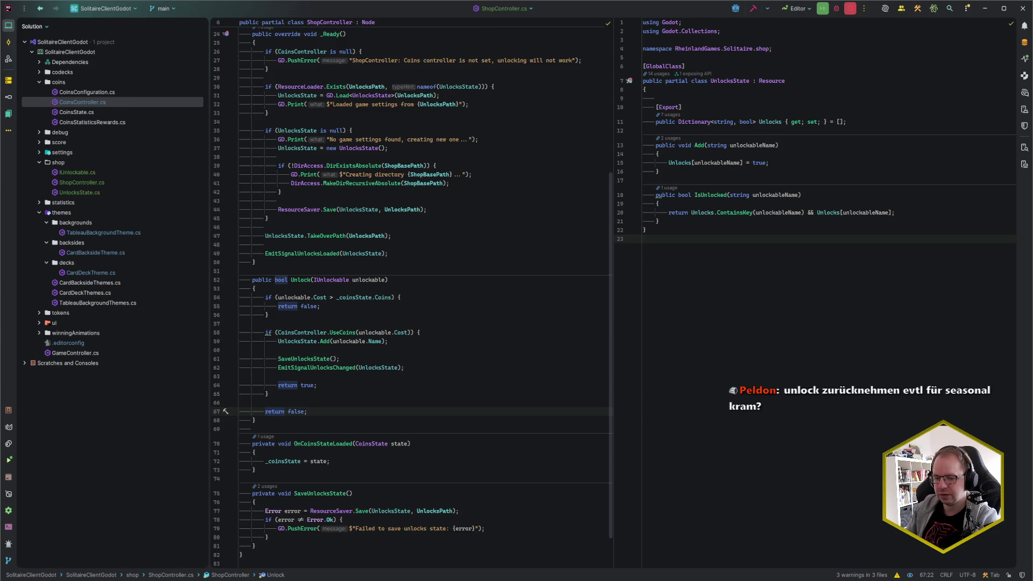
Make Unlock return true early when UnlocksState.IsUnlocked(unlockable.Name) is already true.
click(268, 315)
key(Return)
key(Return)
text(if (UnlocksState.IsUnlocked(unlockable.Name)) {})
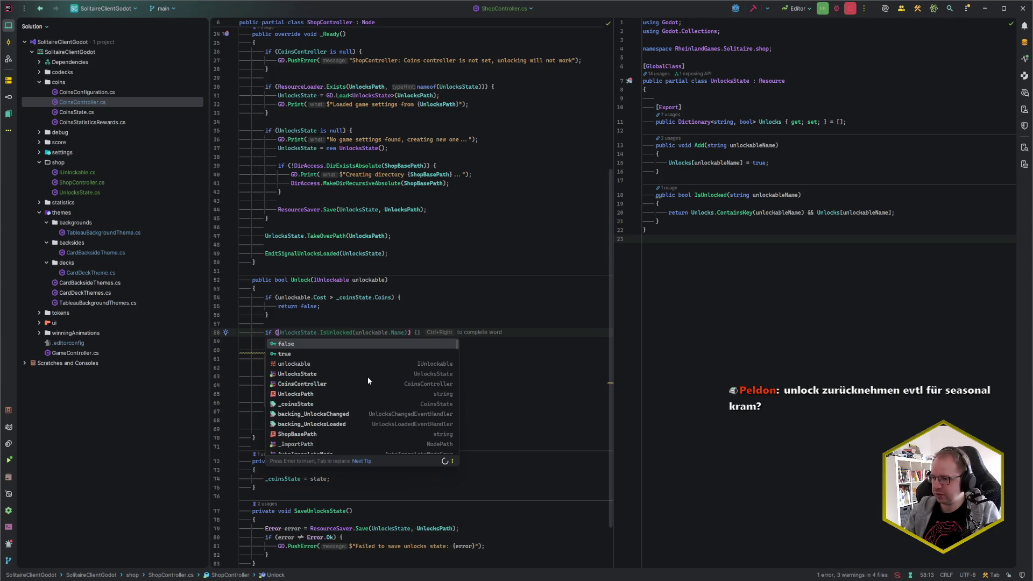
key(Return)
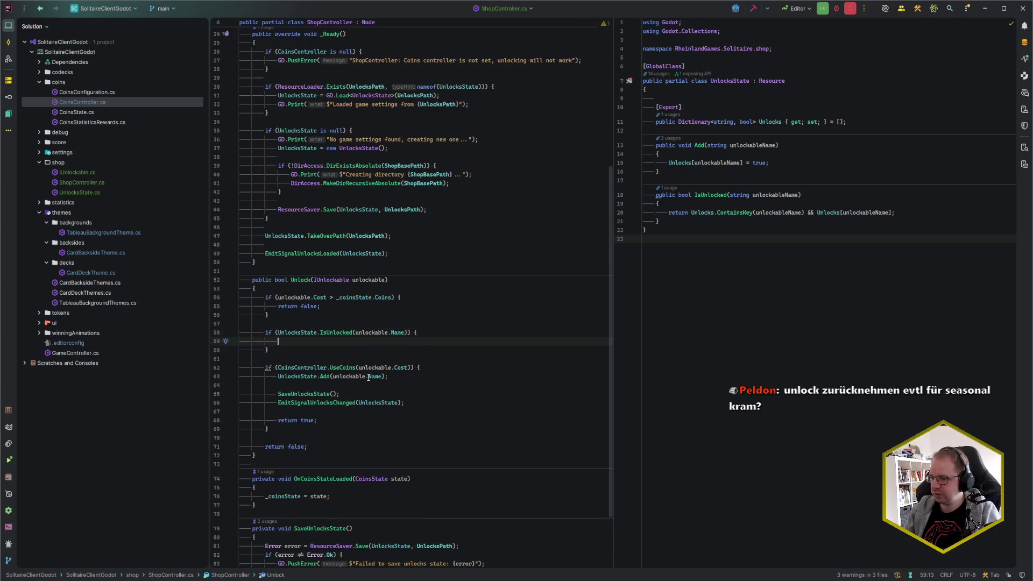
text(return true;)
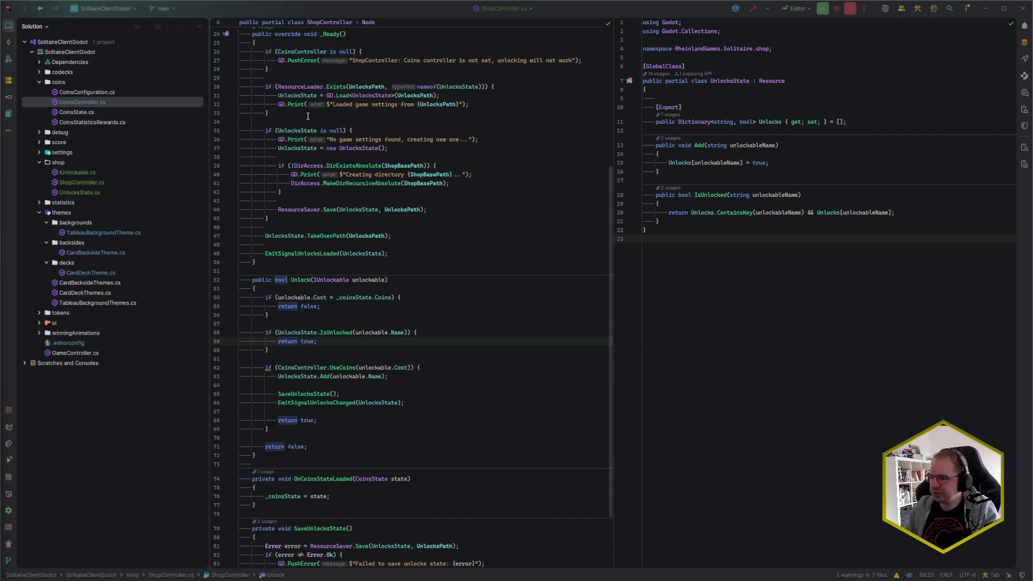
Review ShopController.cs beside UnlocksState.cs and select 'game settings' in the line 36 log message.
scroll(406, 345, up, 5)
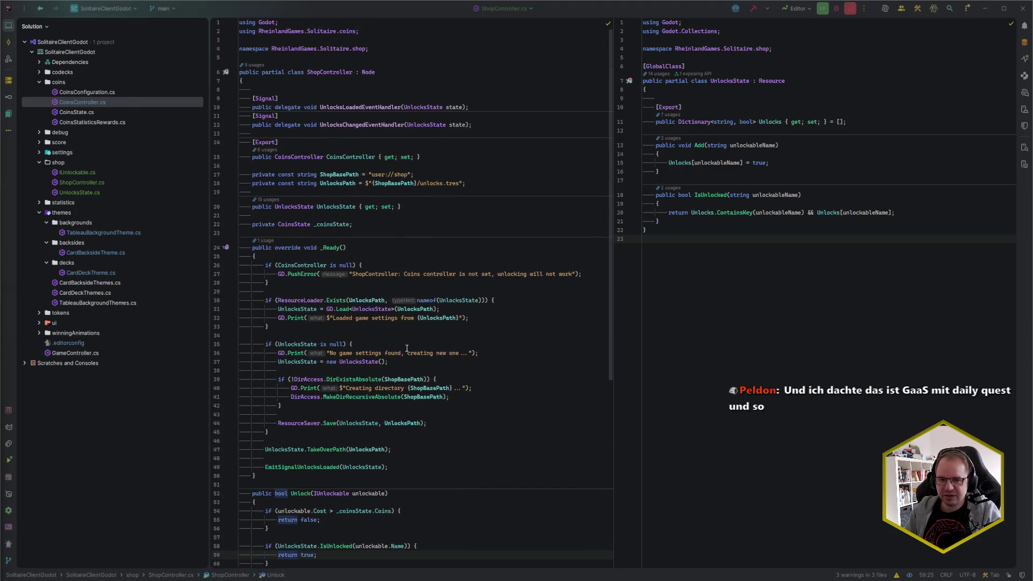
scroll(406, 348, down, 2)
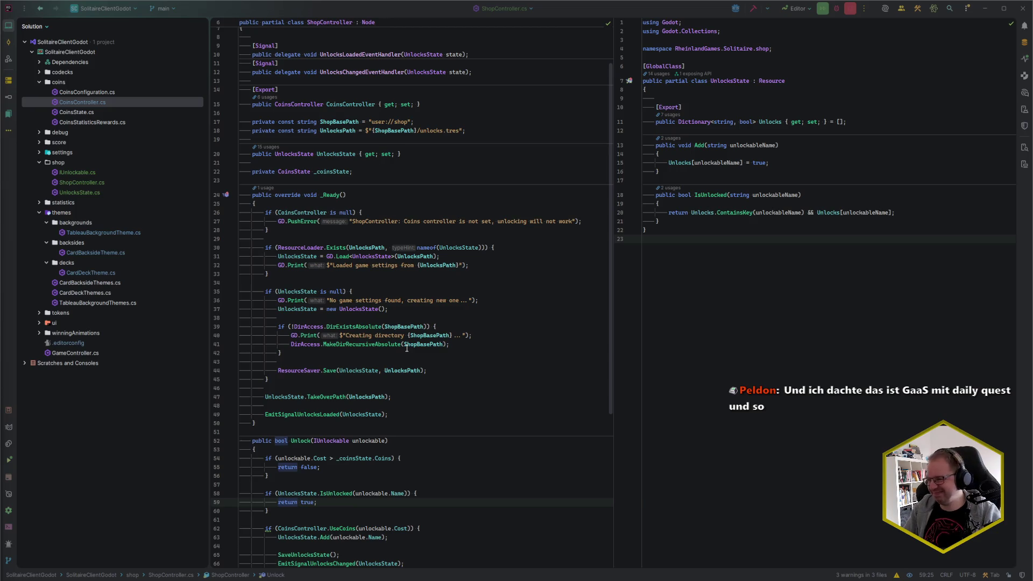
click(464, 363)
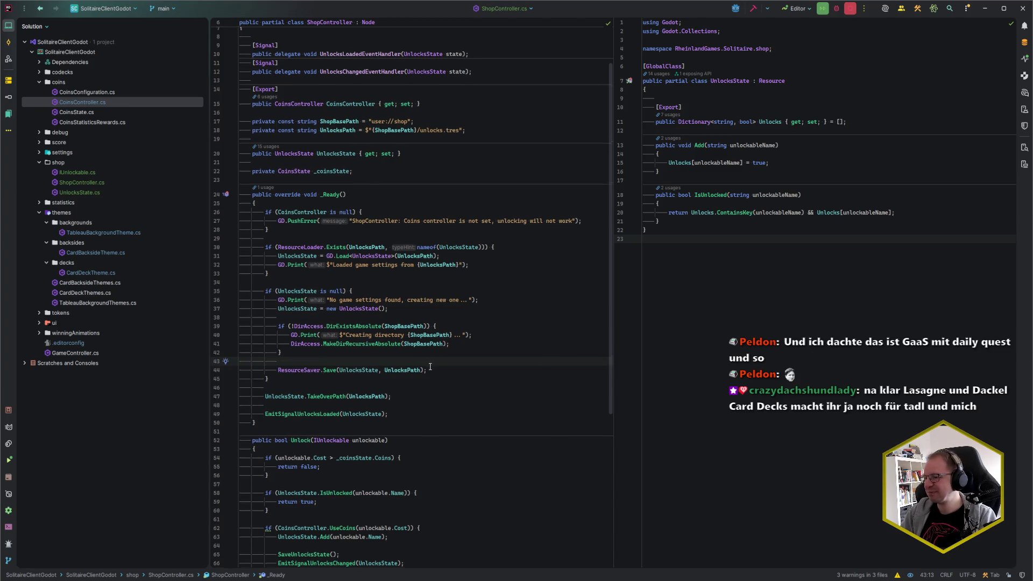
scroll(431, 358, down, 8)
scroll(430, 364, up, 10)
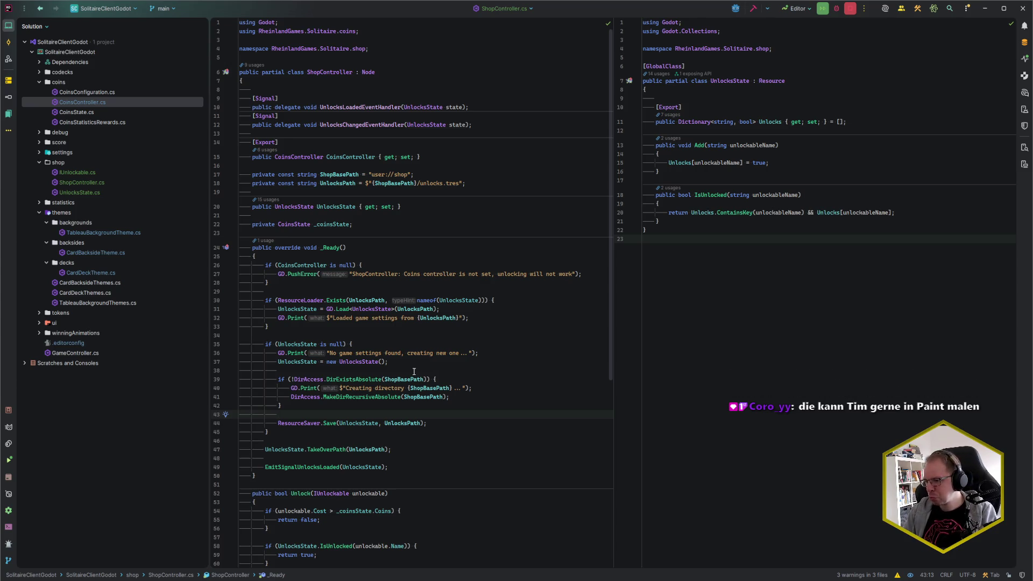
click(303, 234)
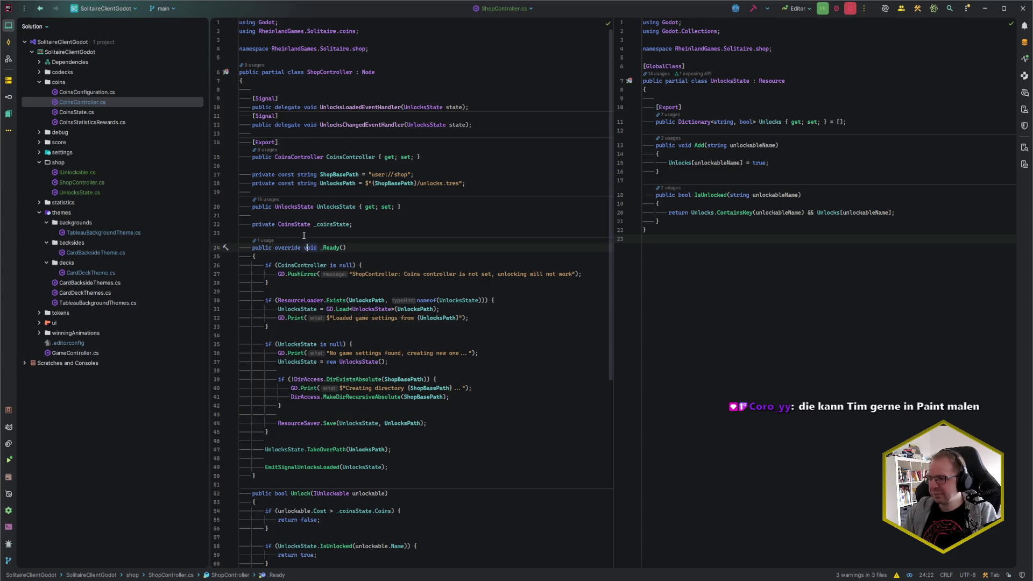
scroll(466, 276, down, 10)
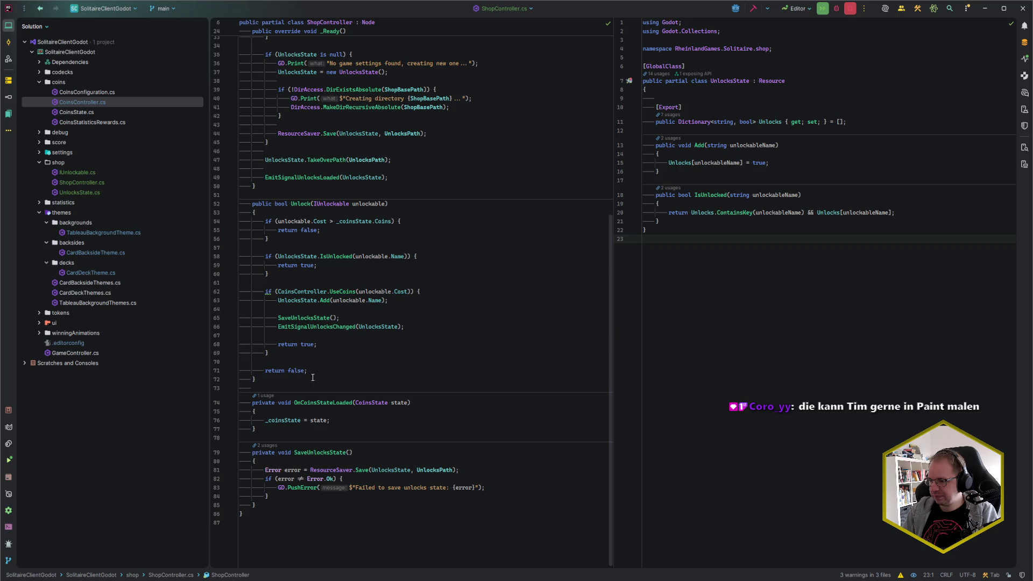
click(316, 387)
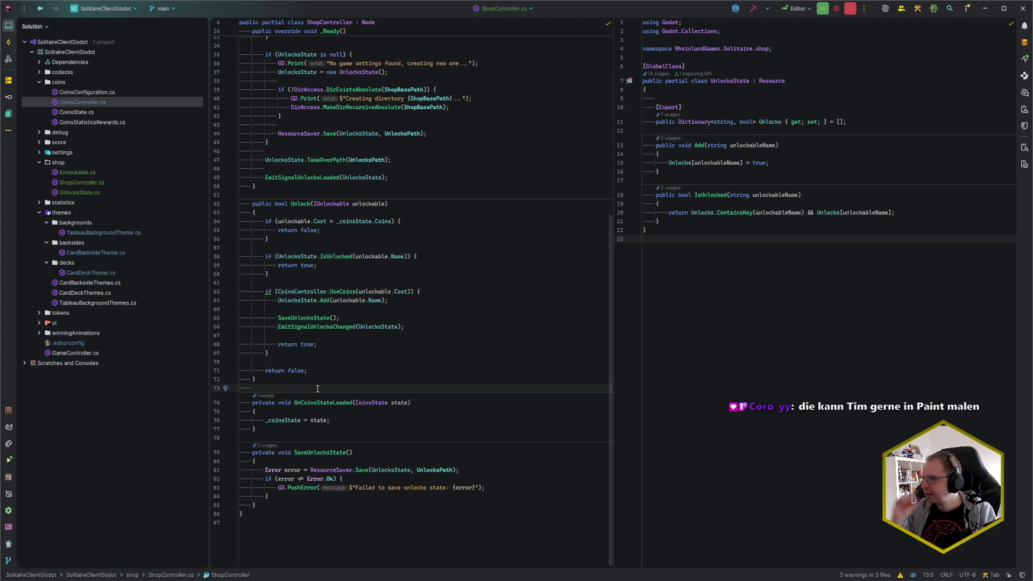
scroll(481, 121, up, 4)
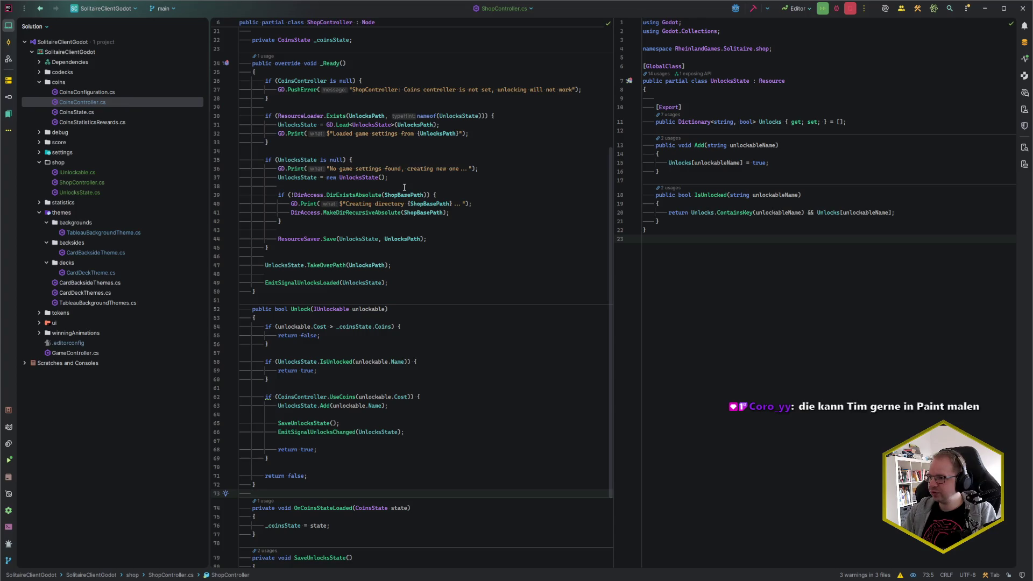
scroll(404, 186, up, 2)
drag(340, 221, 382, 221)
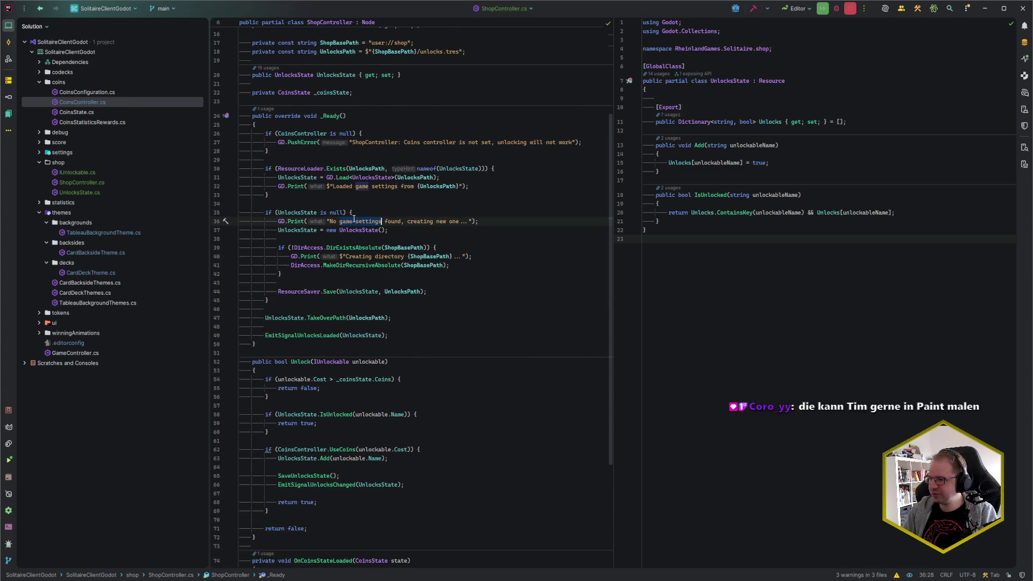
Replace 'game settings' with 'unlocks state' in both _Ready log messages using multiple carets.
scroll(476, 311, up, 1)
click(373, 213)
drag(355, 213, 397, 212)
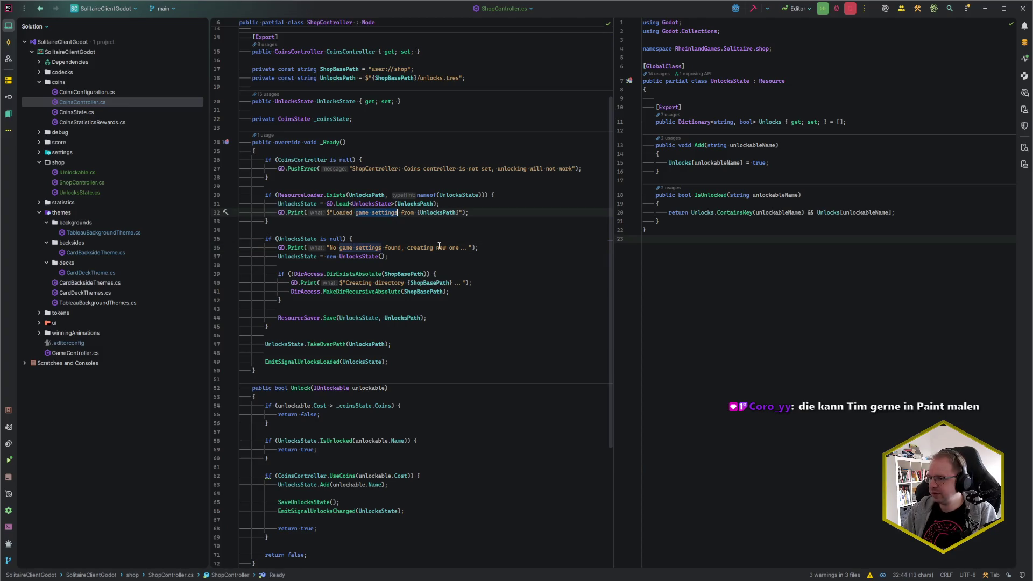
key(alt+j)
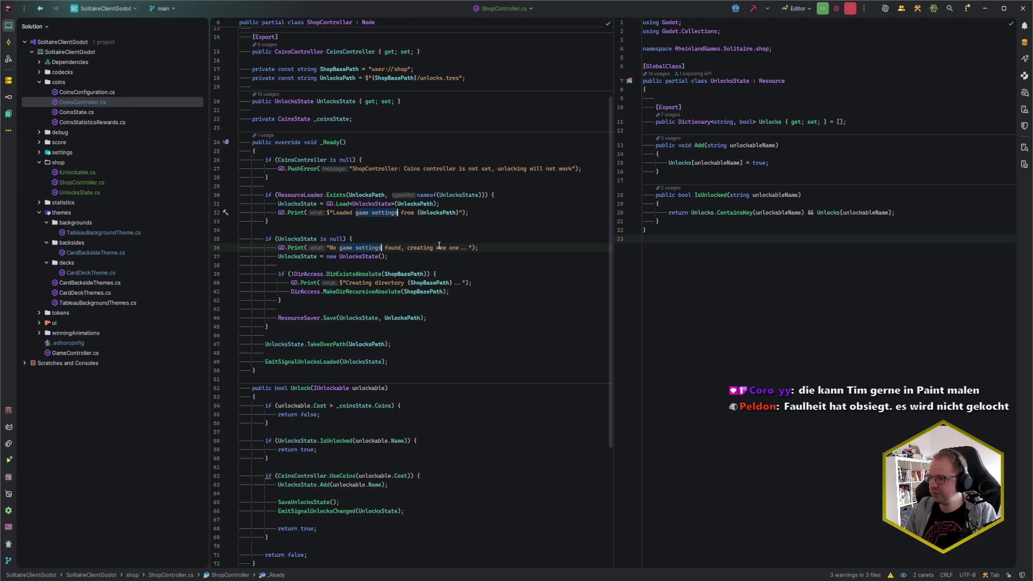
text(unlocks sta)
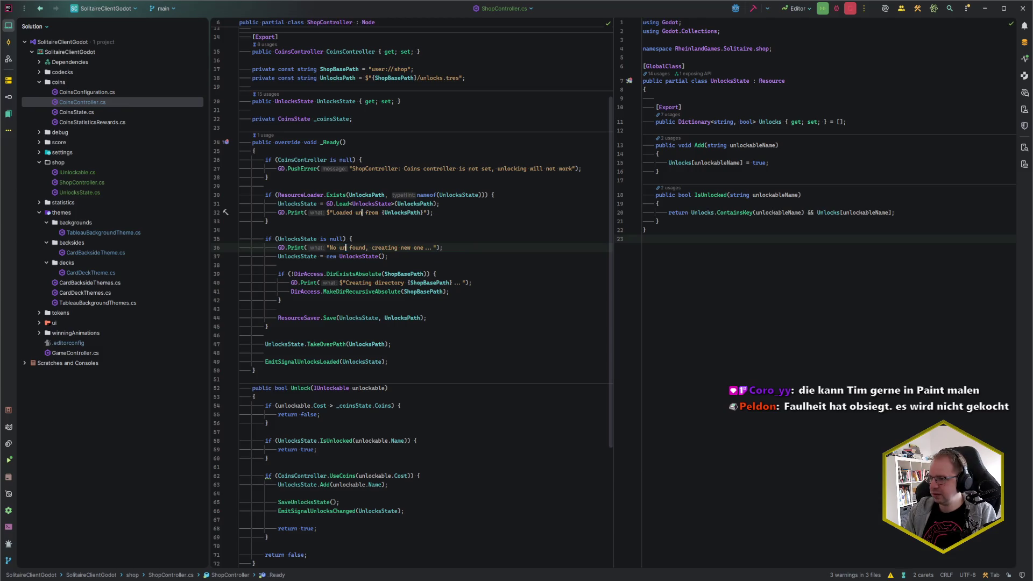
text(te)
click(469, 213)
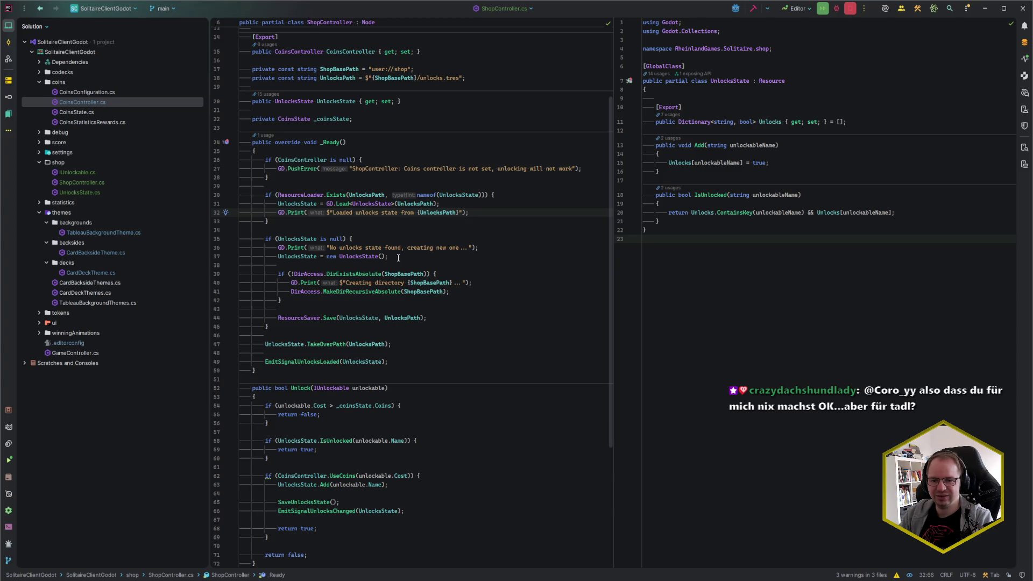
Look over OnCoinsStateLoaded in ShopController, then switch to the Godot editor.
key(Down)
key(Down)
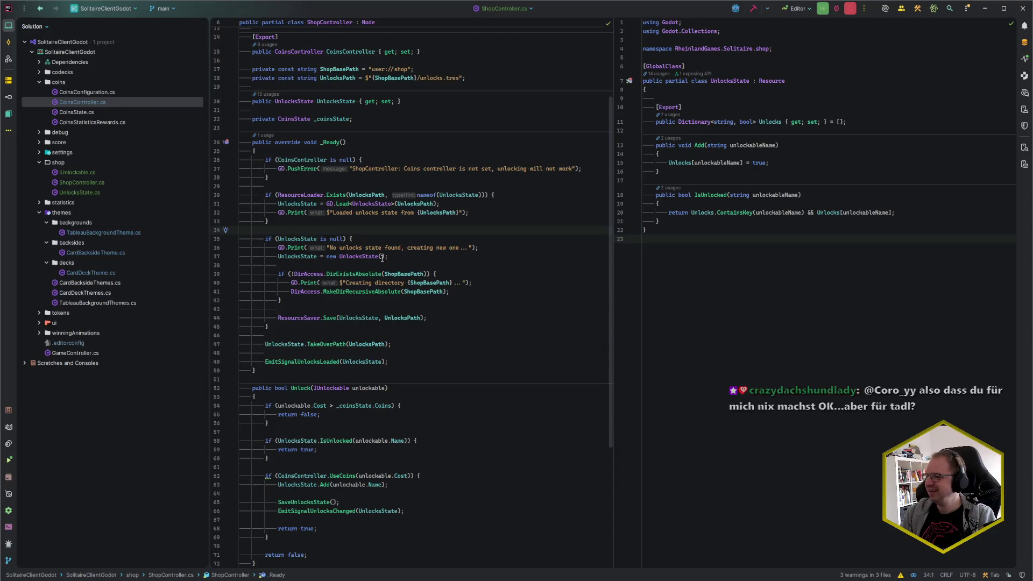
scroll(398, 258, up, 4)
scroll(369, 297, down, 10)
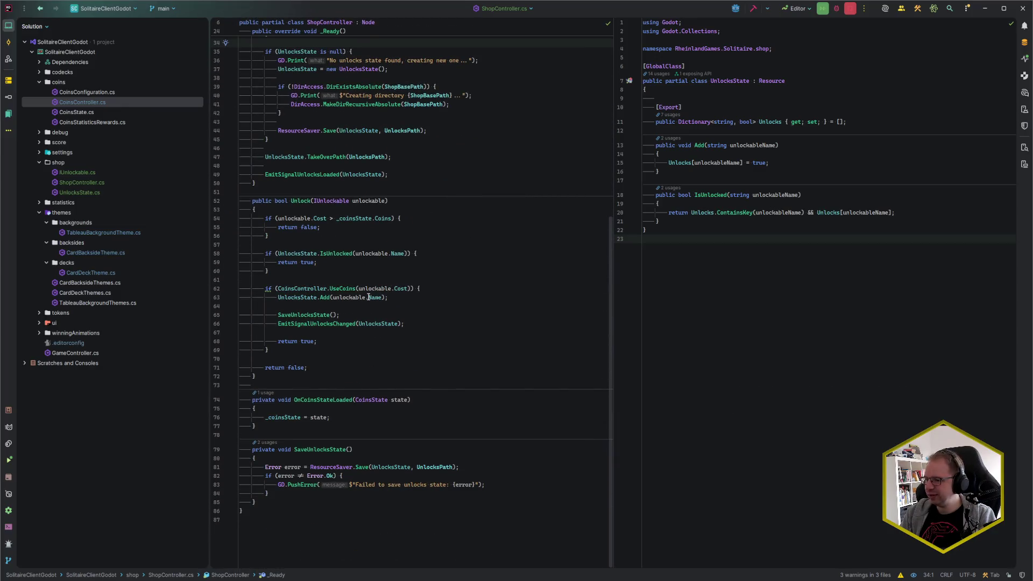
click(342, 417)
scroll(342, 414, up, 10)
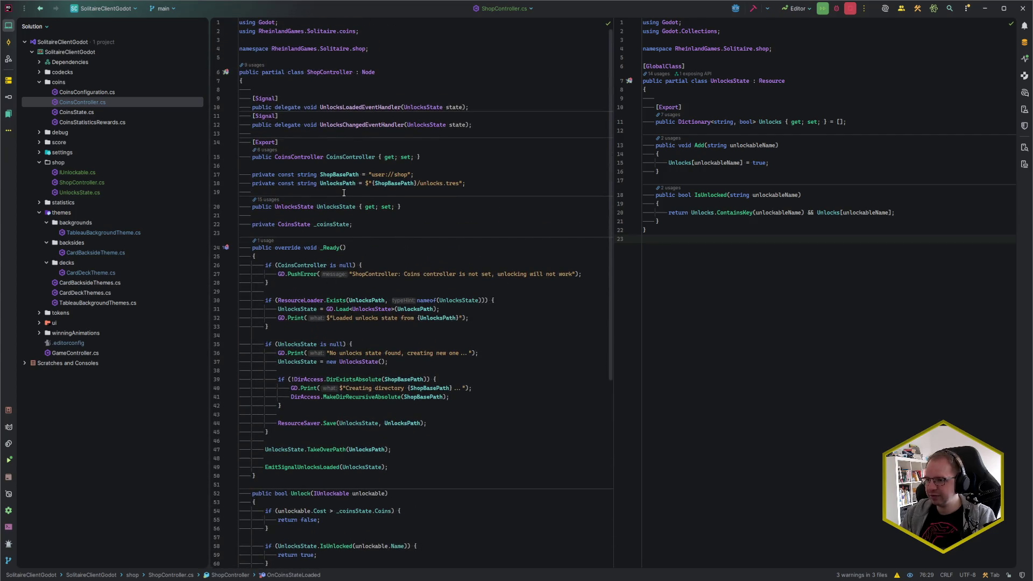
scroll(366, 372, down, 10)
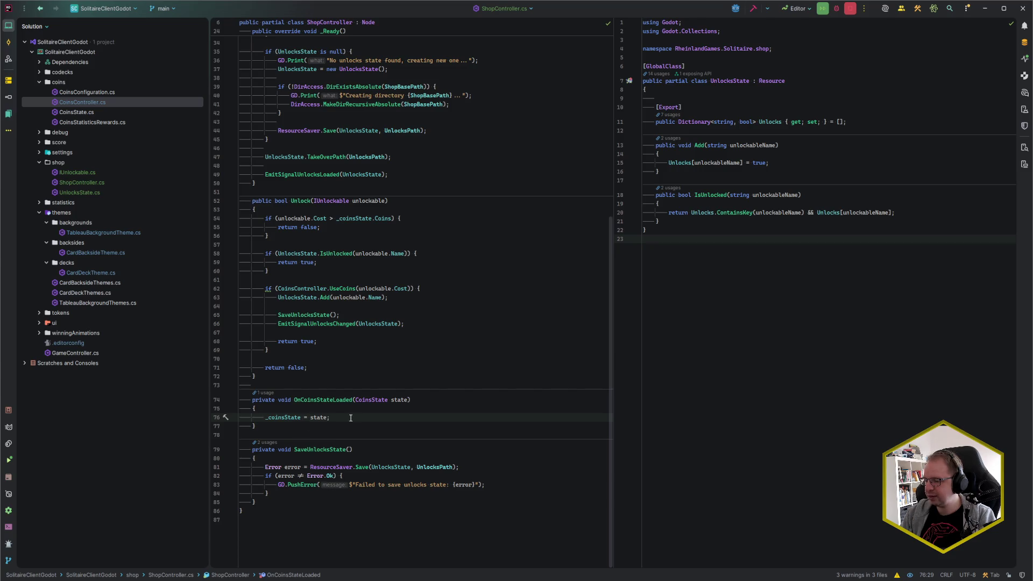
mouse_move(335, 401)
key(alt+Tab)
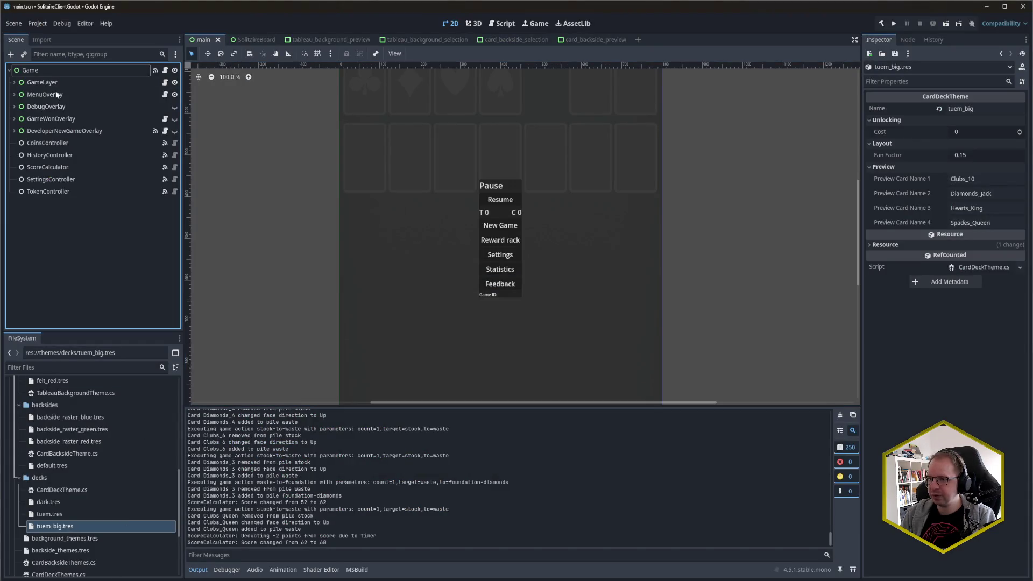
Finding no ShopController node type, add the [GlobalClass] attribute to ShopController in Rider.
click(52, 69)
key(ctrl+a)
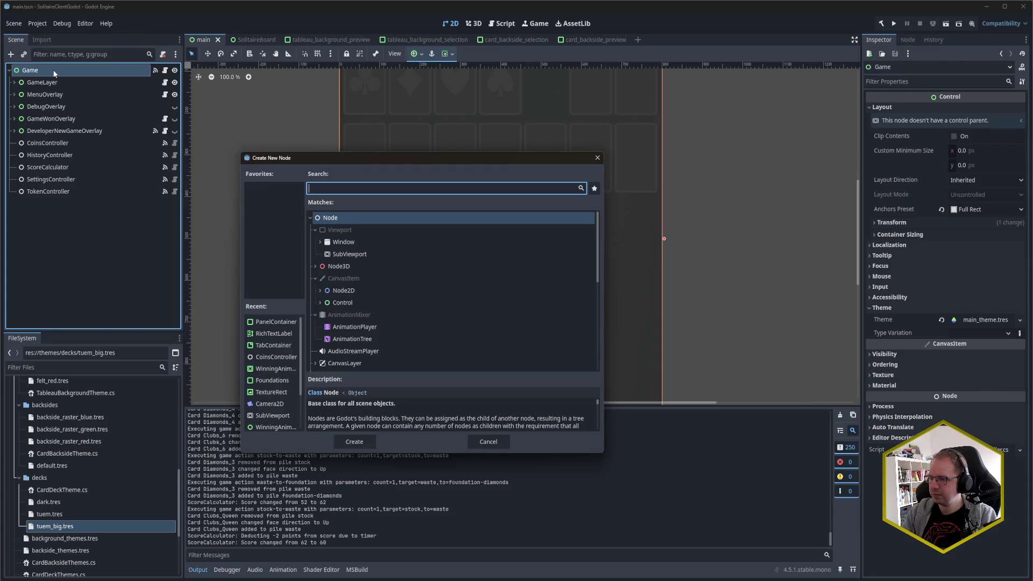
text(Shop)
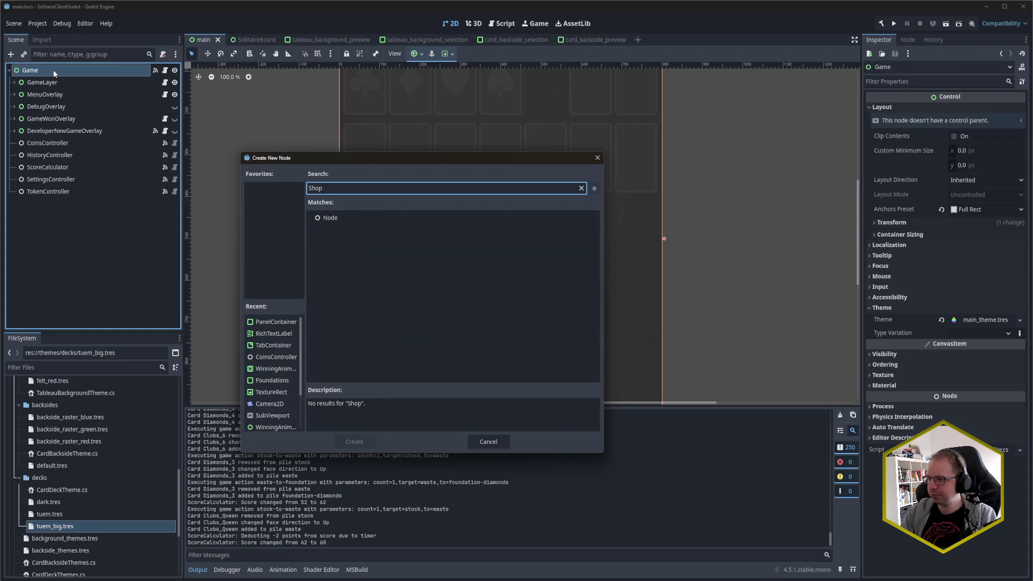
key(Escape)
key(alt+Tab)
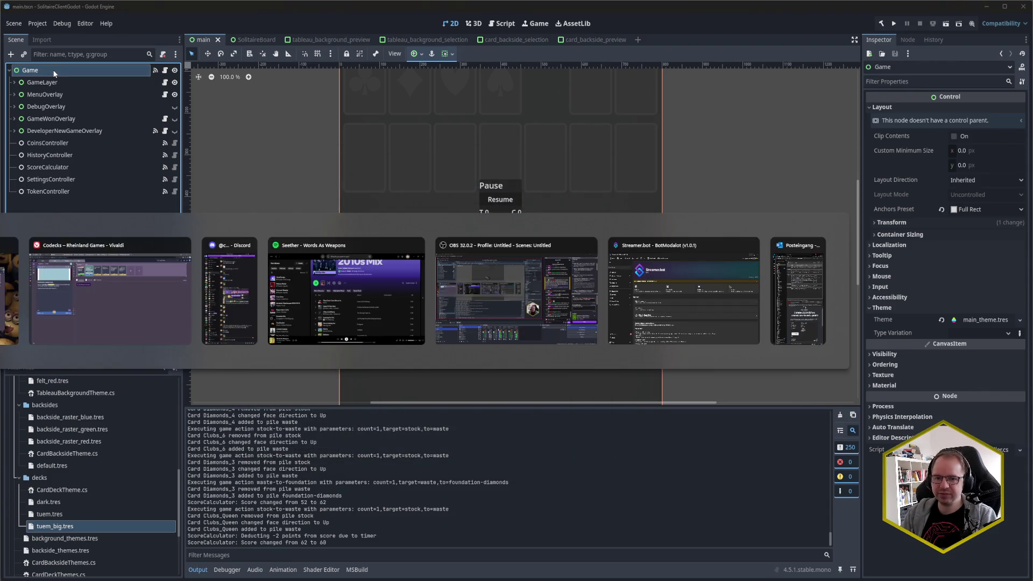
ctrl+click(371, 253)
key(Down)
key(Down)
key(Return)
text([Gl)
key(Return)
key(End)
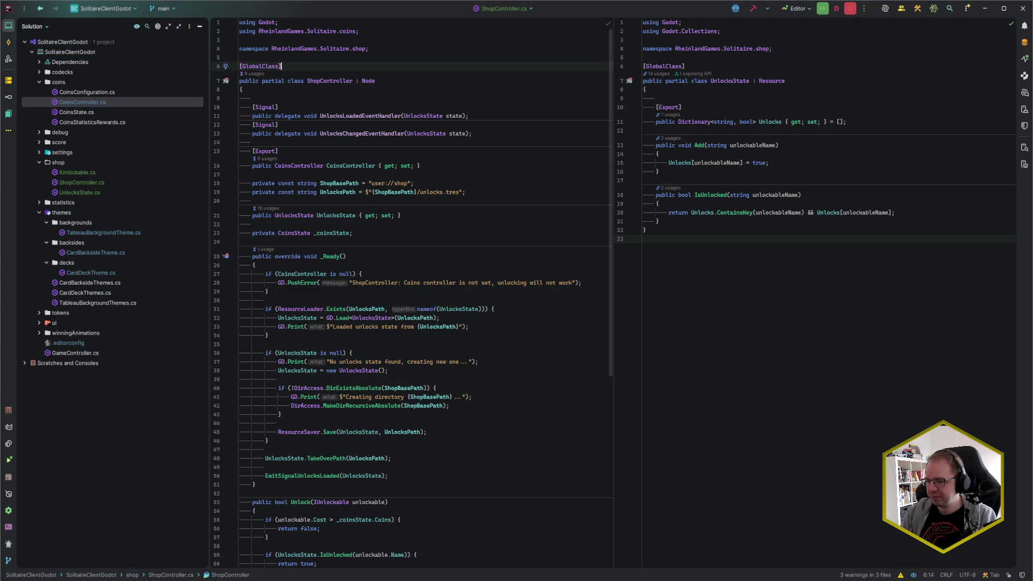
Add a ShopController child under Game above TokenController, set its Coins Controller to CoinsController, and save.
key(alt+Tab)
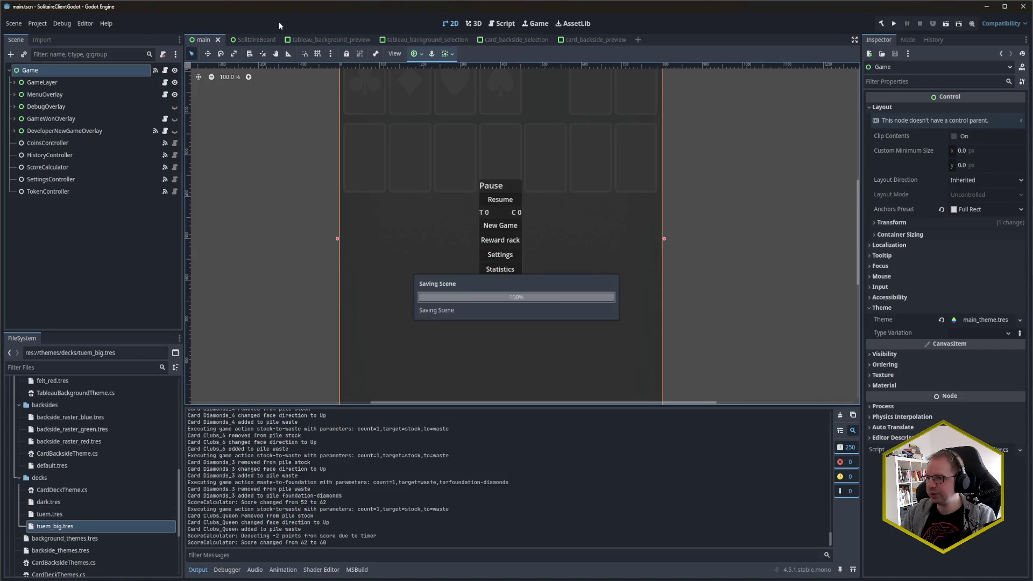
click(121, 71)
key(ctrl+a)
text(shopcont)
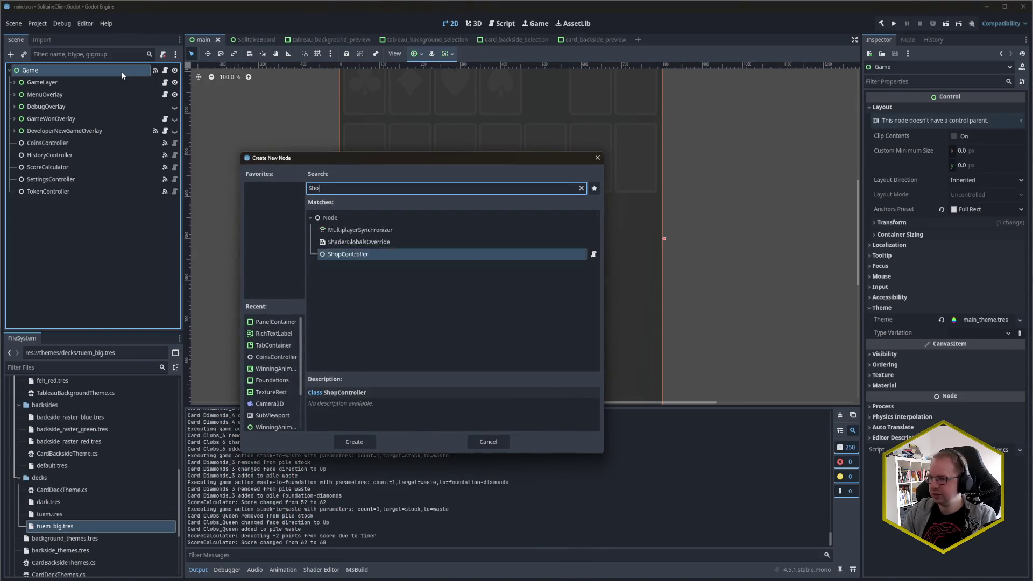
key(Return)
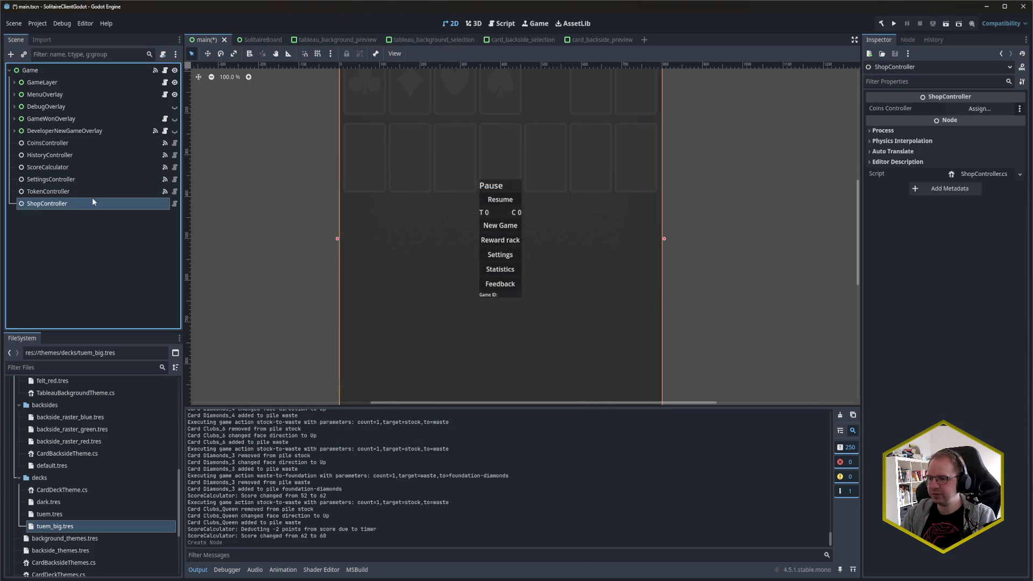
drag(83, 205, 79, 183)
key(ctrl+s)
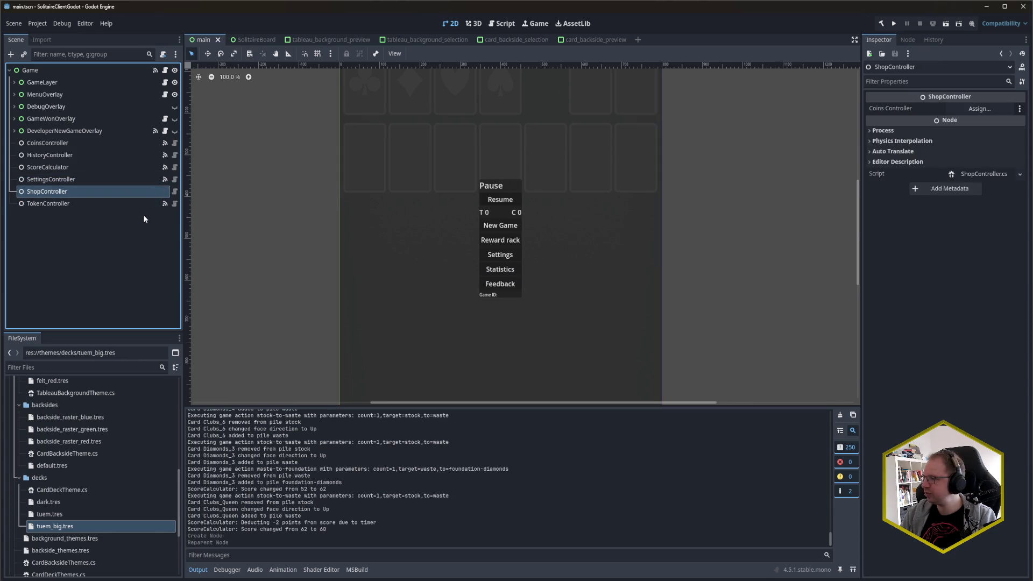
mouse_move(47, 143)
mouse_down()
mouse_move(484, 161)
mouse_move(1011, 153)
mouse_move(984, 113)
mouse_move(971, 116)
mouse_up()
key(ctrl+s)
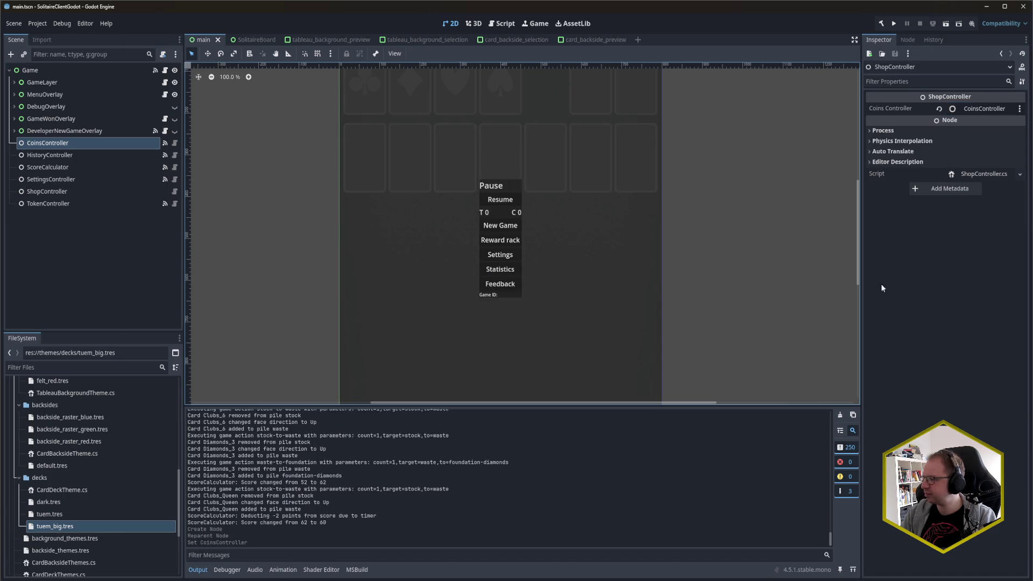
Connect CoinsController's CoinsLoaded signal to ShopController's OnCoinsStateLoaded method.
click(914, 39)
click(95, 143)
key(Down)
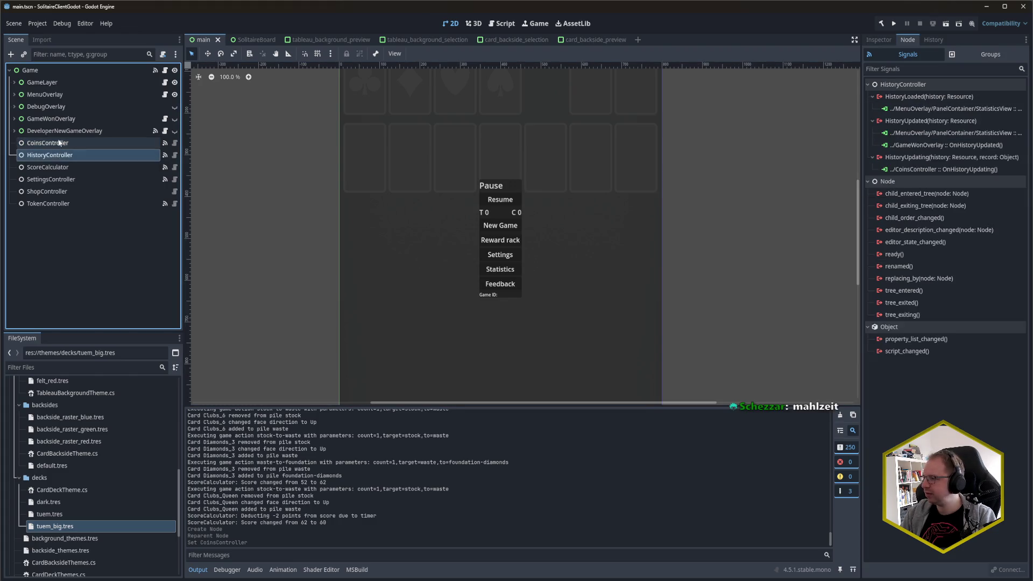
click(60, 142)
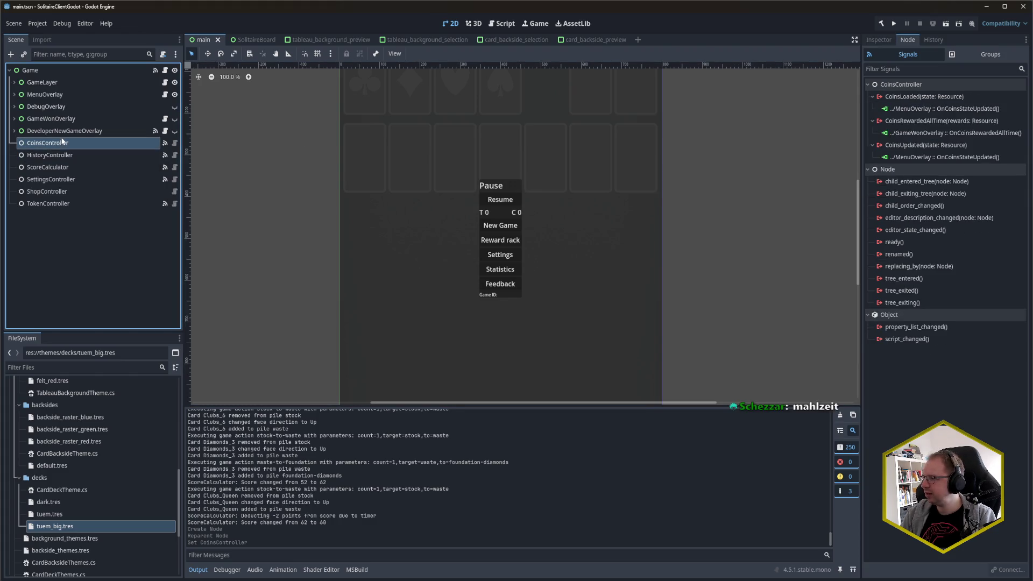
double_click(918, 98)
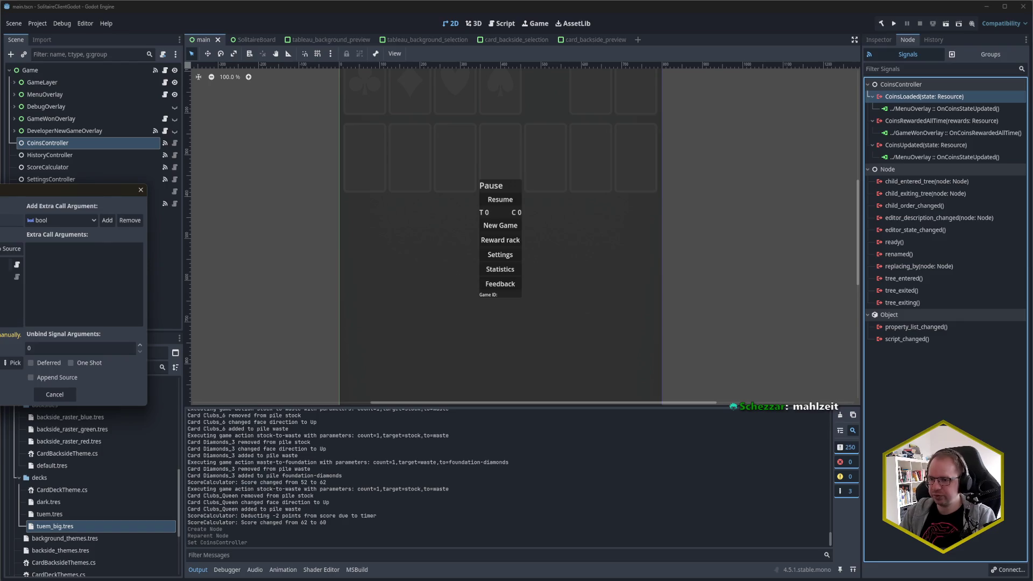
click(11, 363)
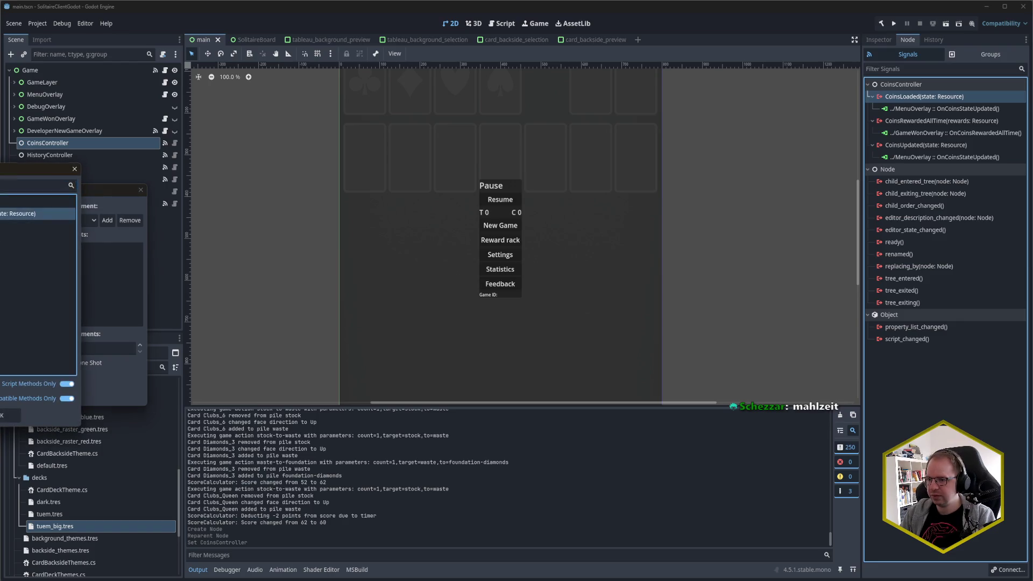
key(Return)
key(Return)
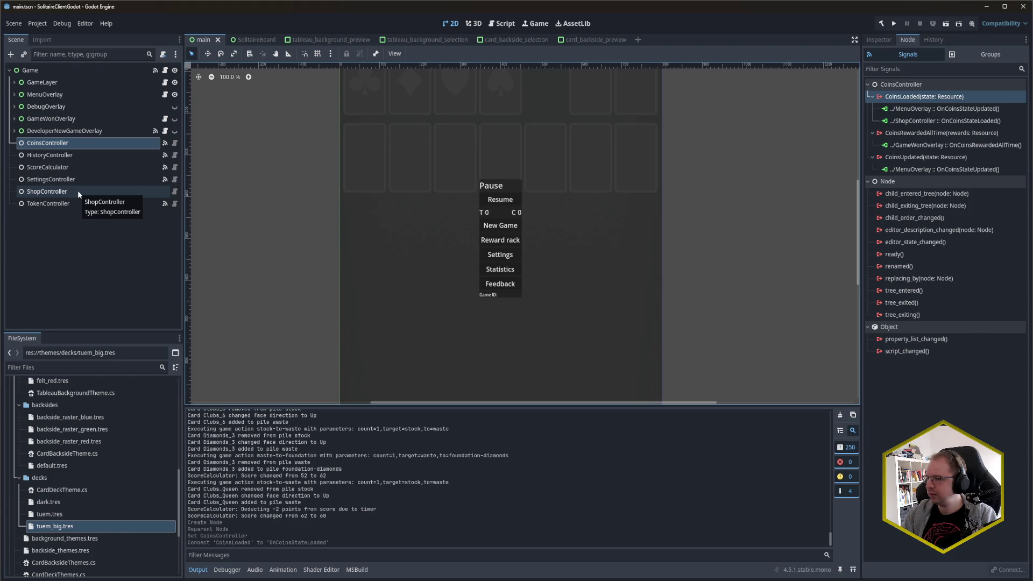
click(78, 193)
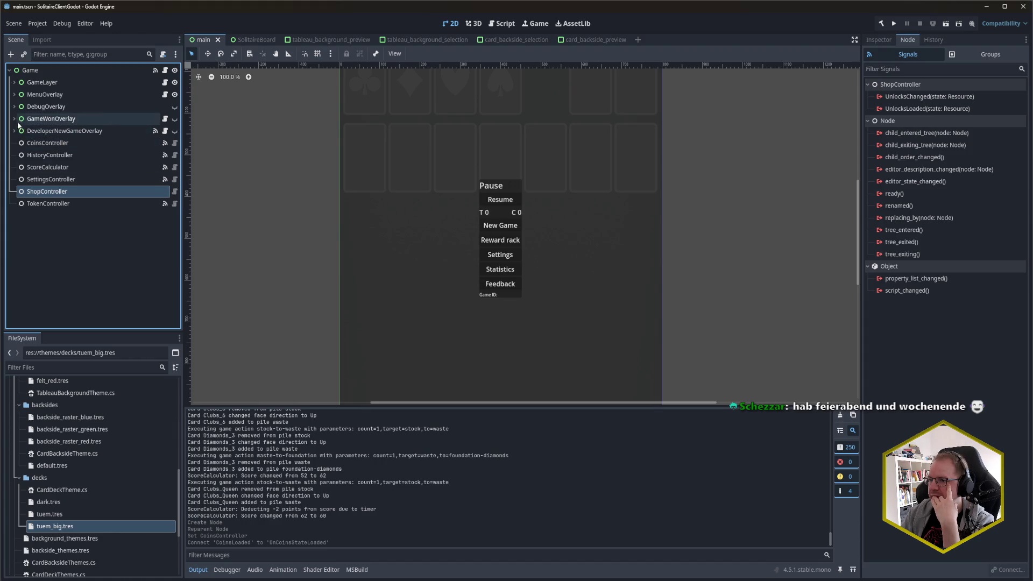
Rename the RewardRackView node under MenuOverlay to ShopView.
click(14, 94)
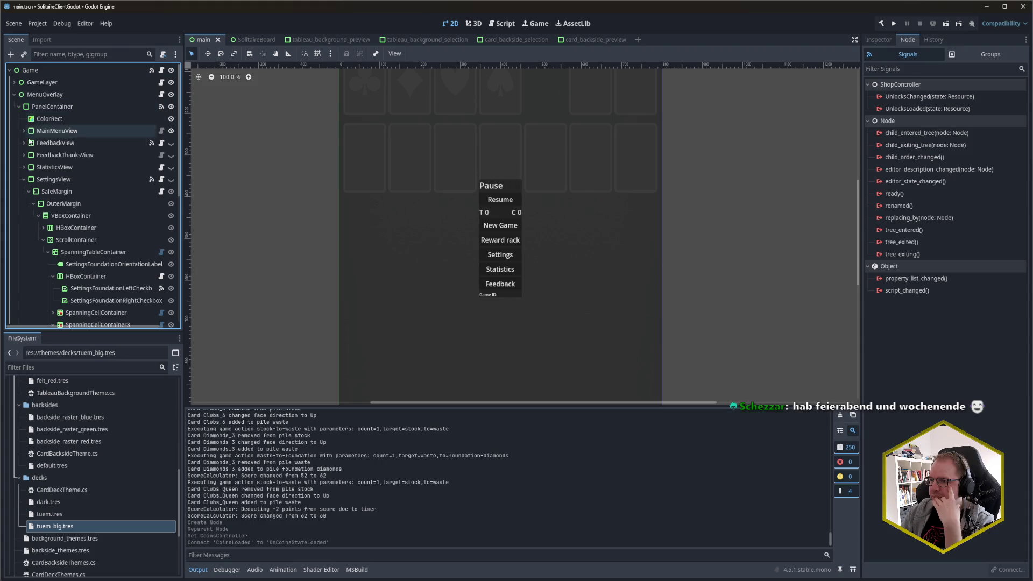
click(23, 179)
click(21, 190)
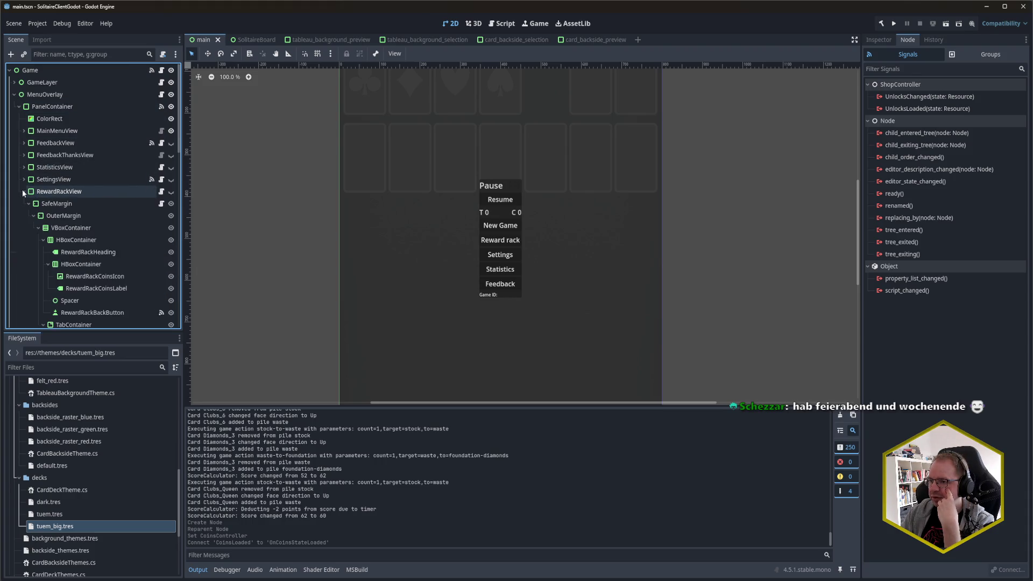
click(37, 191)
scroll(54, 177, down, 3)
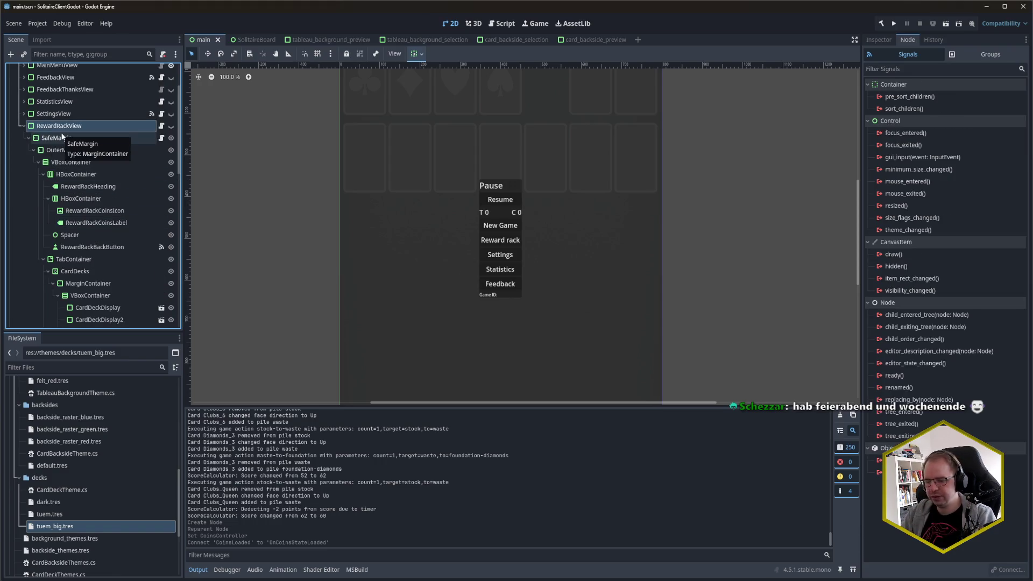
key(F2)
text(ShopView)
key(Return)
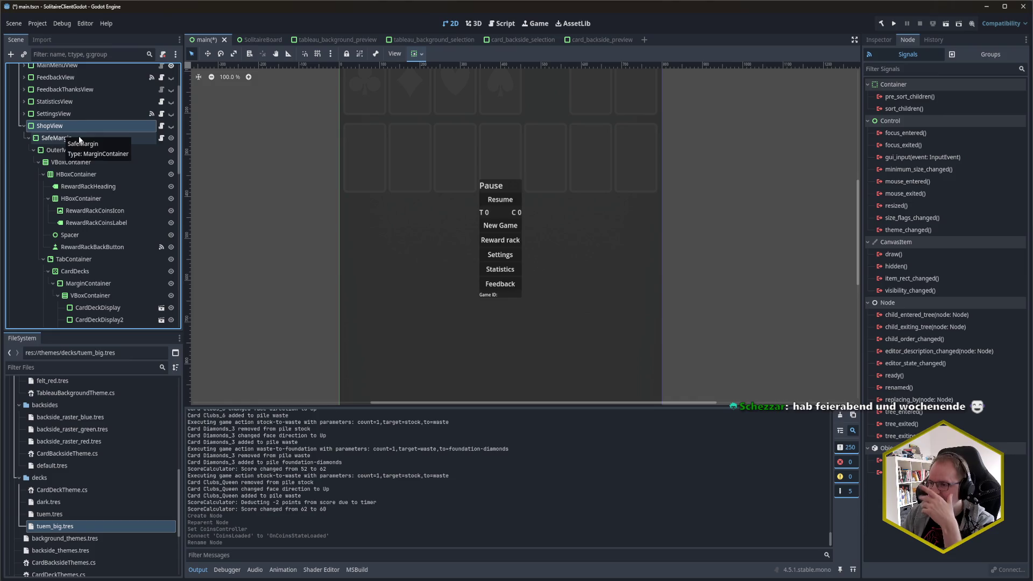
Set ShopView's view data Name to 'shop' and save the scene.
scroll(106, 157, down, 2)
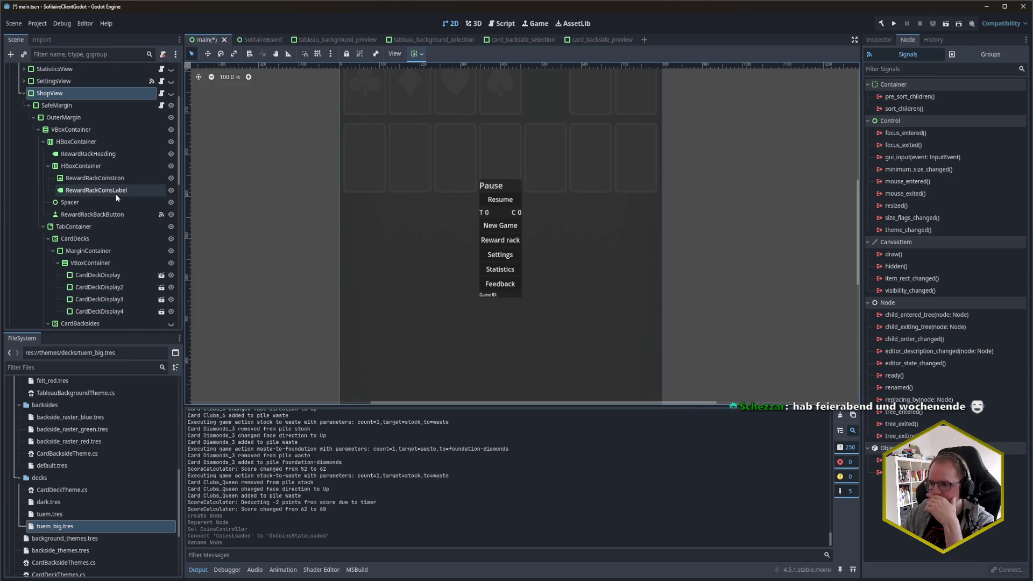
click(882, 41)
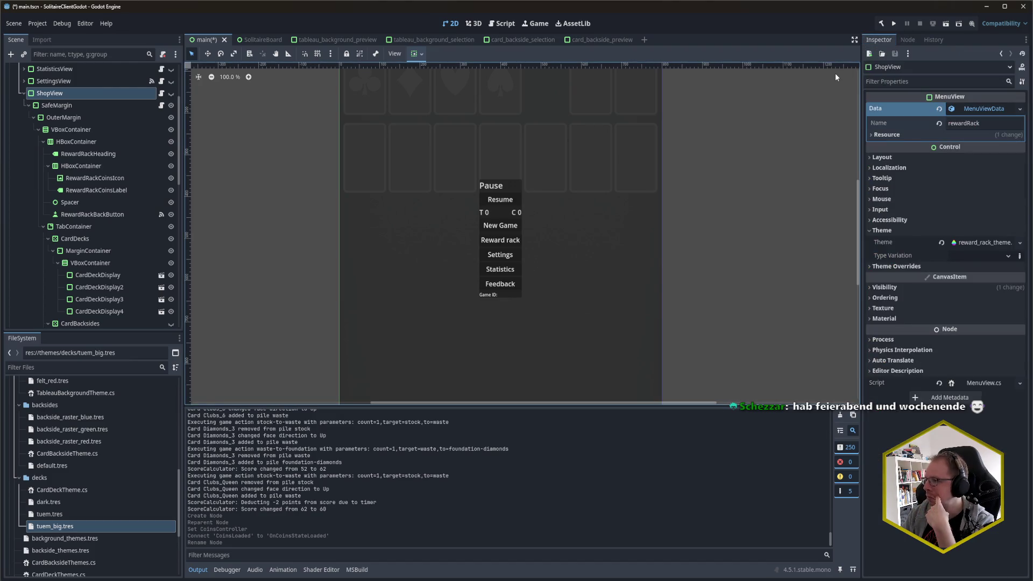
click(1021, 127)
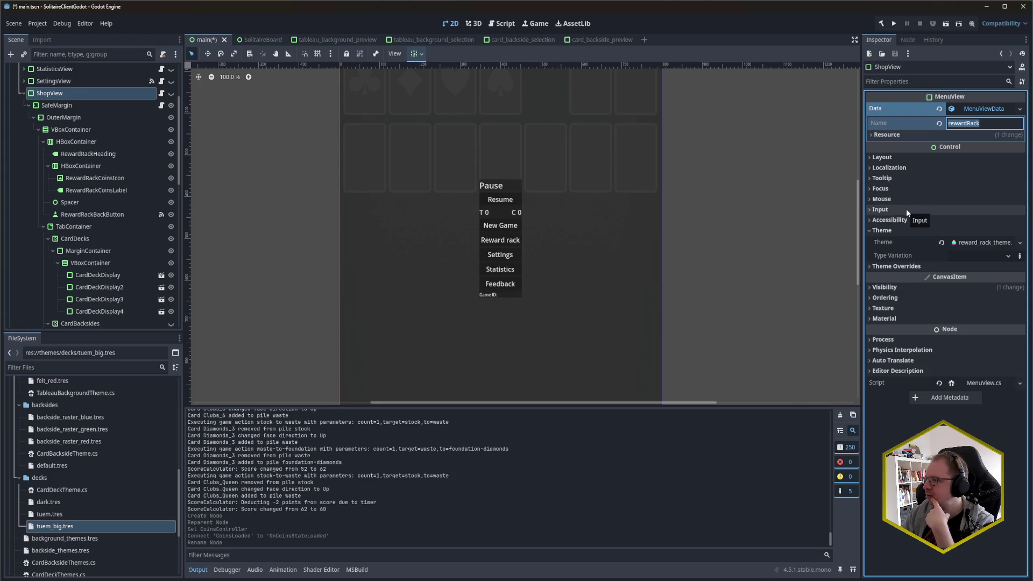
text(shop)
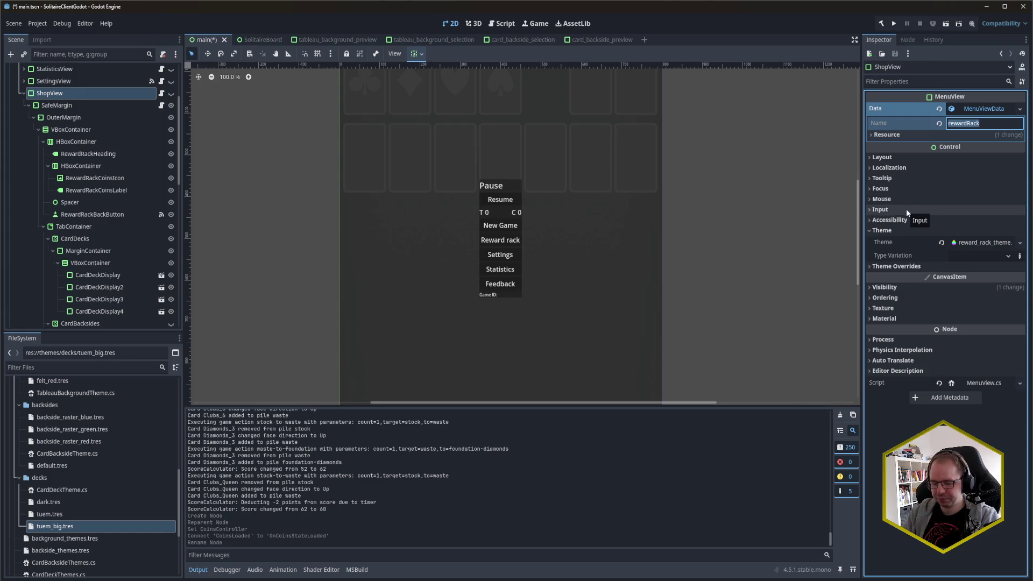
key(Return)
key(ctrl+s)
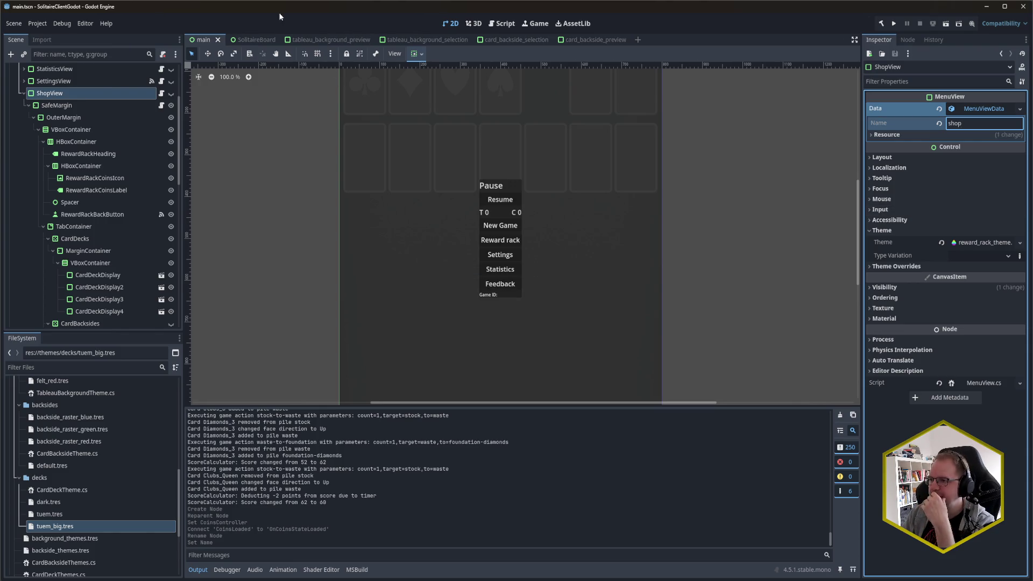
key(alt+Tab)
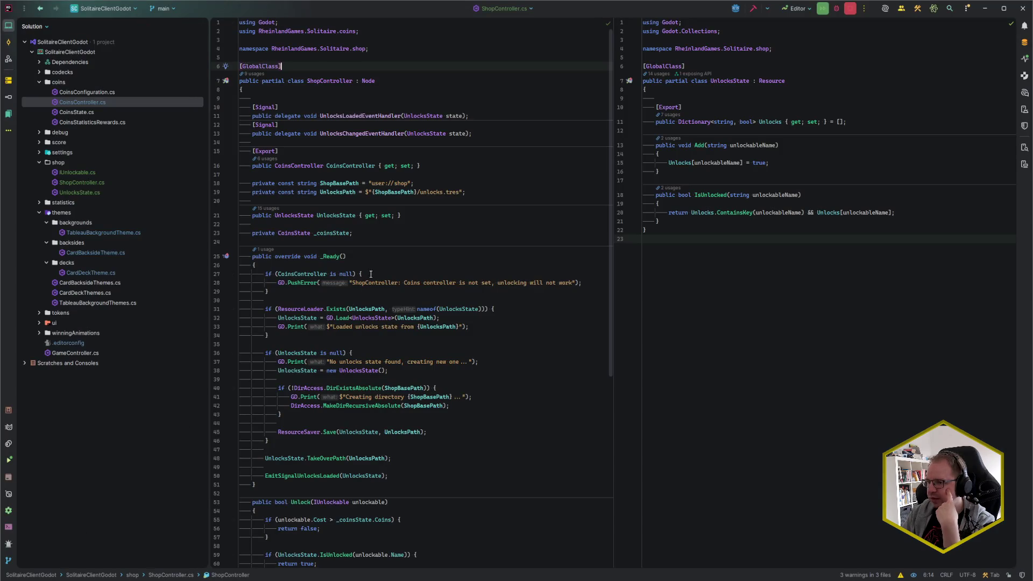
Open the MenuOverlay class in Rider via Go to Class.
click(784, 286)
key(ctrl+n)
text(M)
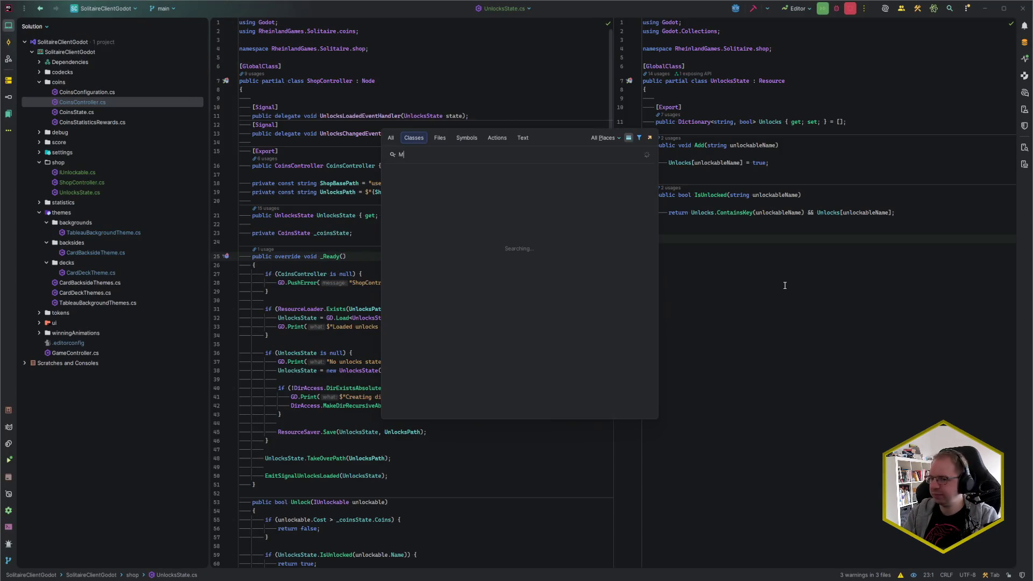
text(enuOver)
key(Return)
click(783, 285)
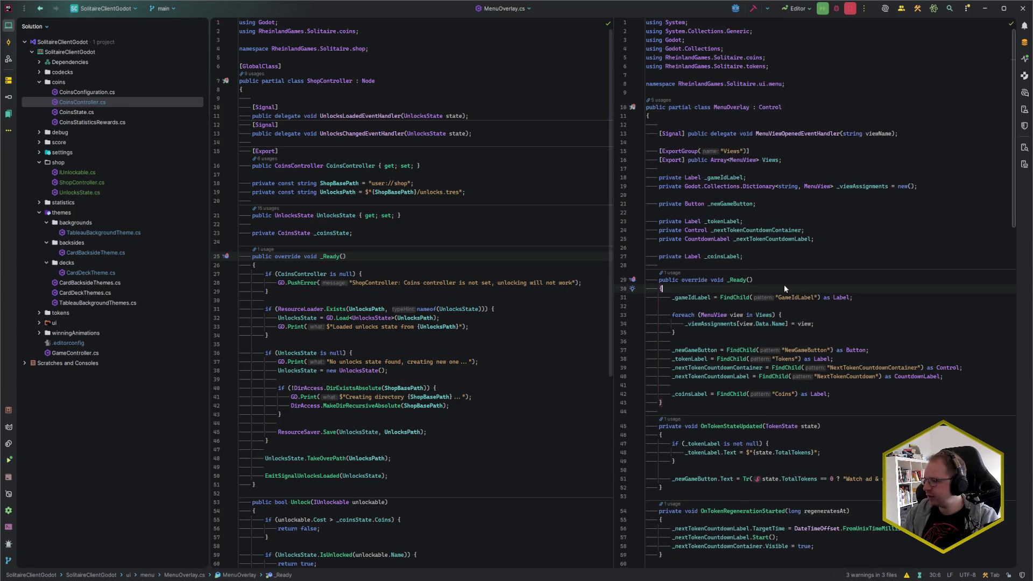
key(ctrl+F12)
key(Escape)
Change the "rewardRack" view string in MenuOverlay.cs to "shop".
key(ctrl+f)
text(f)
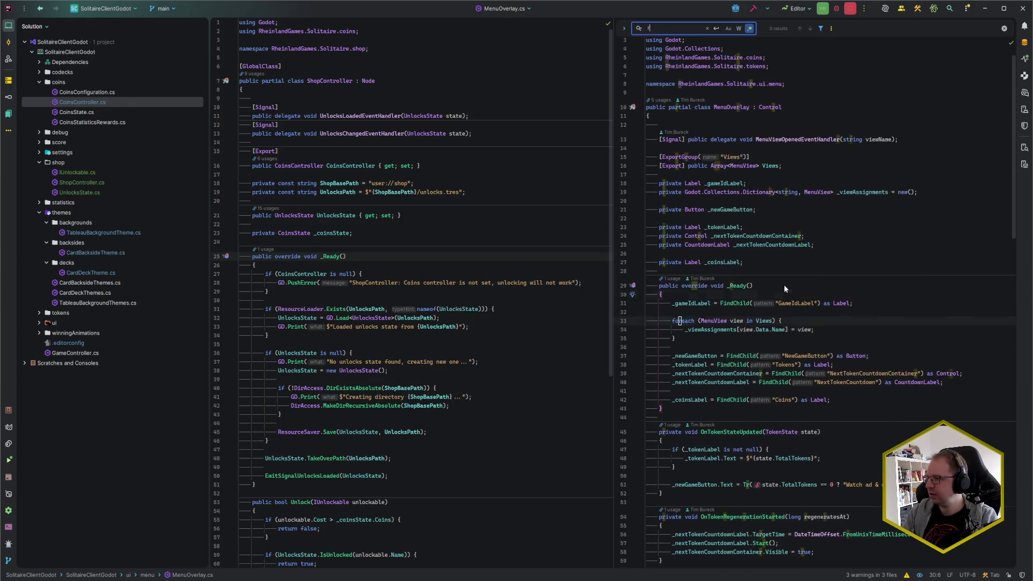
text(ewardRack)
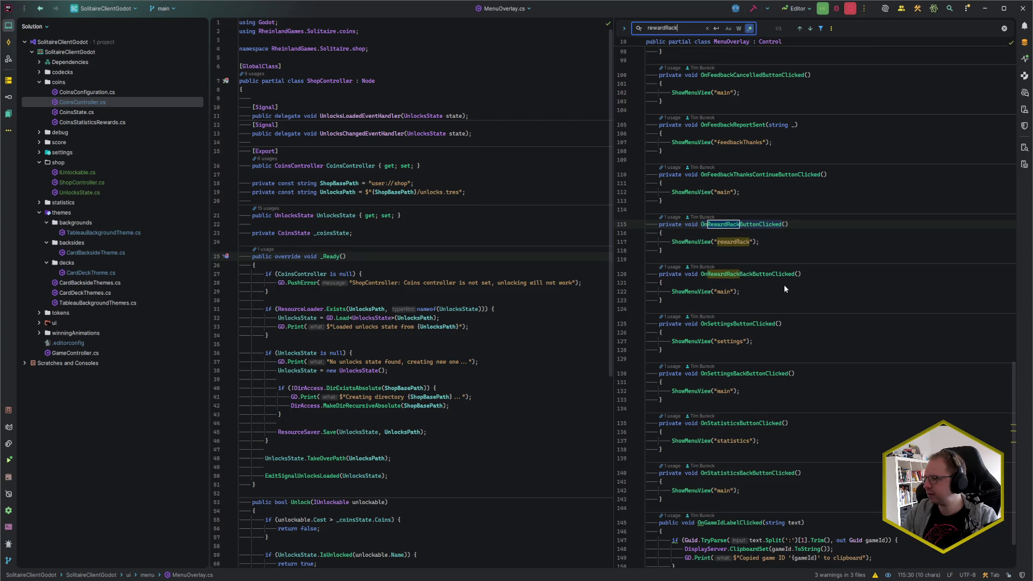
key(Escape)
key(Down)
key(Down)
key(ctrl+w)
key(ctrl+w)
text(shop)
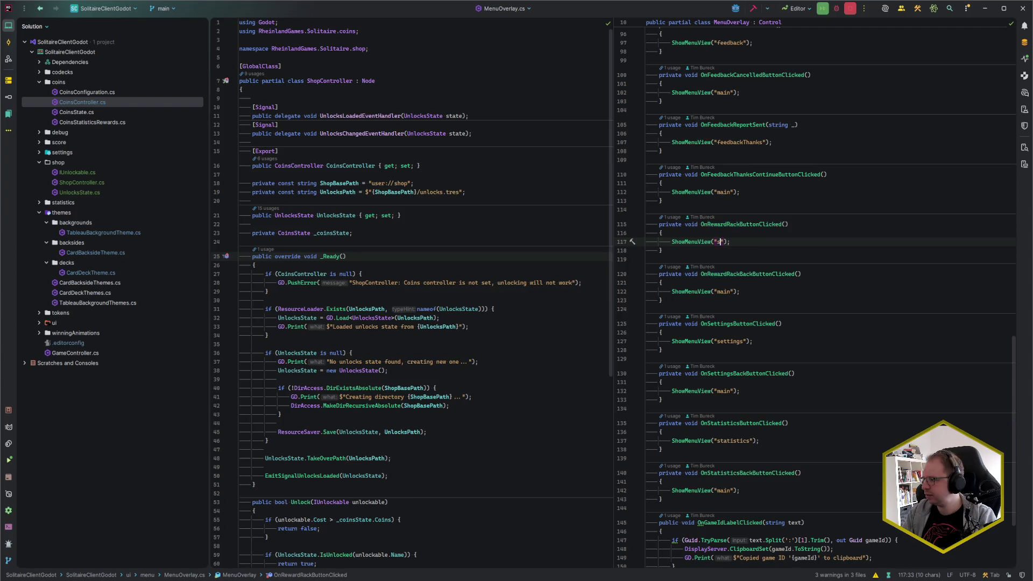
key(End)
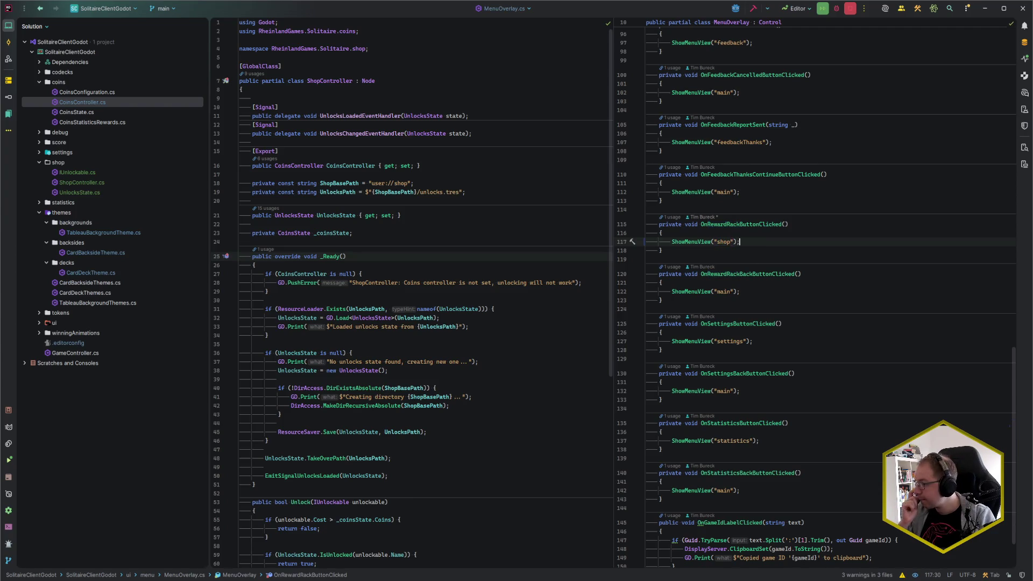
Rename RewardRack to Shop in the handlers, giving OnShopButtonClicked and OnShopBackButtonClicked.
key(Down)
key(Down)
key(Down)
key(ctrl+shift+Left)
key(ctrl+shift+Left)
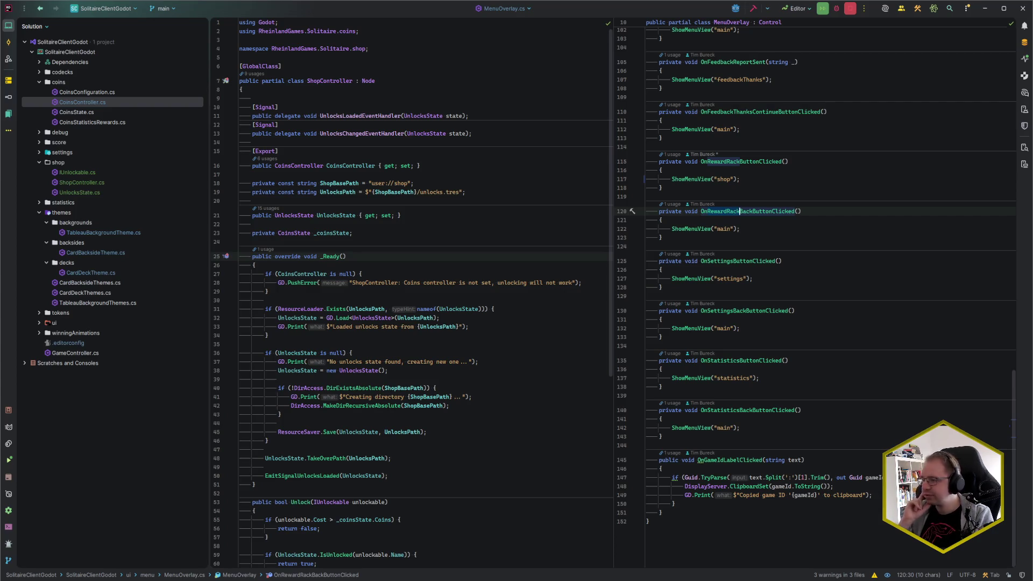
key(Escape)
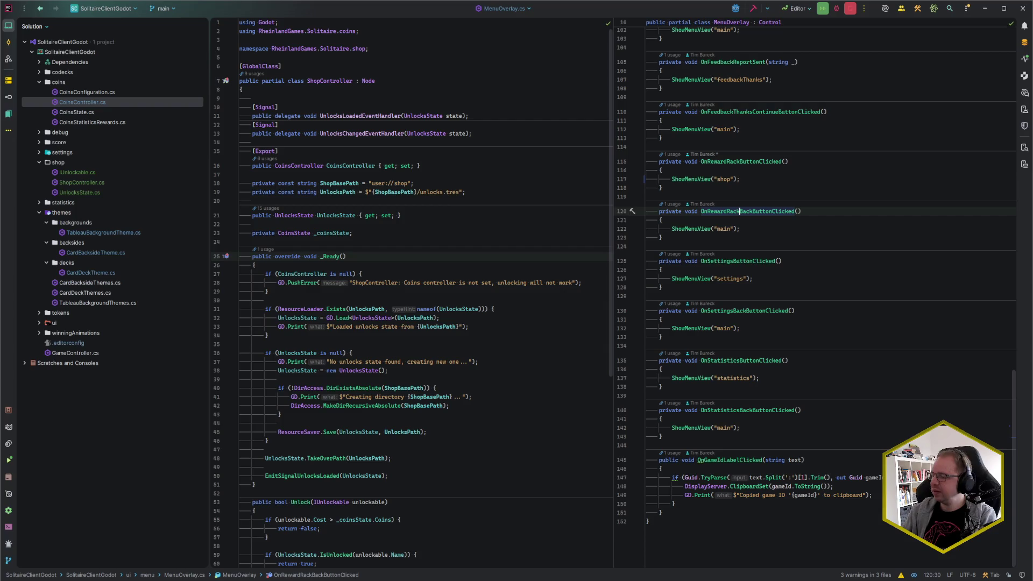
click(738, 160)
key(ctrl+shift+Left)
key(ctrl+shift+Left)
key(ctrl+shift+r)
key(Escape)
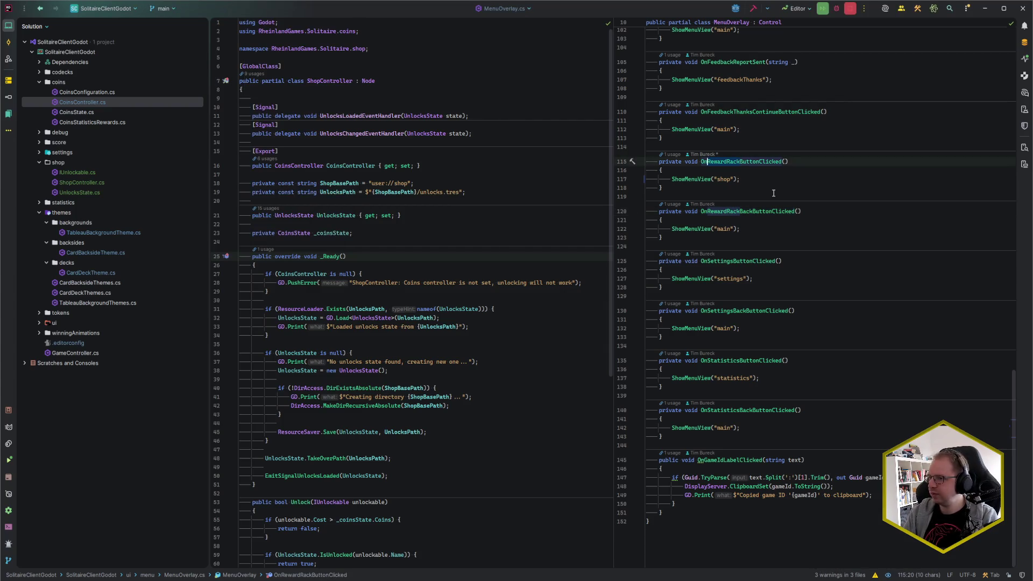
key(alt+j)
text(Shop)
key(End)
key(alt+Tab)
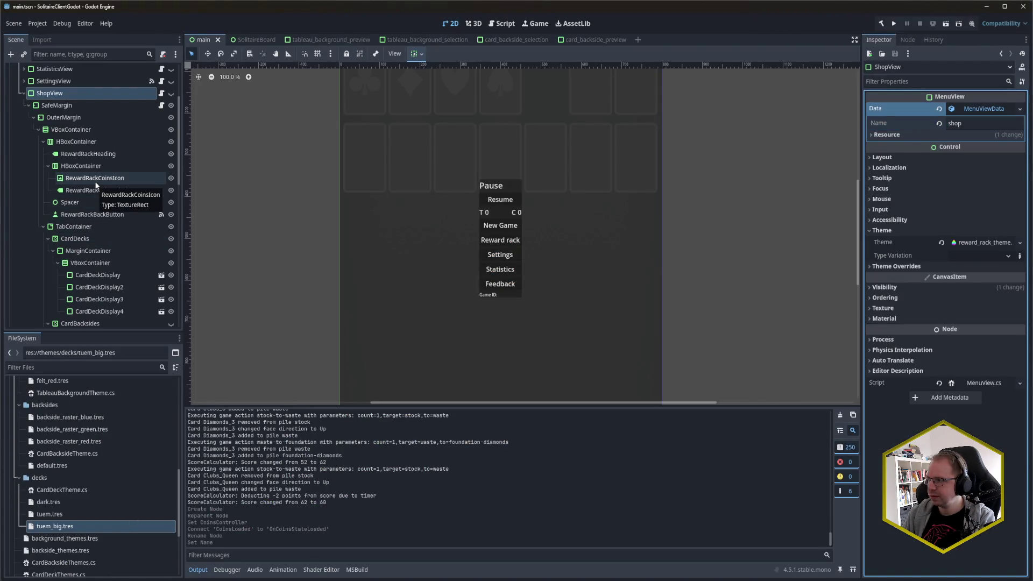
Rename RewardRackButton under MainMenuView to ShopButton and save the scene.
click(69, 96)
scroll(79, 147, up, 3)
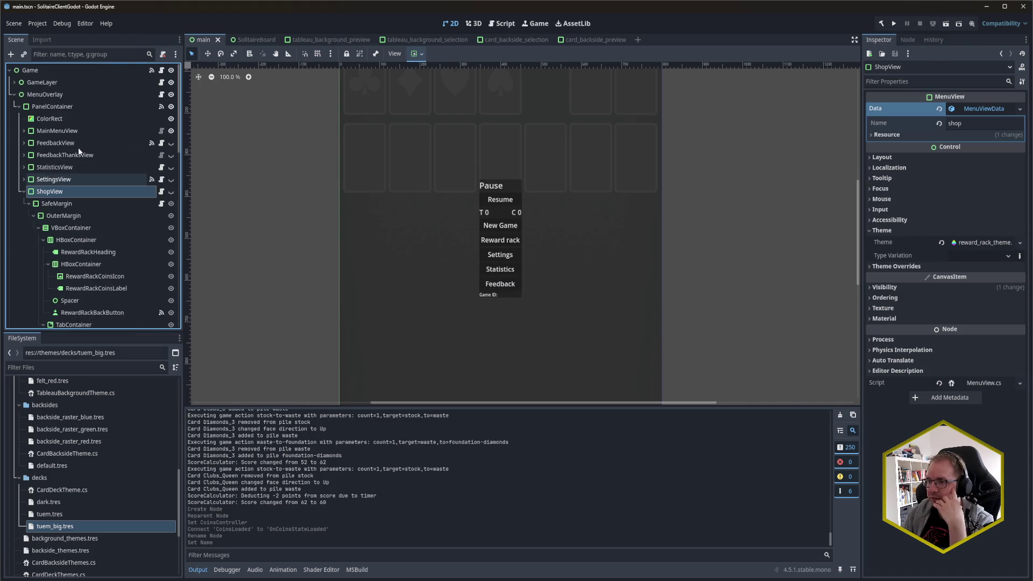
click(24, 131)
scroll(105, 213, down, 3)
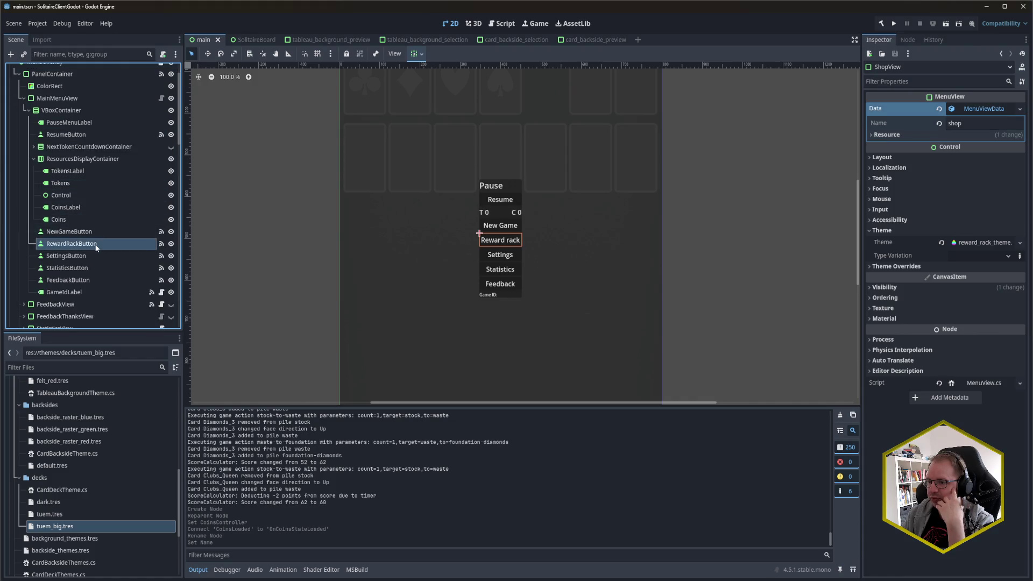
click(91, 211)
key(F2)
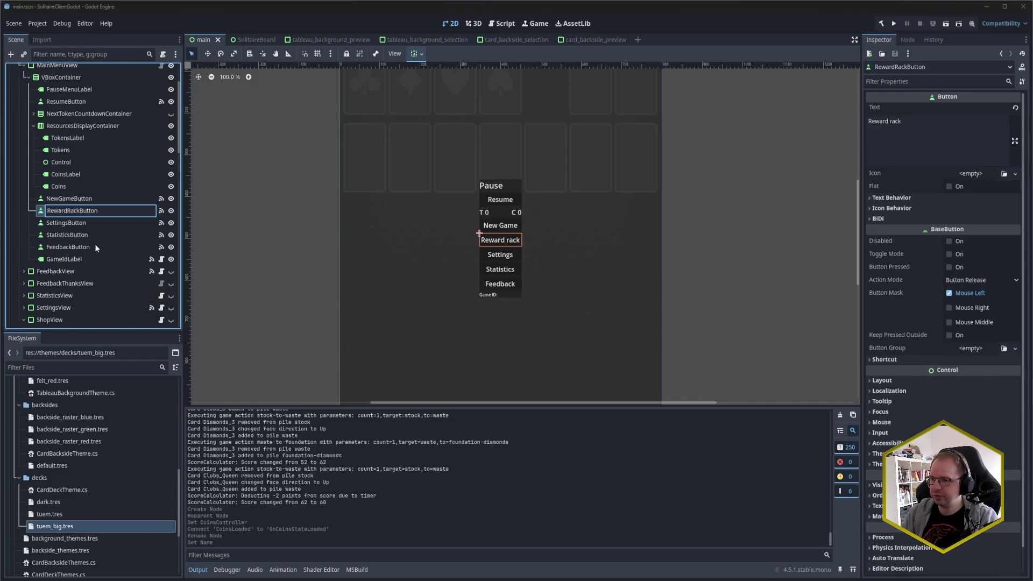
text(ShopButton)
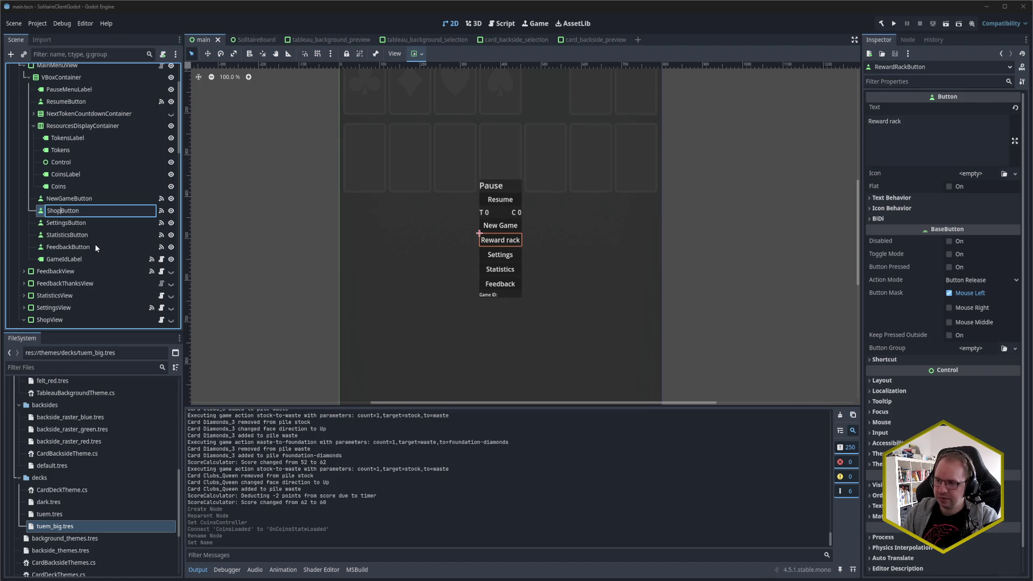
key(Return)
key(ctrl+s)
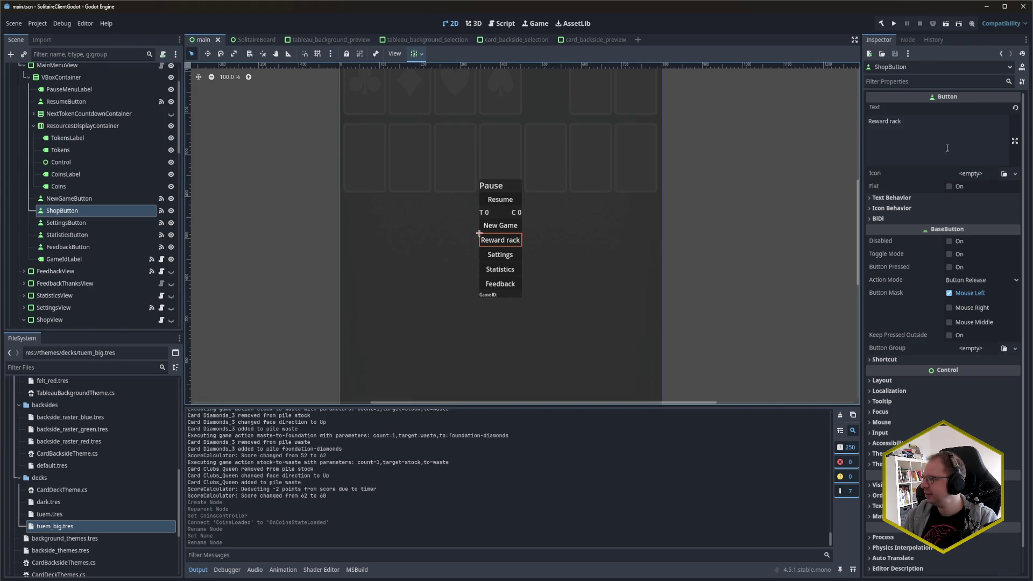
Set ShopButton's Text to 'Unlocks' and save.
click(914, 135)
text(Unlo)
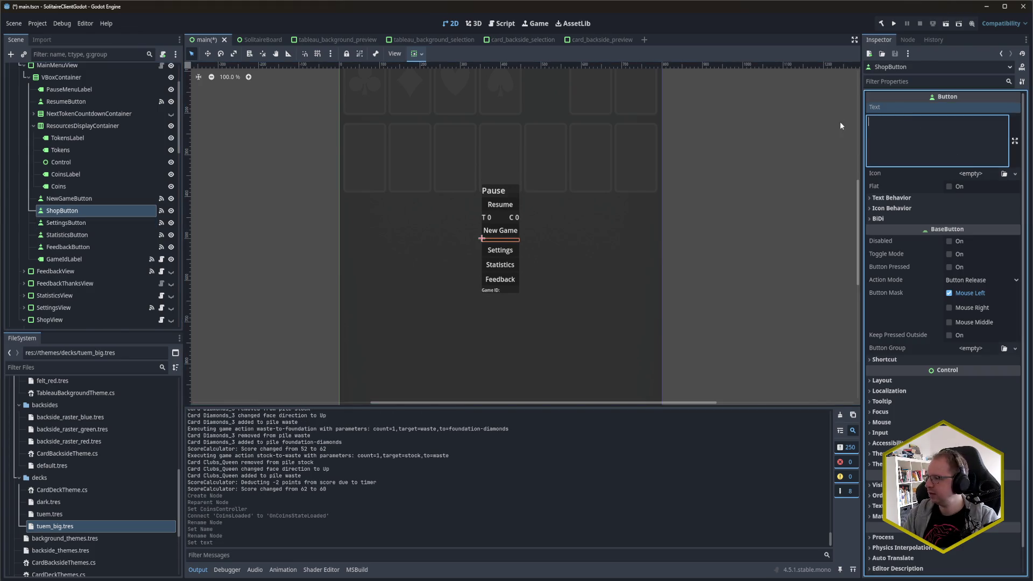
text(cks)
key(ctrl+s)
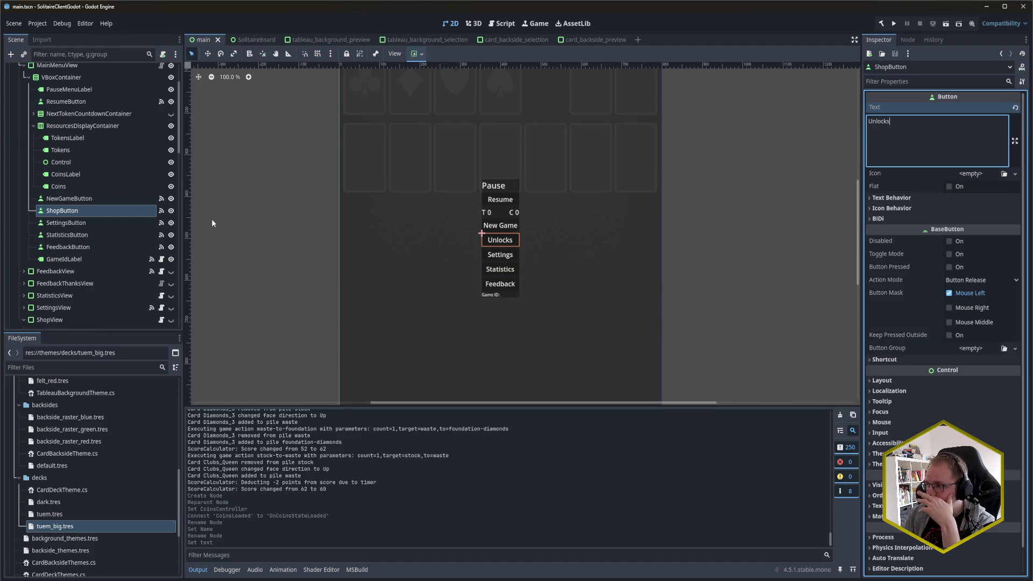
click(907, 39)
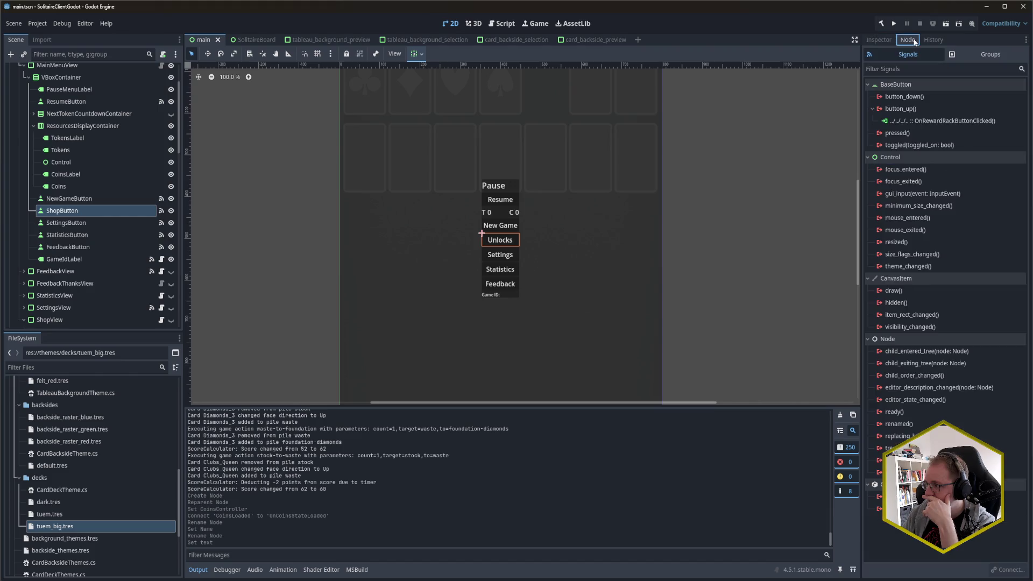
Connect ShopButton's button_up signal to MenuOverlay's OnShopButtonClicked method.
click(933, 122)
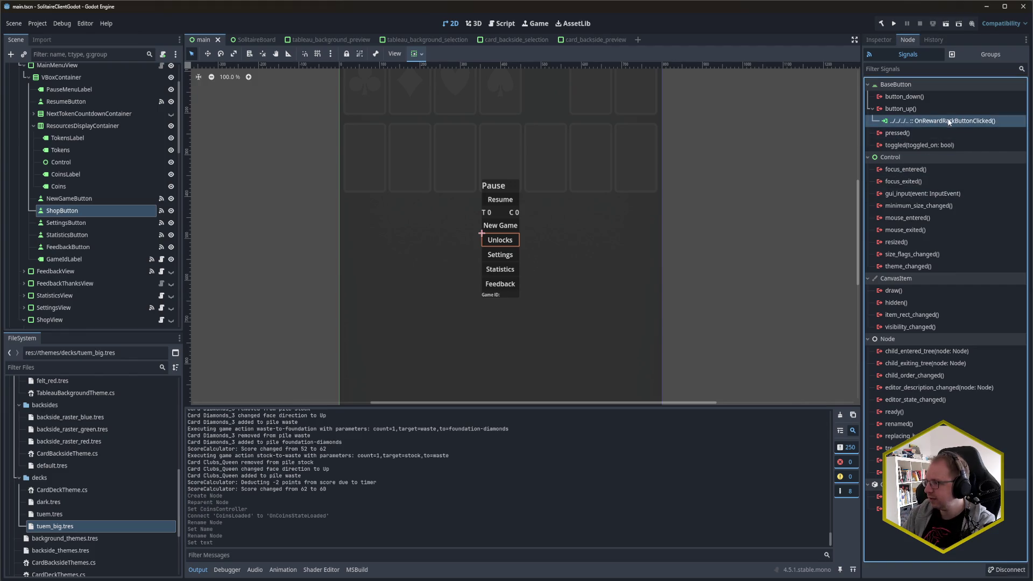
scroll(181, 154, up, 5)
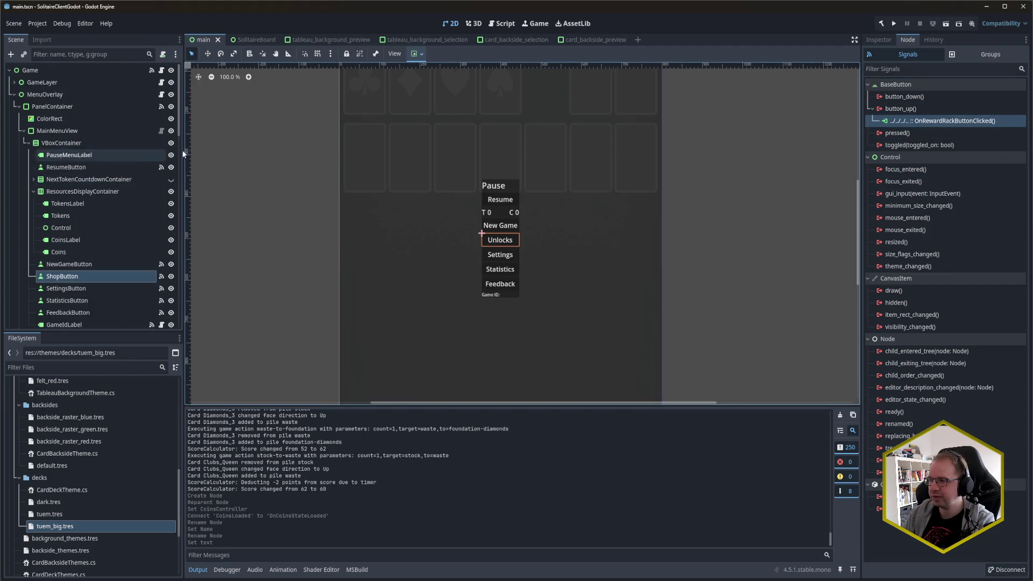
double_click(904, 108)
drag(44, 196, 276, 200)
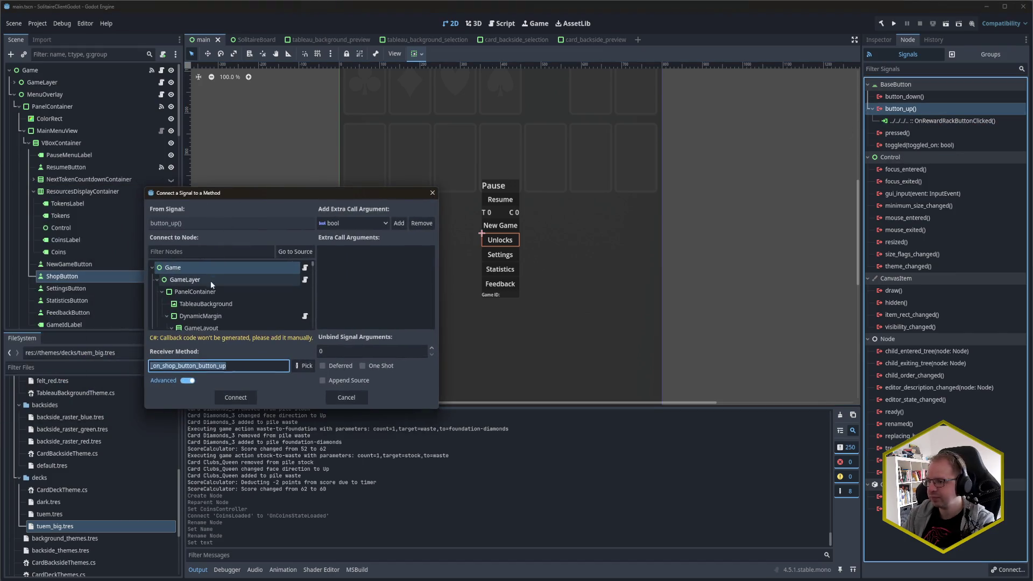
scroll(224, 302, down, 1)
scroll(224, 302, up, 1)
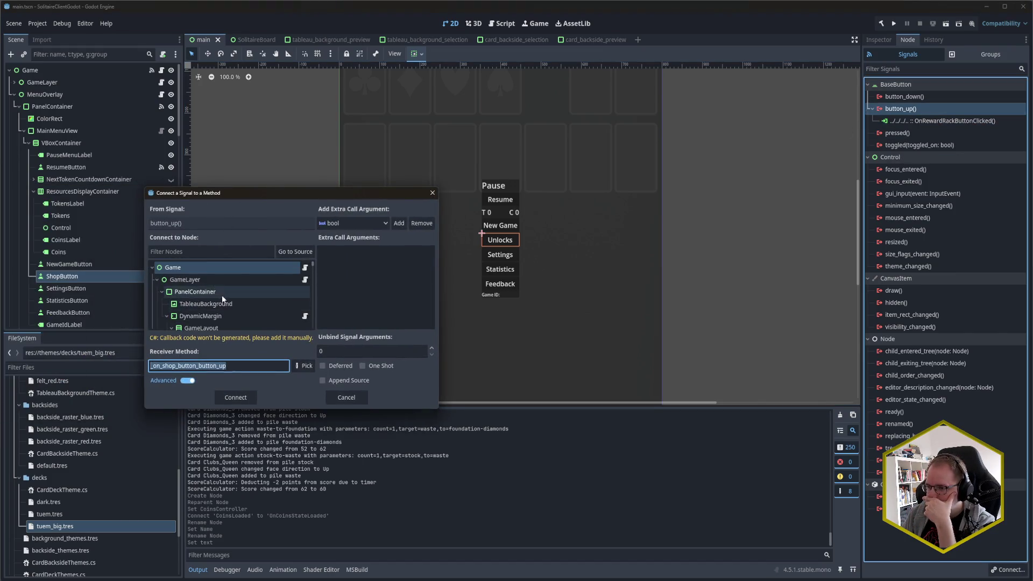
click(199, 252)
text(uover)
click(187, 279)
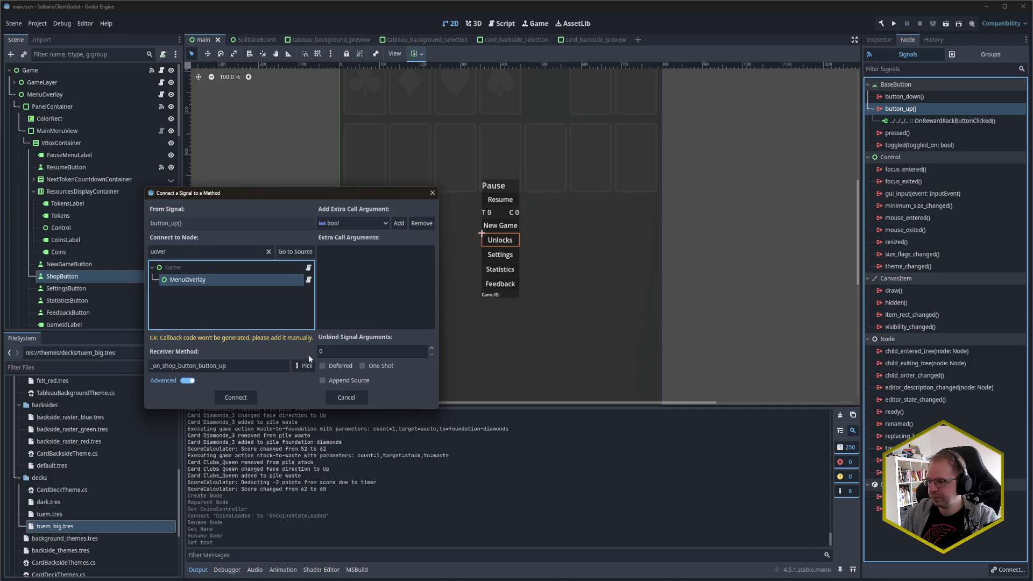
click(304, 365)
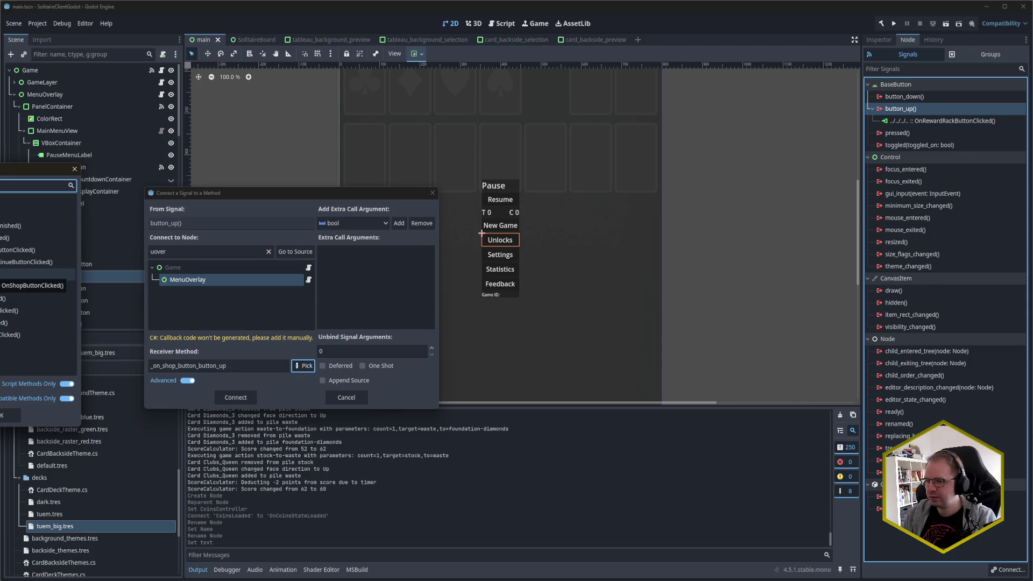
double_click(33, 275)
click(249, 398)
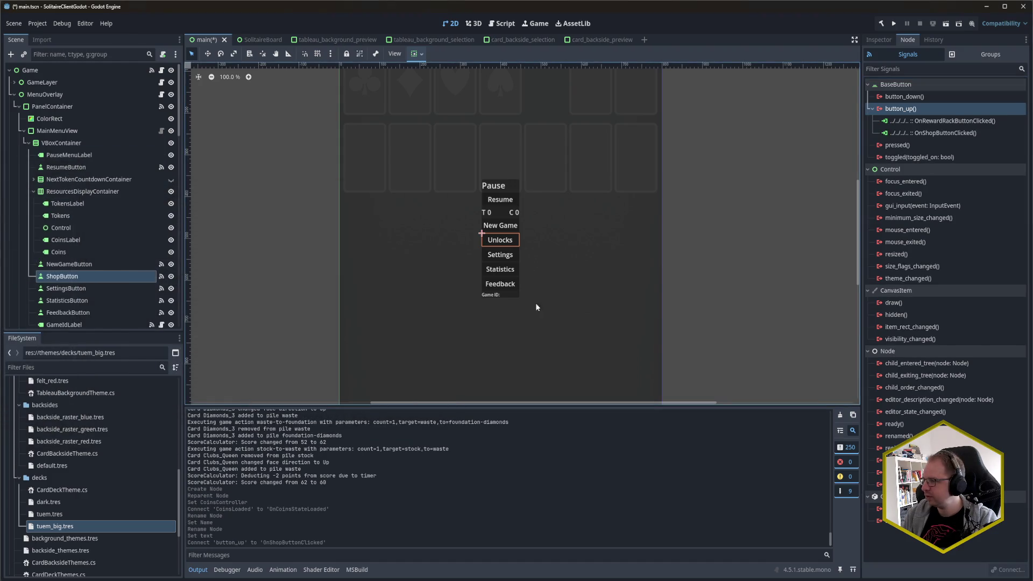
Disconnect the old OnRewardRackButtonClicked connection and save the scene.
click(974, 122)
key(Delete)
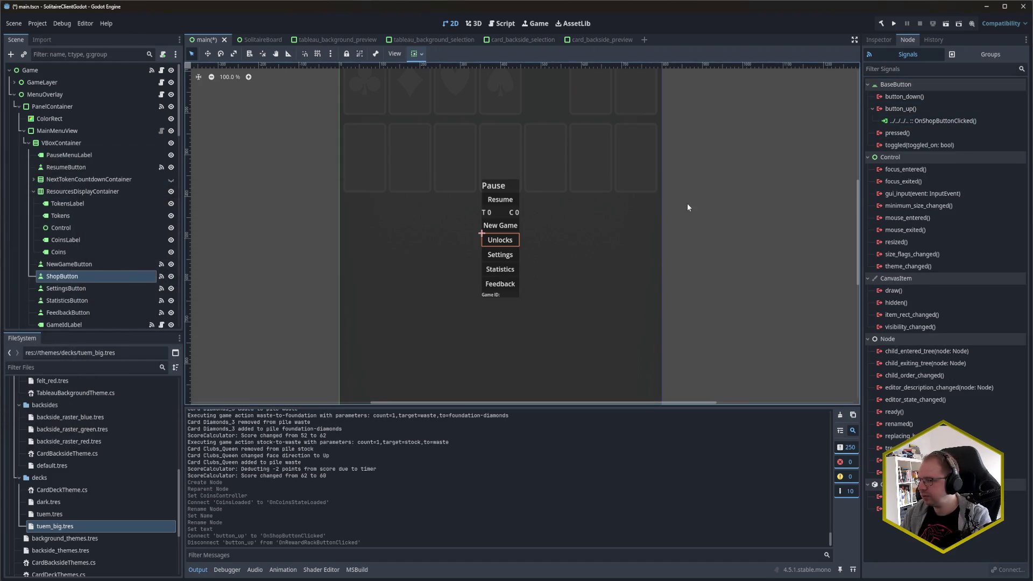
key(ctrl+s)
scroll(95, 246, down, 5)
Rename RewardRackHeading and RewardRackCoinsIcon to ShopHeading and ShopCoinsIcon.
scroll(95, 246, down, 10)
scroll(96, 248, down, 11)
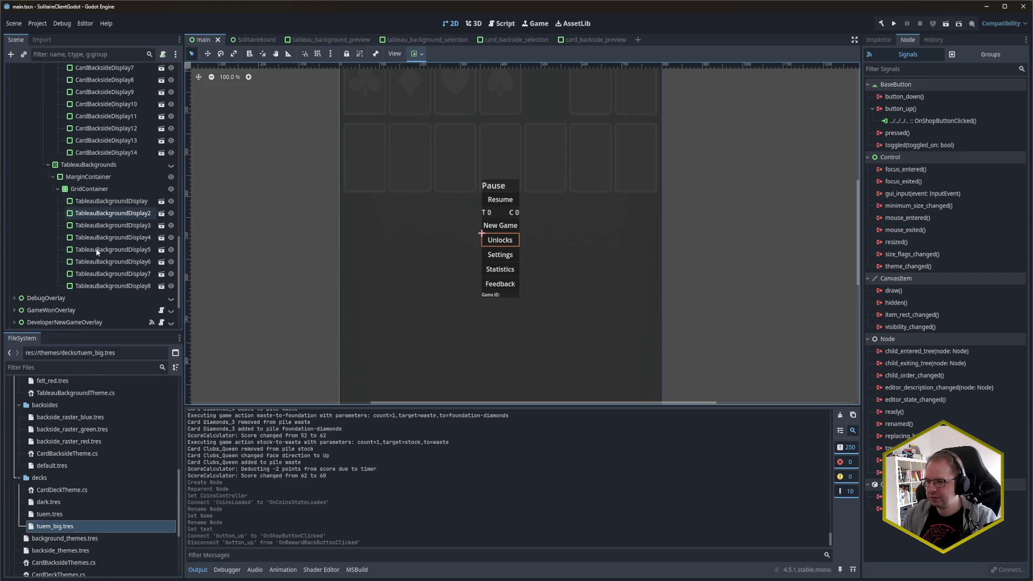
scroll(96, 248, up, 20)
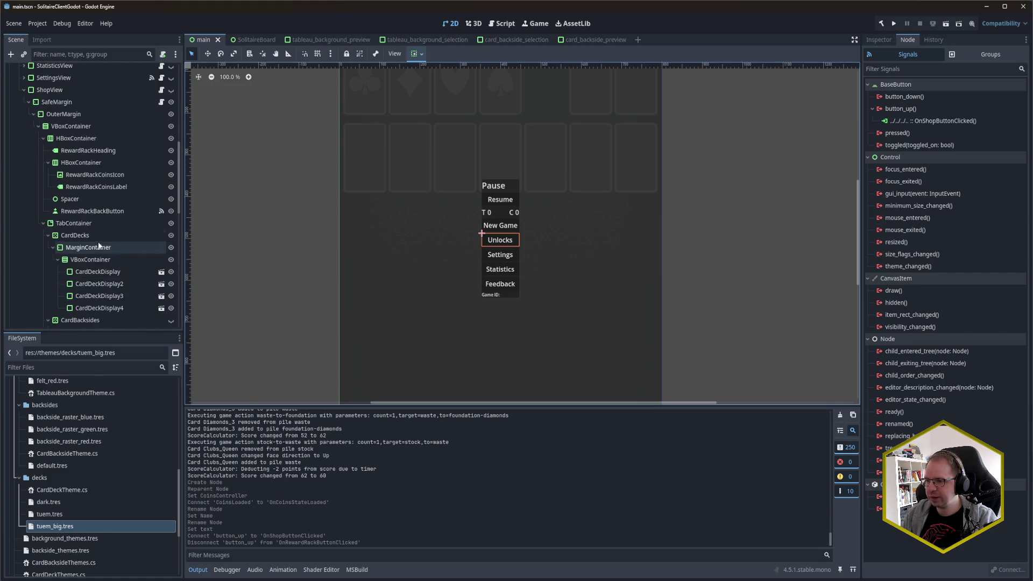
scroll(105, 193, up, 2)
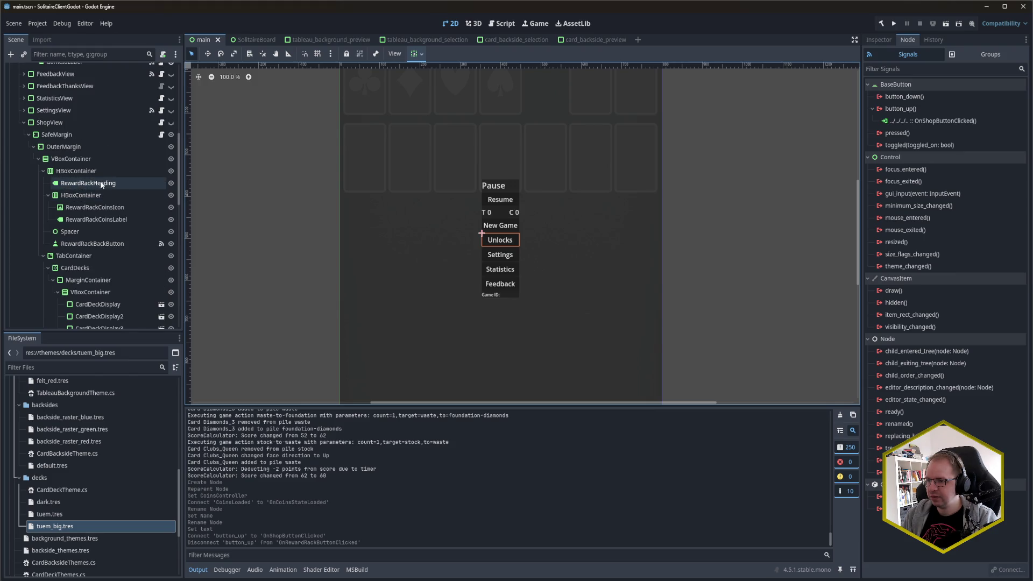
click(102, 185)
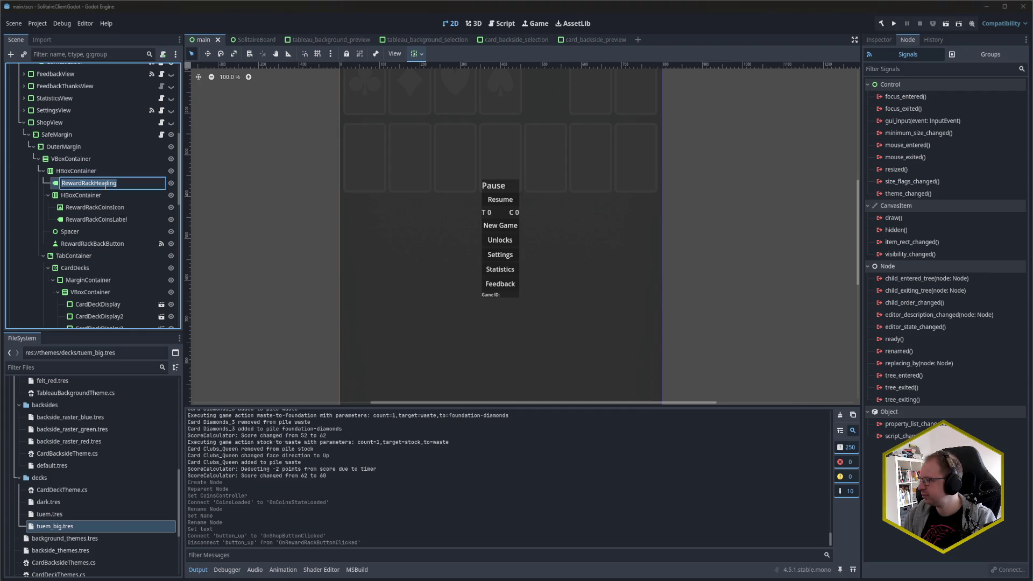
double_click(105, 186)
key(Home)
key(Delete)
key(Delete)
key(Delete)
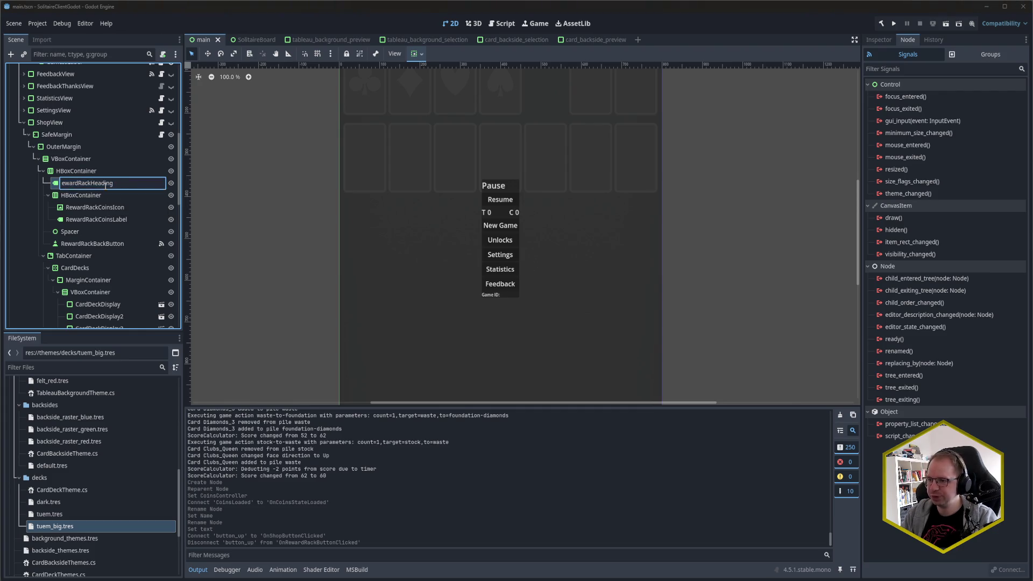
key(Delete)
text(Shop)
key(Return)
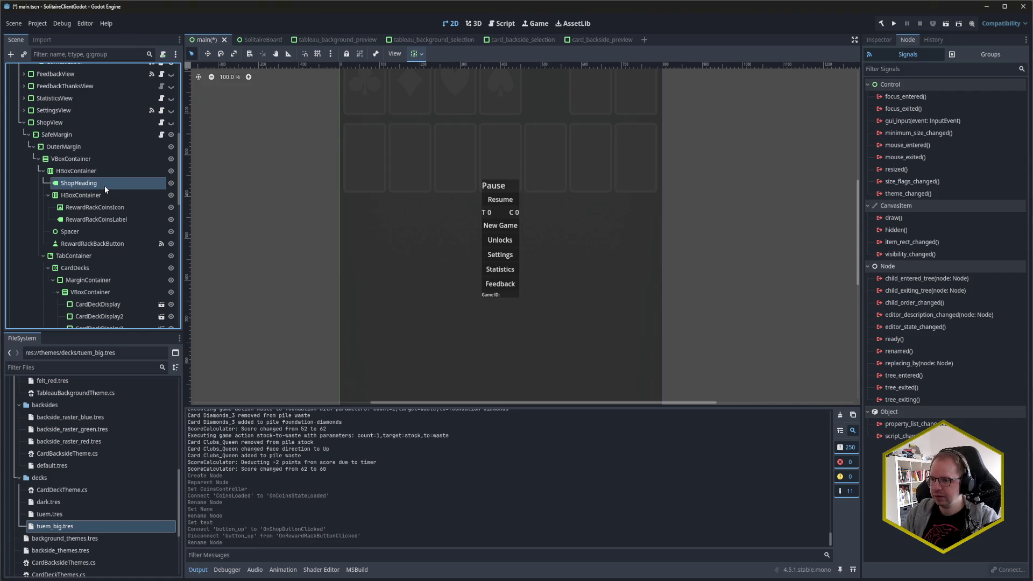
double_click(111, 210)
key(Home)
key(Delete)
key(Delete)
key(Delete)
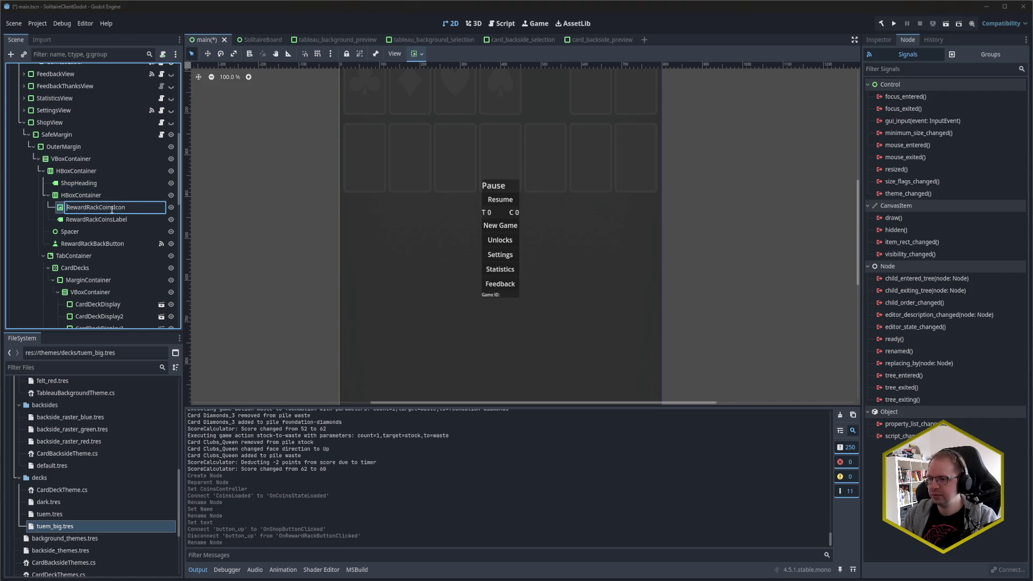
key(Delete)
key(Delete)
text(Shop)
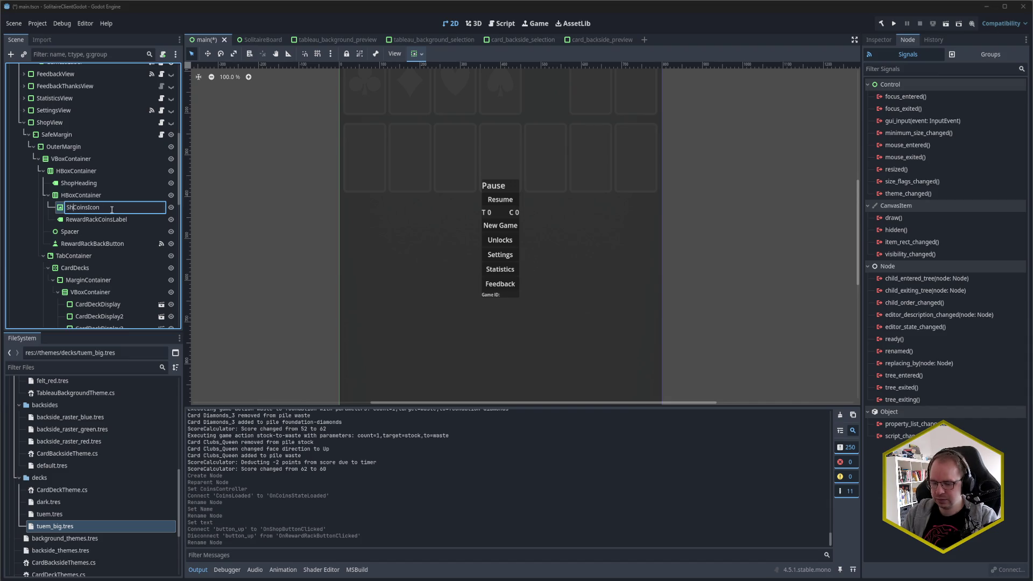
key(Return)
Rename RewardRackCoinsLabel and RewardRackBackButton to ShopCoinsLabel and ShopBackButton.
double_click(111, 218)
key(Home)
key(Delete)
key(Delete)
key(Delete)
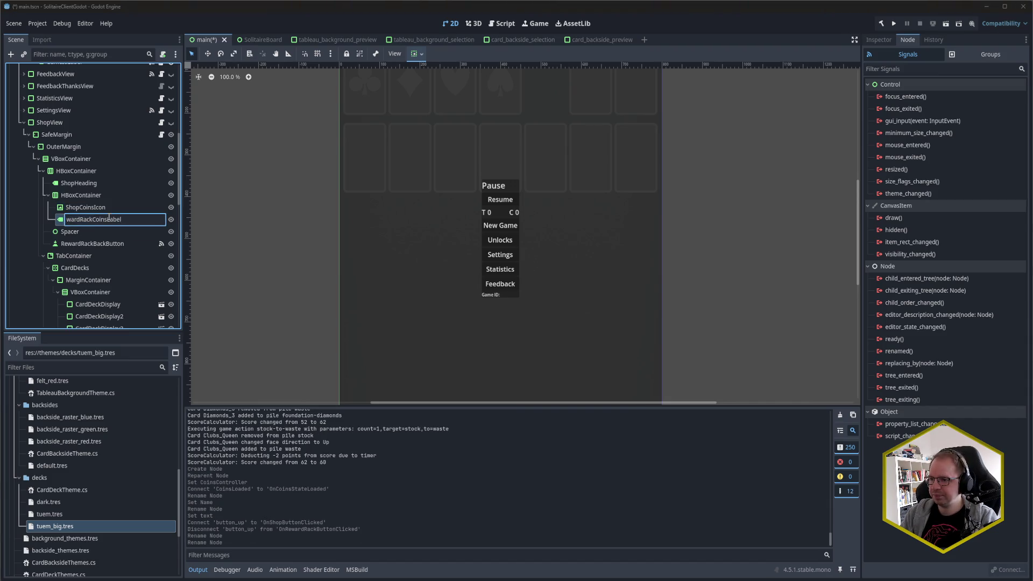
key(Delete)
text(Shop)
key(Return)
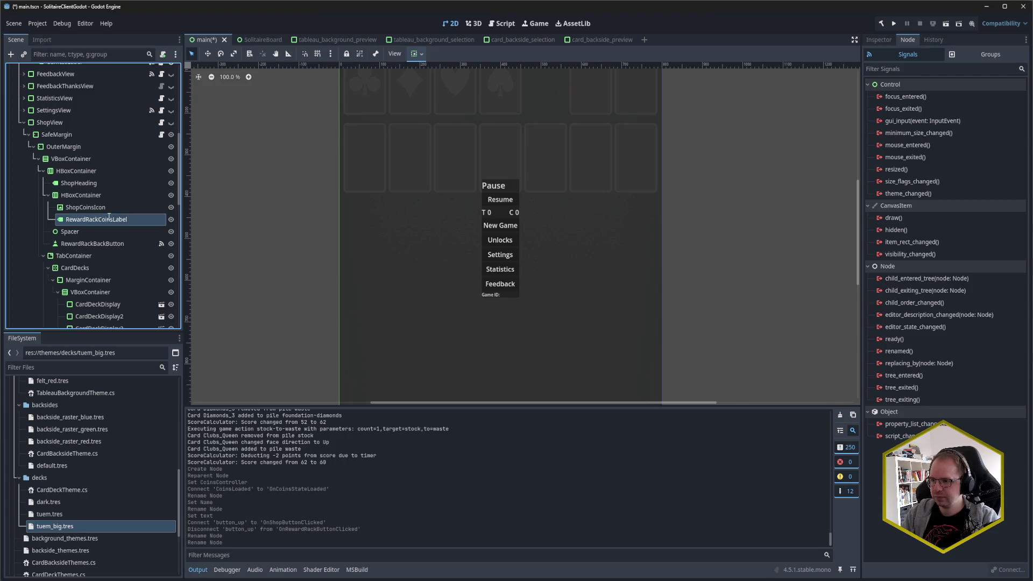
double_click(91, 248)
key(Home)
key(Delete)
key(Delete)
key(Delete)
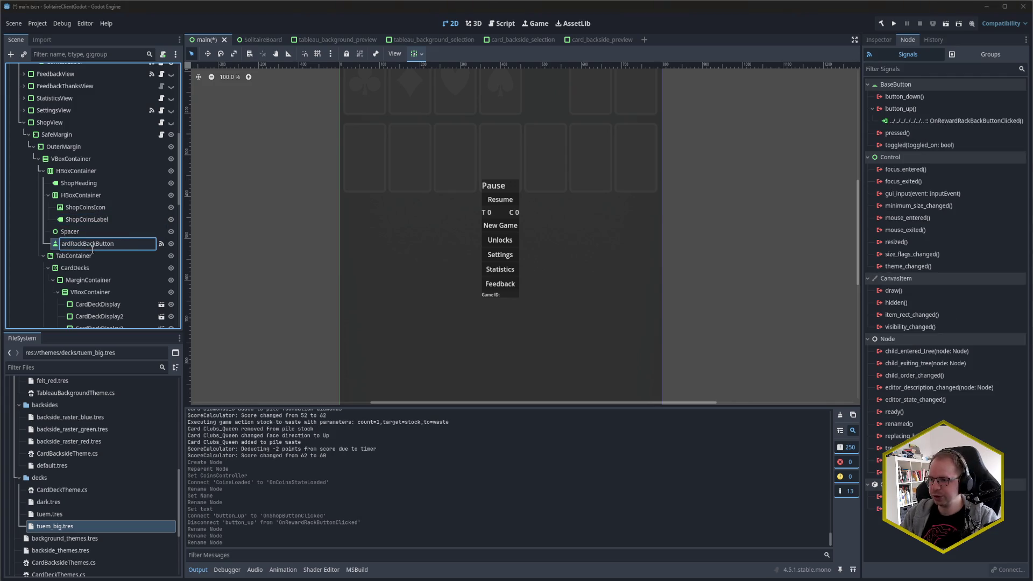
key(Delete)
text(Shop)
key(Return)
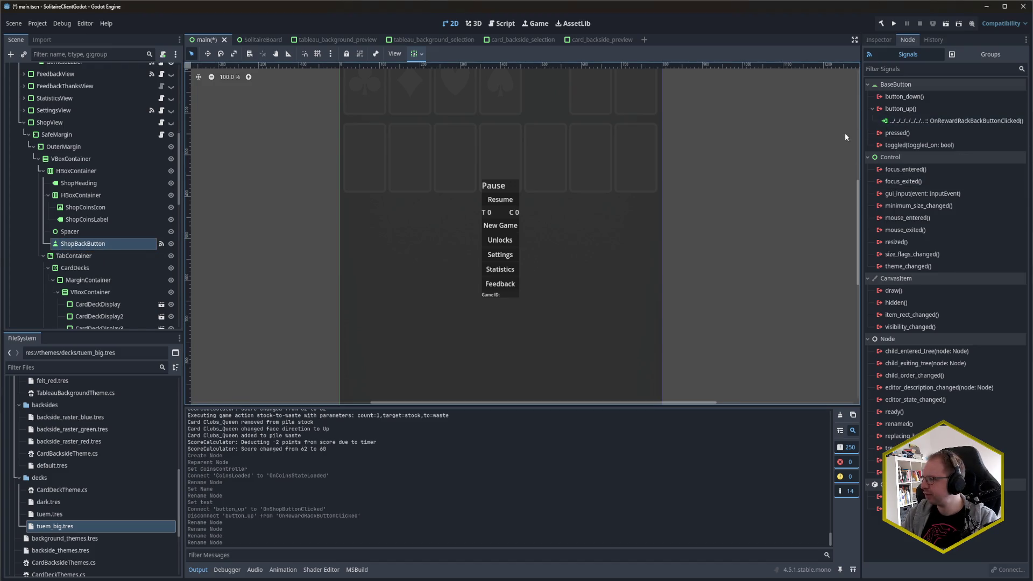
Connect ShopBackButton's button_up to OnSettingsBackButtonClicked, remove OnRewardRackBackButtonClicked, and save.
double_click(903, 108)
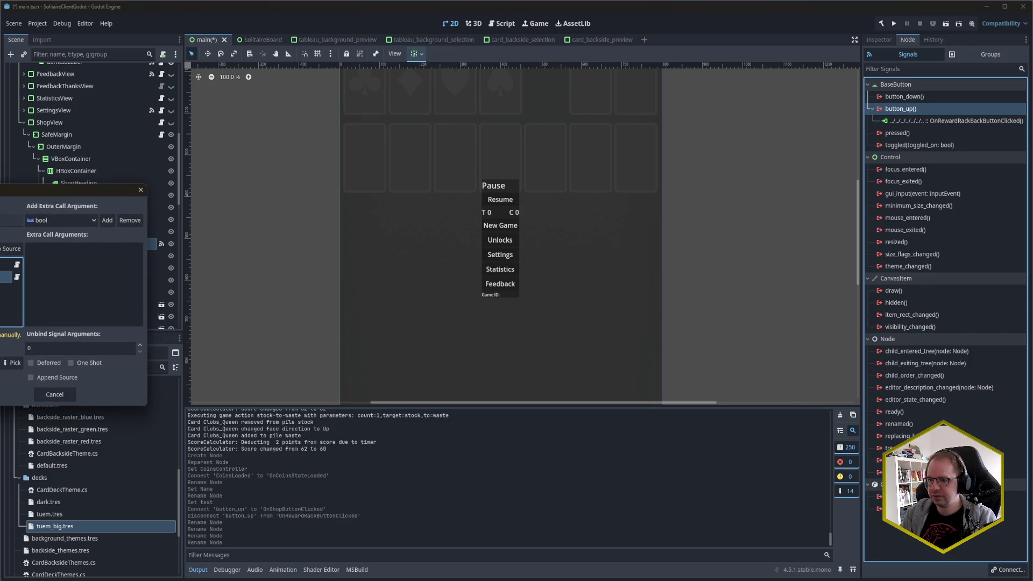
click(12, 363)
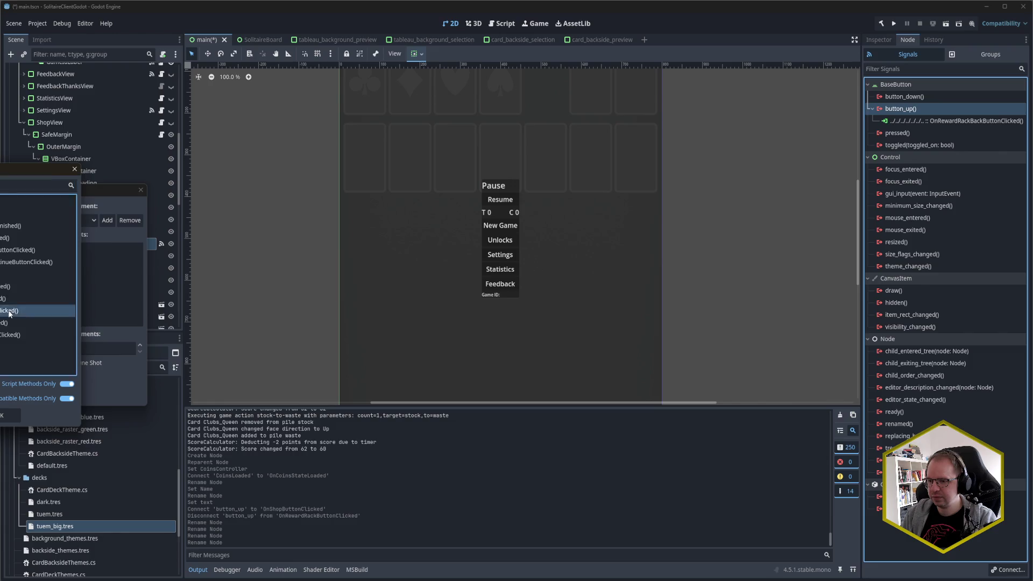
double_click(33, 311)
key(Return)
click(963, 121)
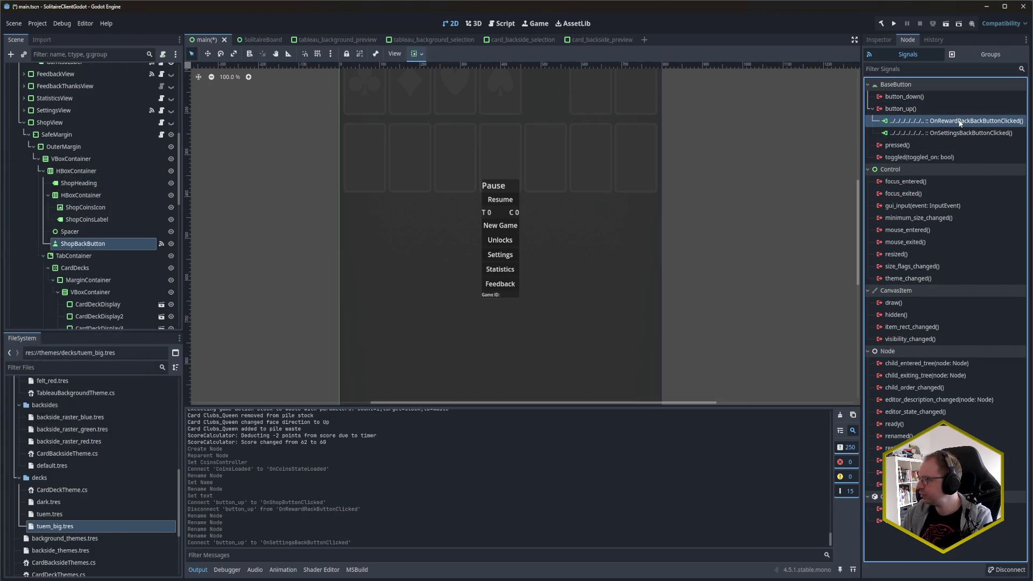
key(Delete)
key(ctrl+s)
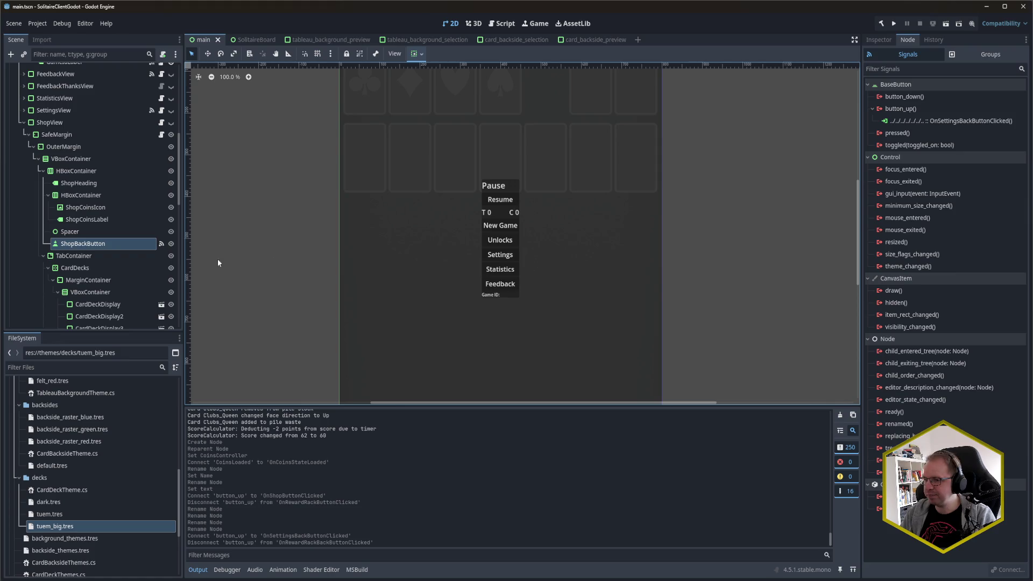
scroll(115, 234, down, 5)
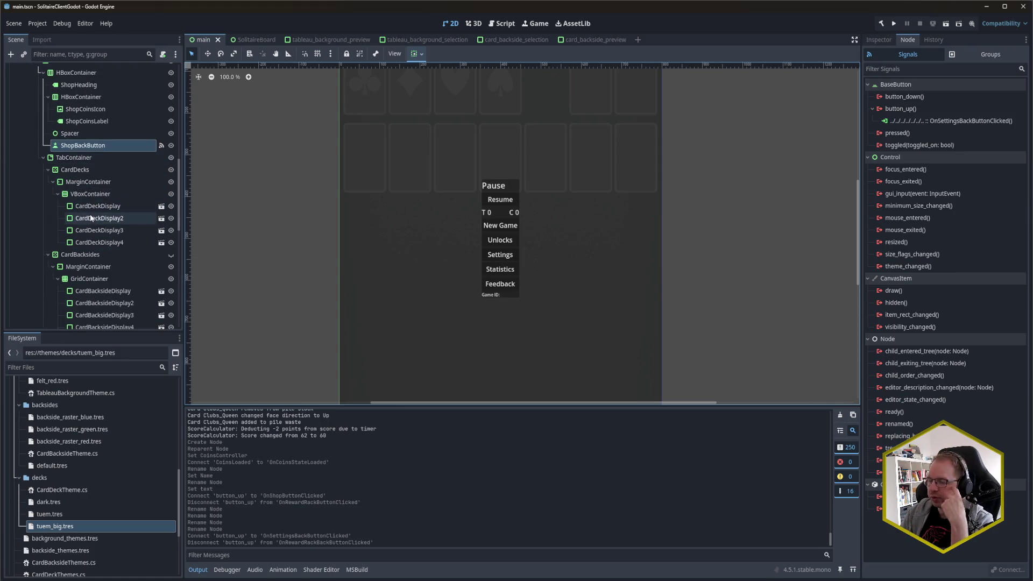
scroll(100, 210, down, 6)
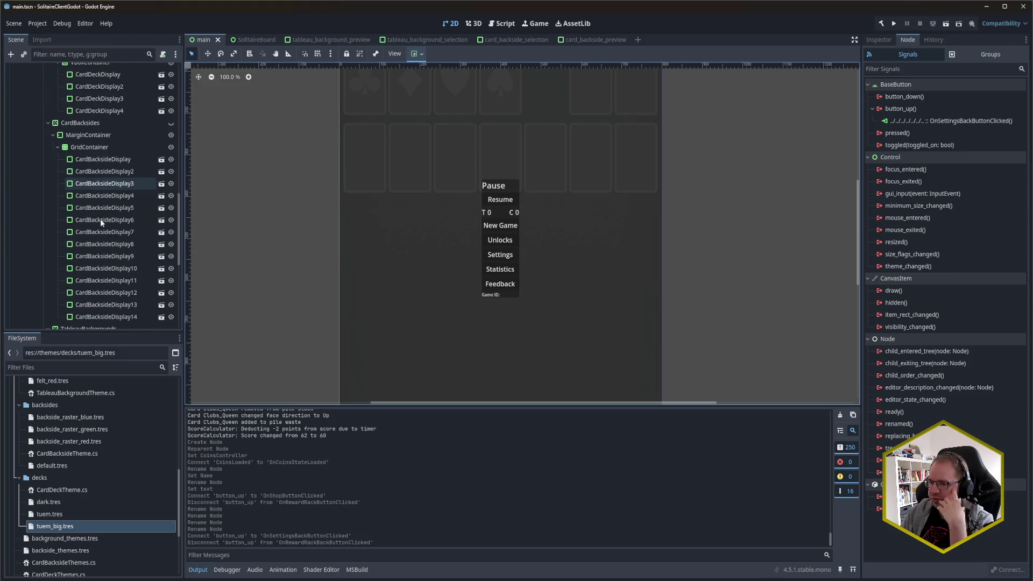
scroll(101, 221, down, 6)
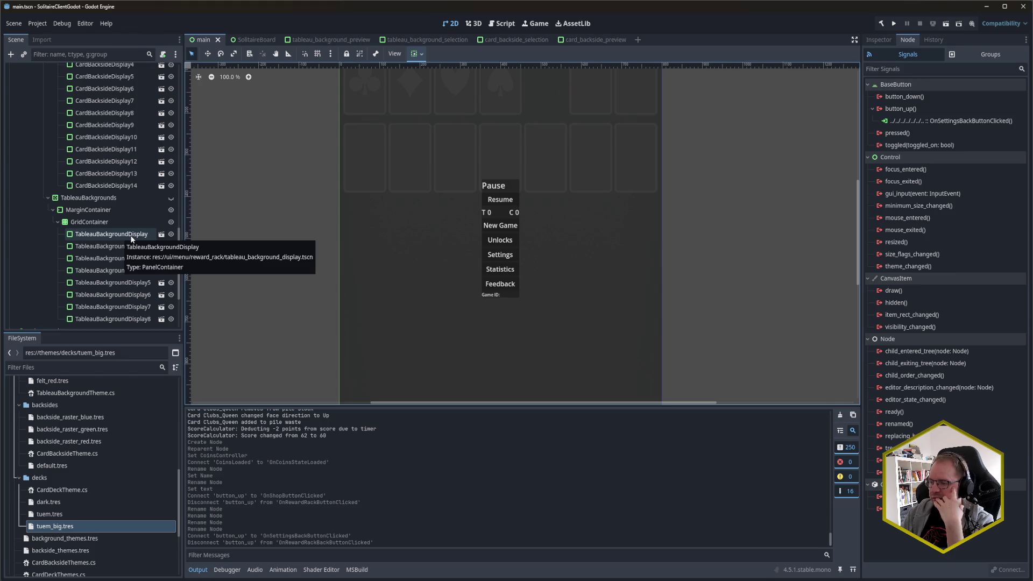
scroll(130, 235, up, 3)
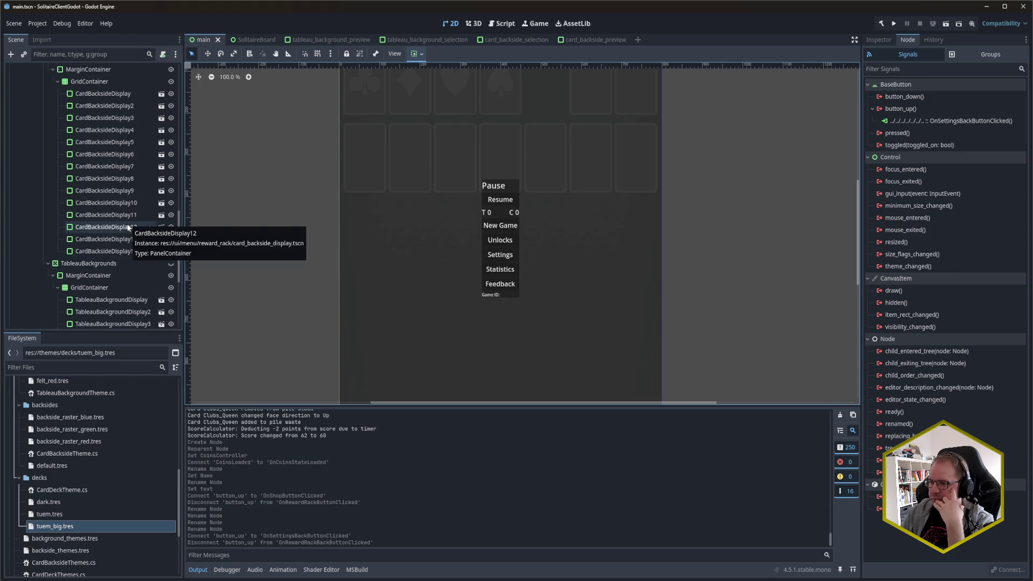
scroll(127, 226, up, 7)
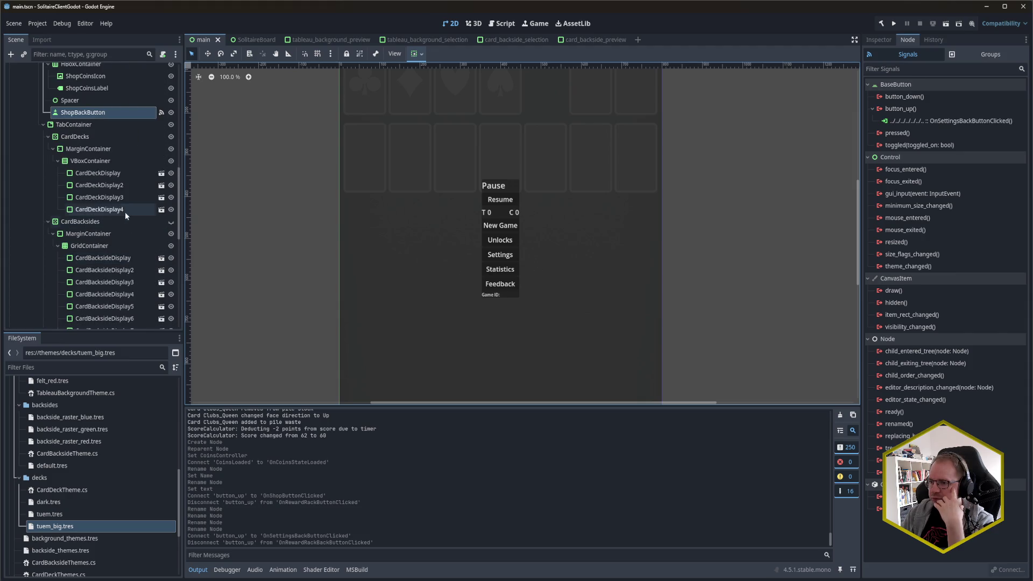
scroll(117, 201, up, 4)
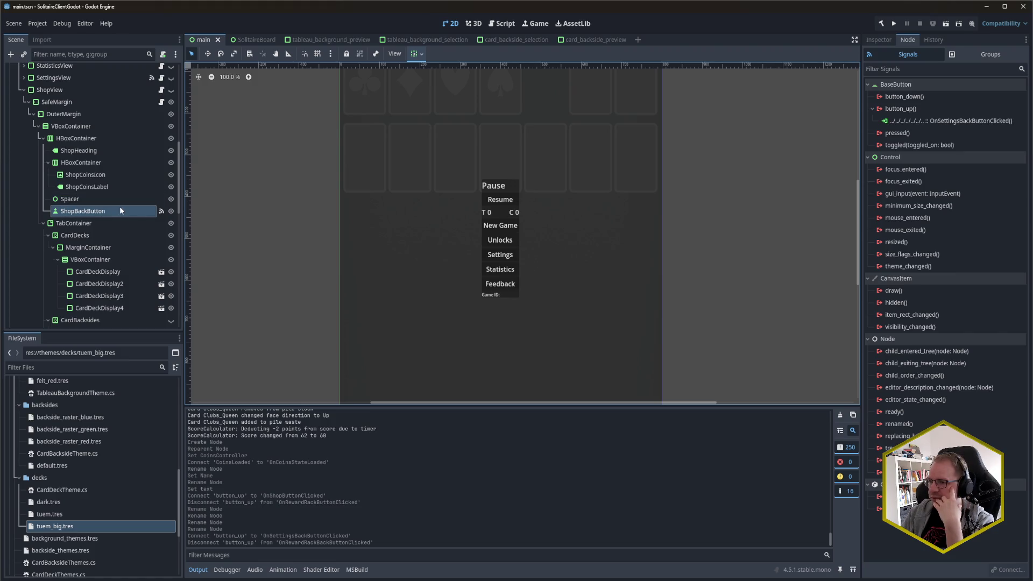
scroll(103, 217, down, 1)
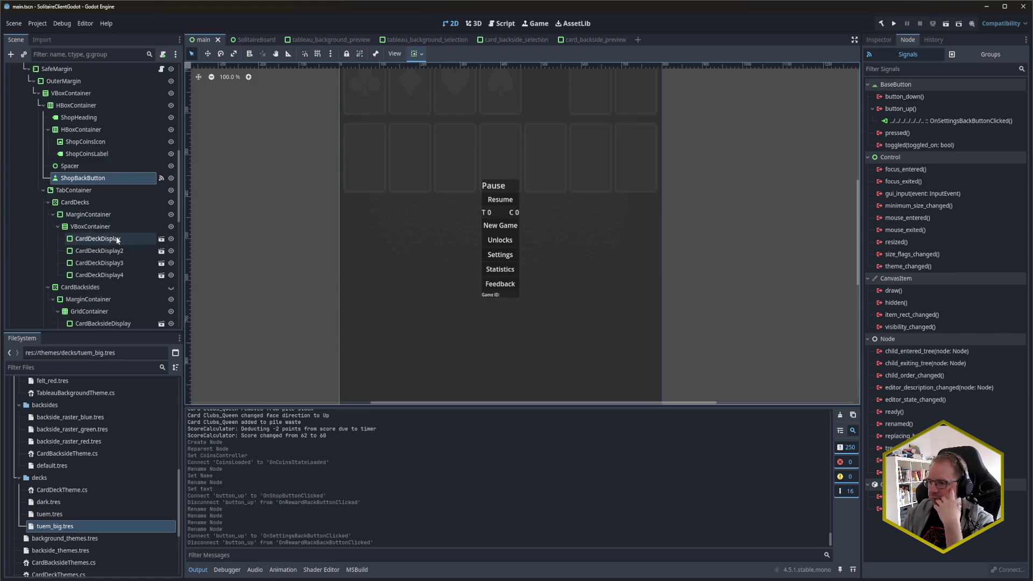
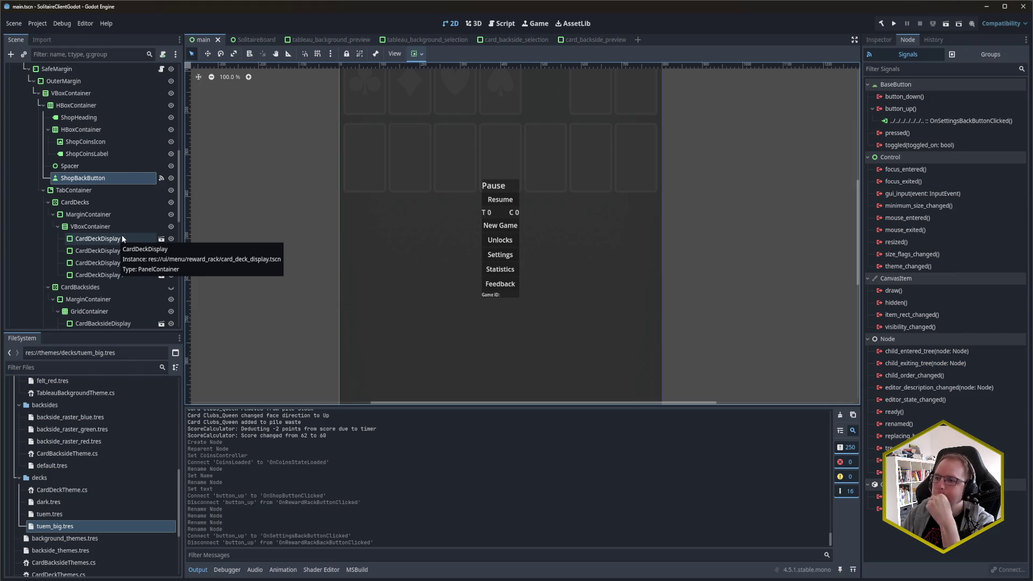
Select ShopView in the Scene tree to review its shop menu data and MenuView.cs script.
scroll(121, 234, up, 2)
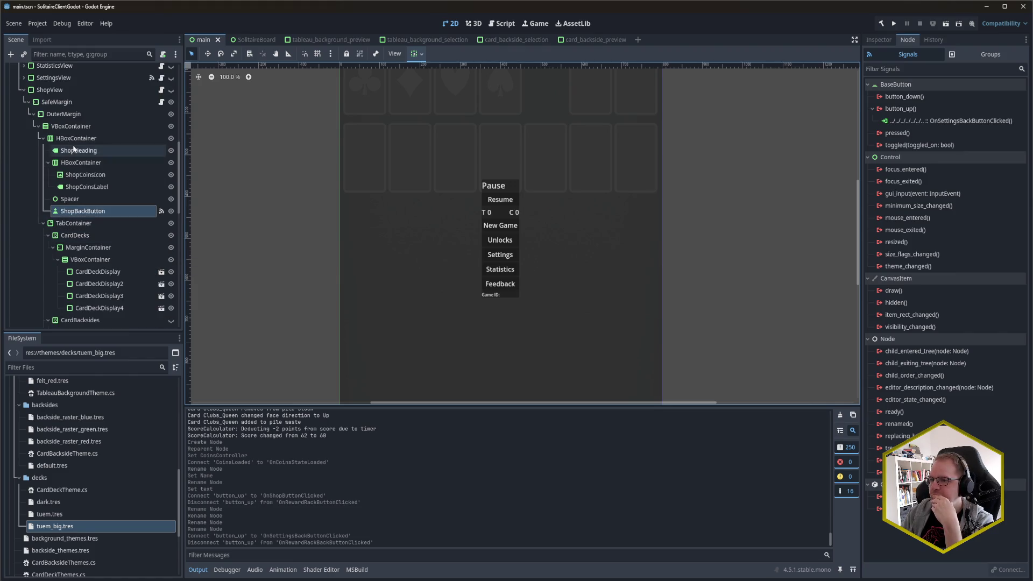
click(74, 89)
click(880, 40)
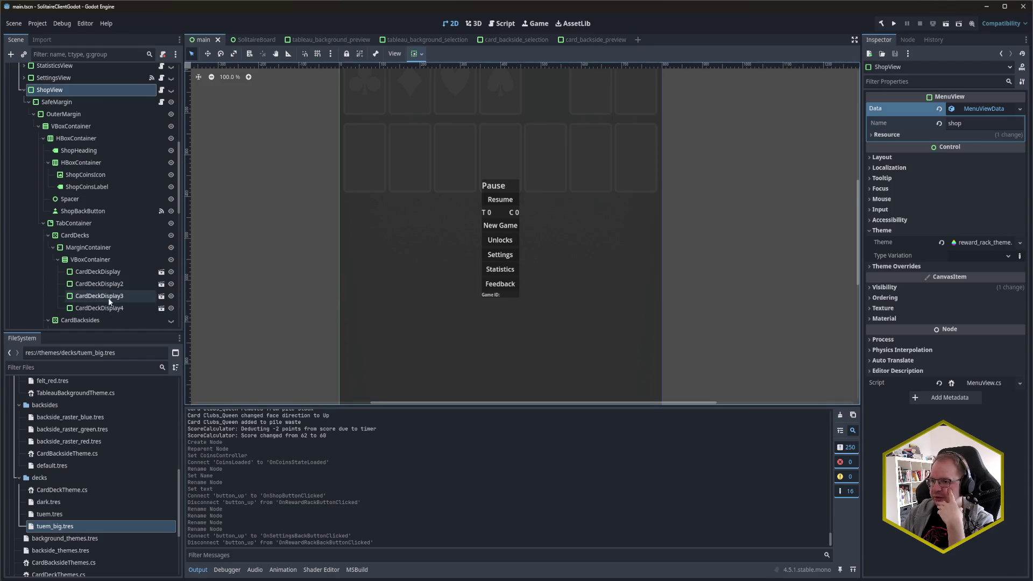
scroll(108, 268, down, 5)
scroll(108, 269, up, 5)
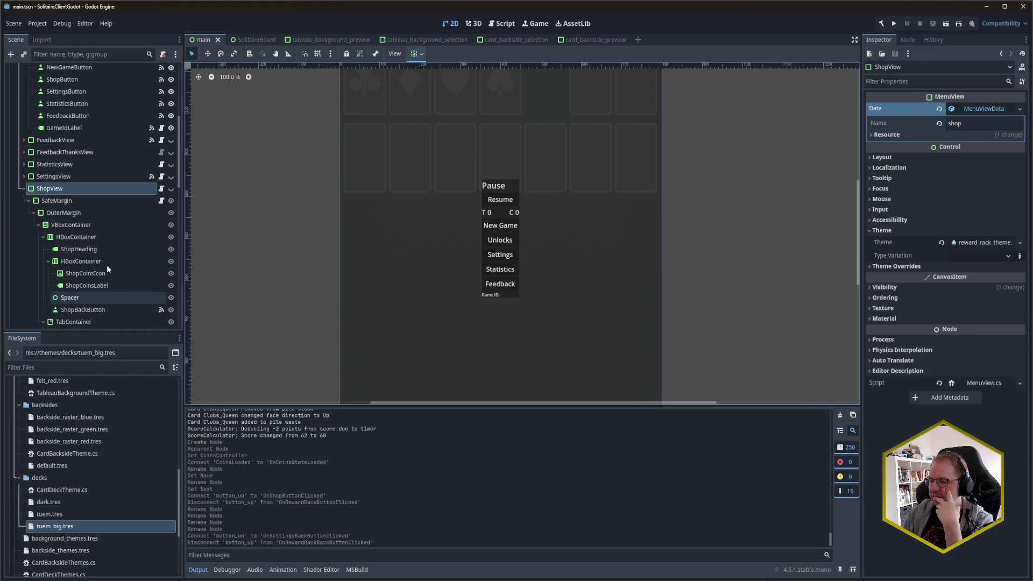
Bring Rider's ShopController.cs to the front with the project tree hidden.
mouse_move(35, 579)
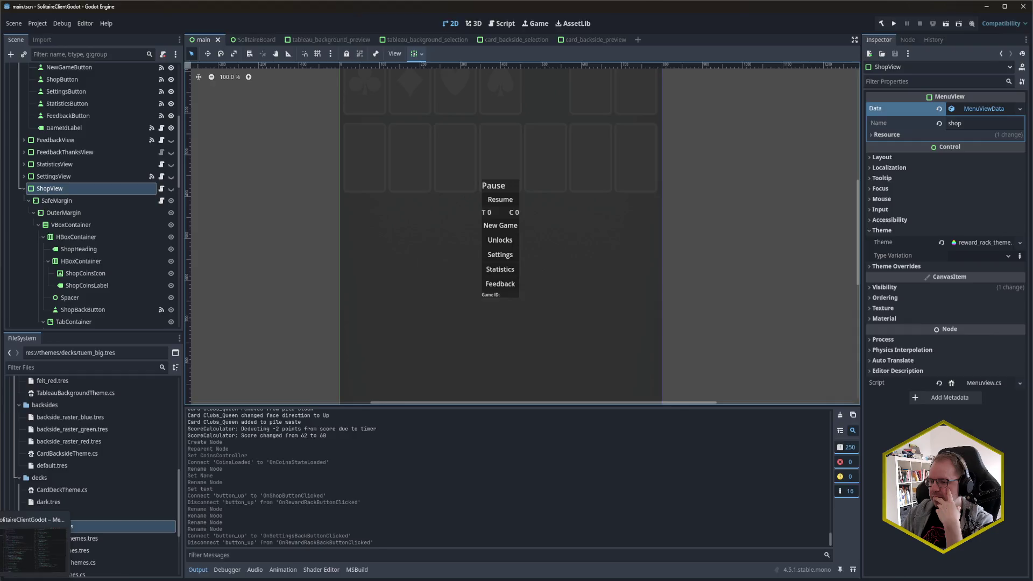
click(33, 557)
key(alt+1)
key(alt+1)
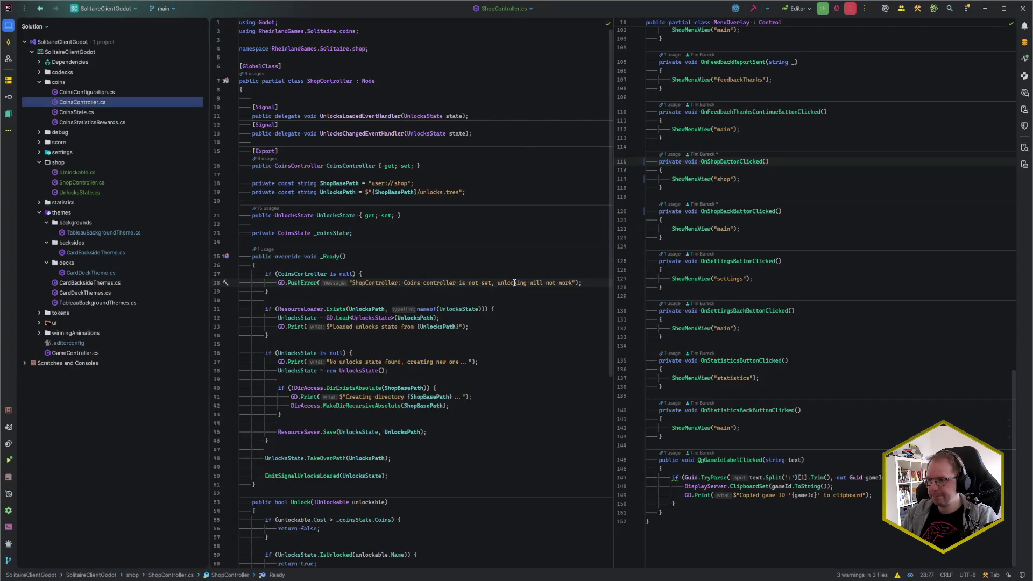
Search Rider's Go to Class for ShopView, then for a Rewa… class name.
click(725, 245)
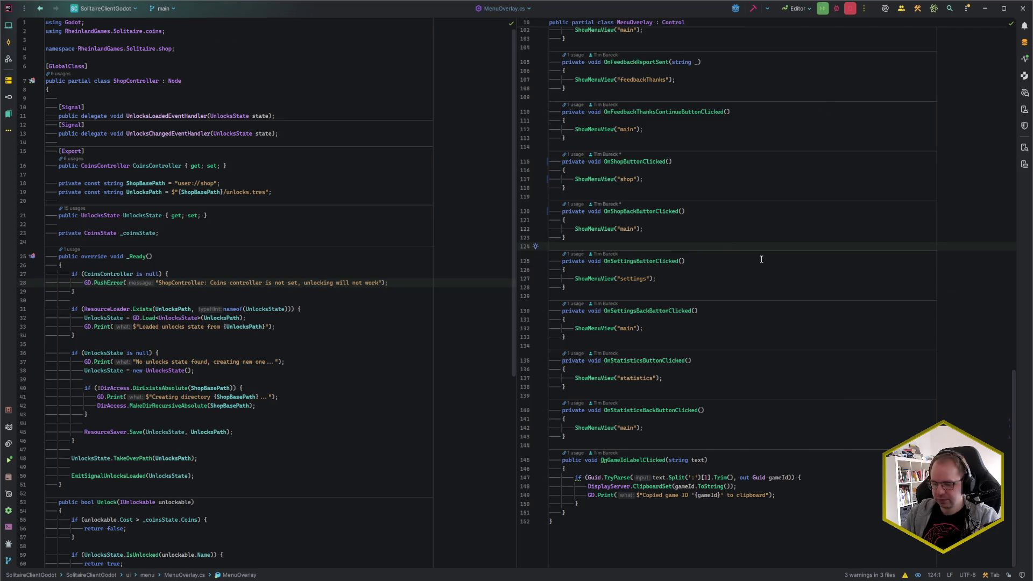
key(ctrl+n)
text(ShopView)
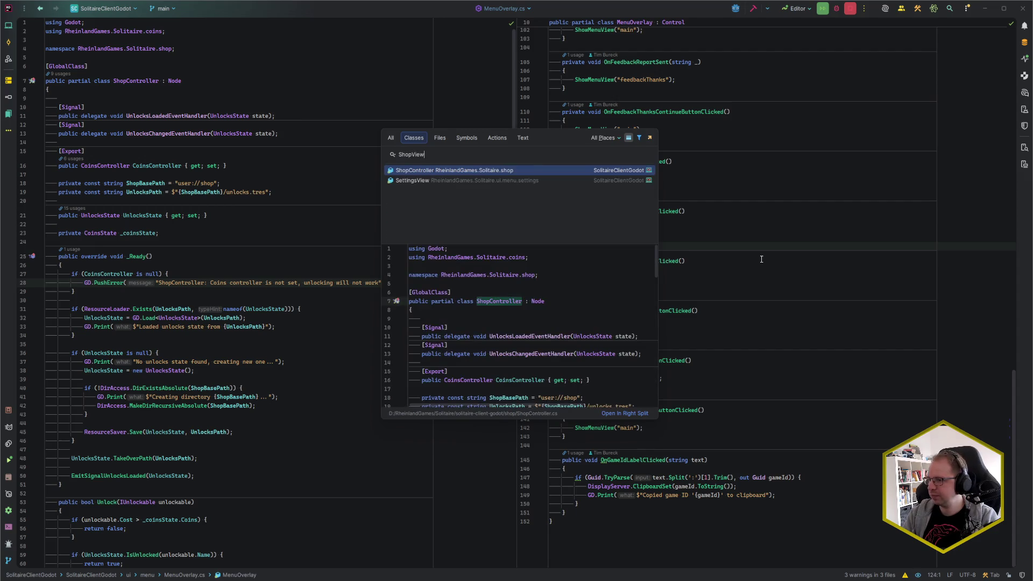
key(ctrl+a)
text(Rewa)
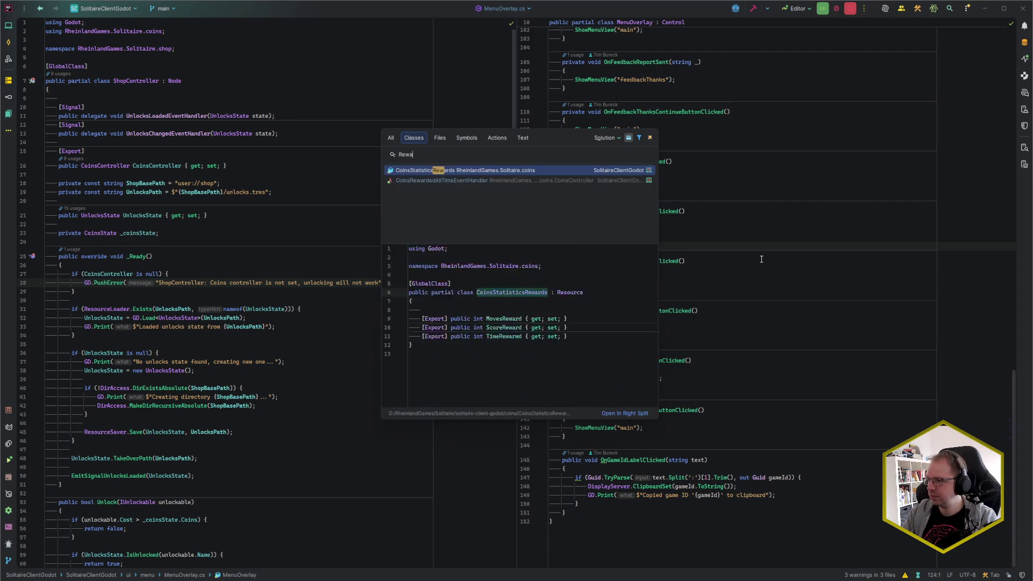
text(iew)
Clear and close the empty class search and return to the Godot editor.
key(ctrl+a)
key(BackSpace)
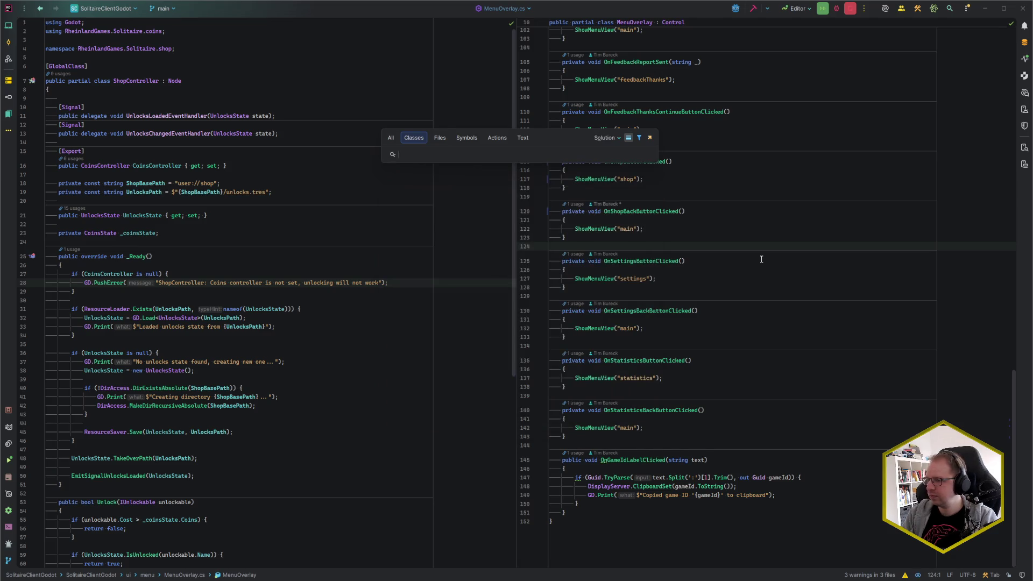
key(Escape)
key(alt+Tab)
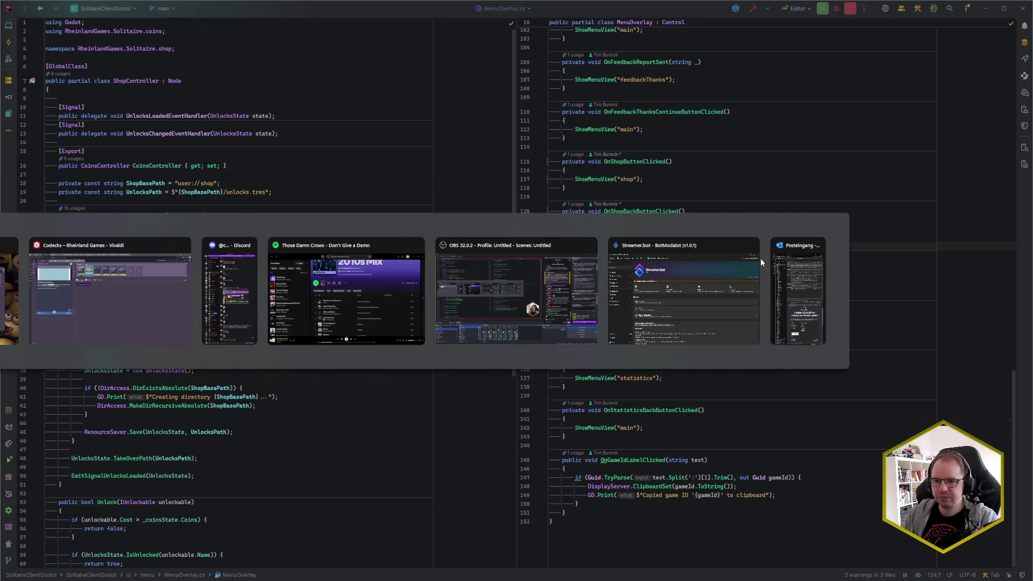
key(alt+Tab)
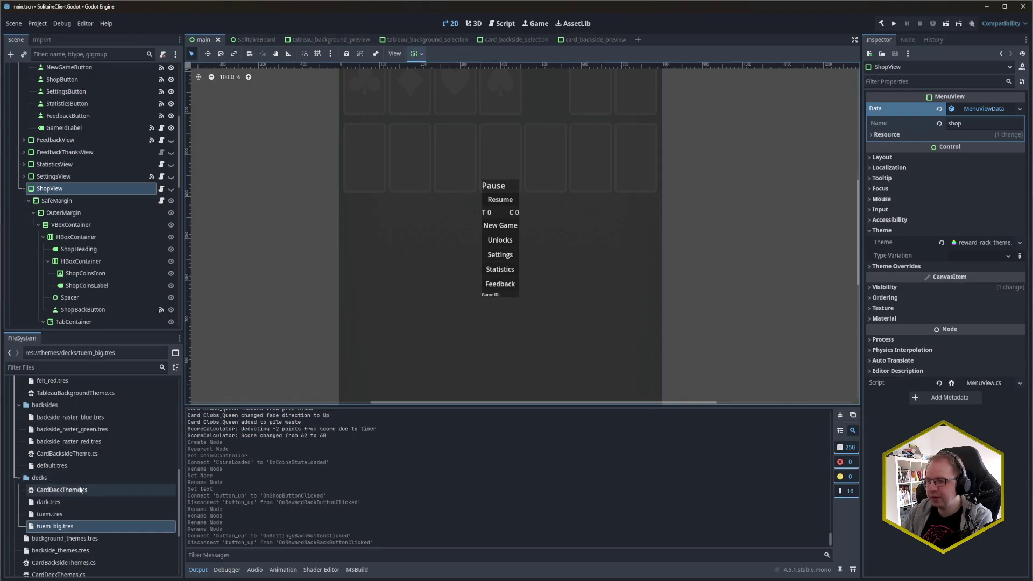
Collapse the decks, backsides and themes folders, expand shop to show its scripts, then go to Rider.
click(20, 478)
click(17, 458)
key(Left)
key(Left)
click(14, 422)
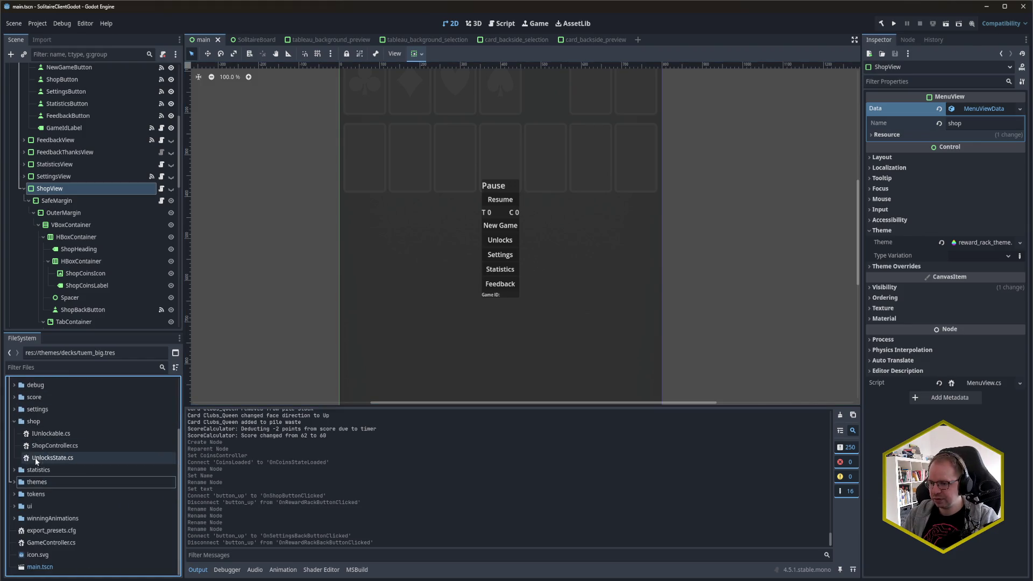
click(27, 422)
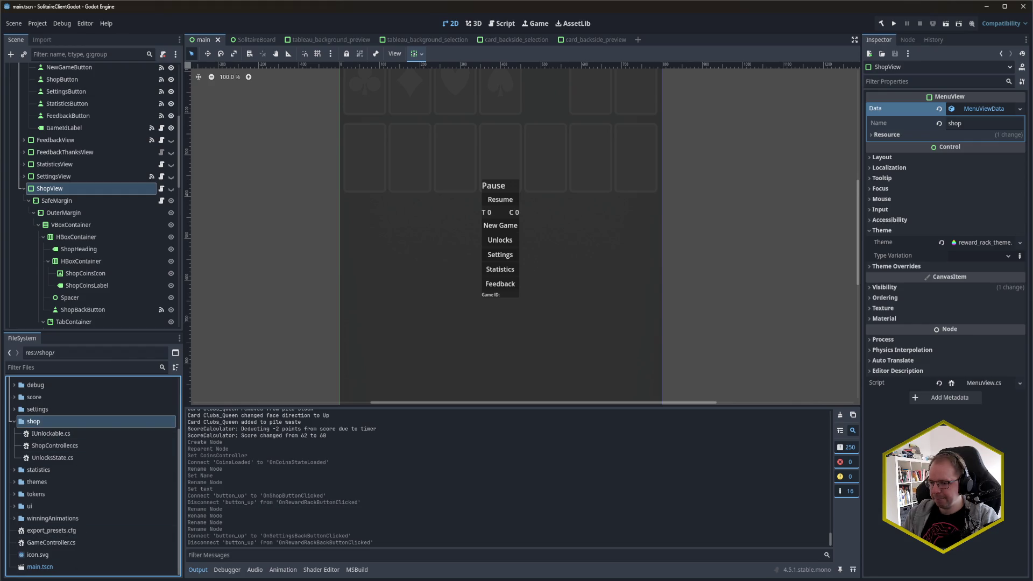
click(32, 543)
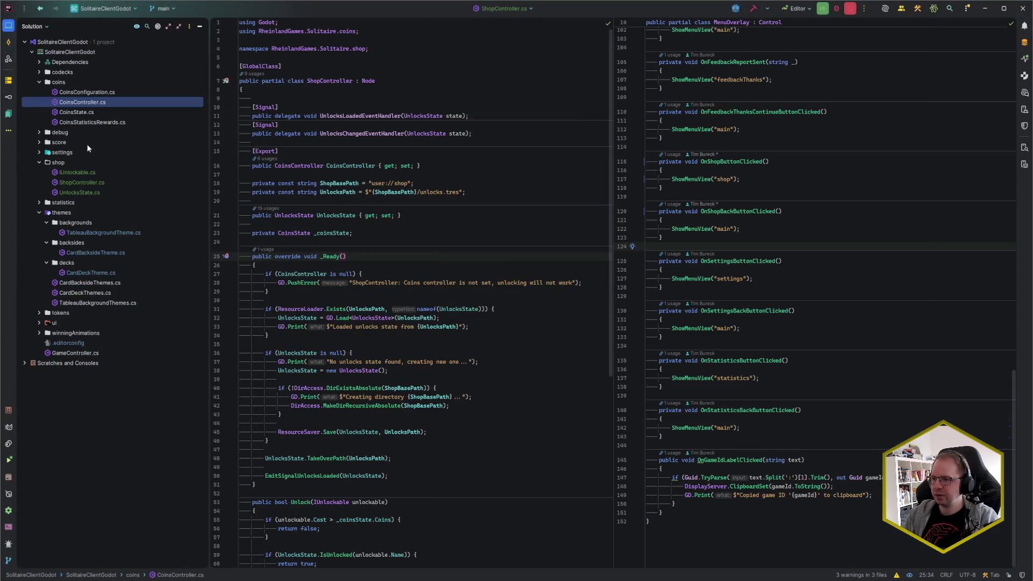
Abandon a class in the existing shop folder and expand ui > menu in the Solution tree.
click(81, 164)
key(alt+Insert)
key(Return)
text(S)
key(Escape)
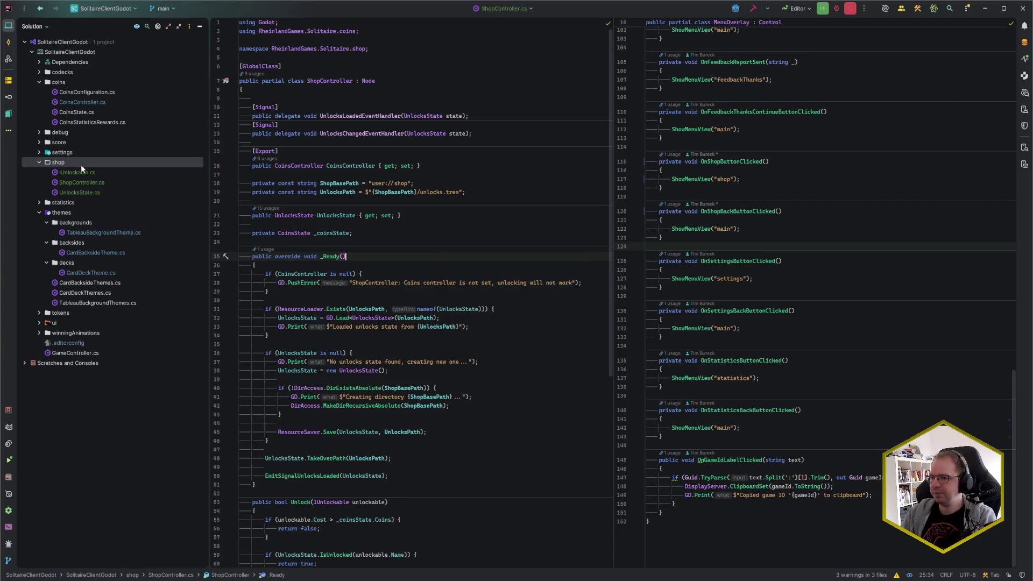
click(82, 161)
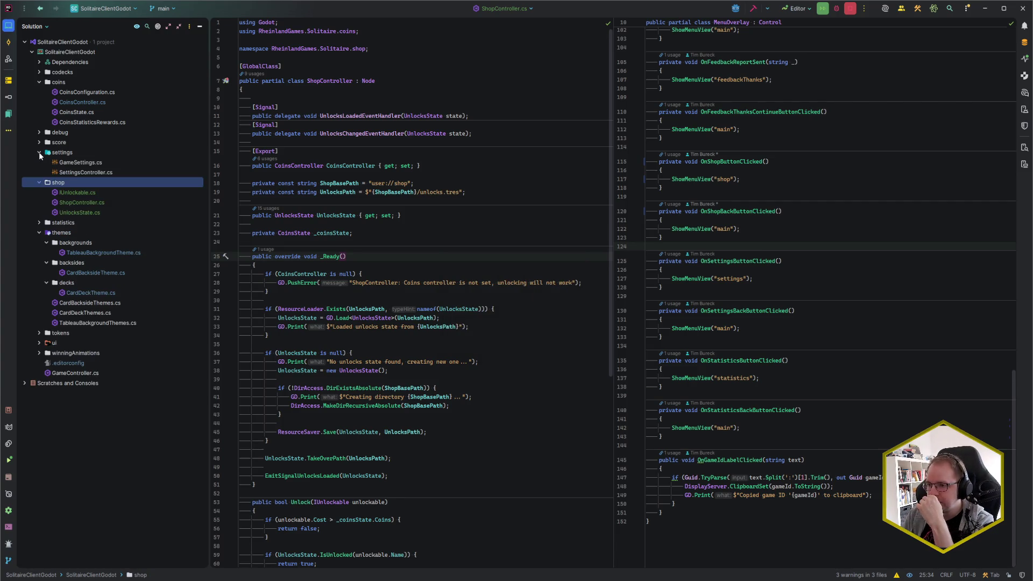
click(38, 322)
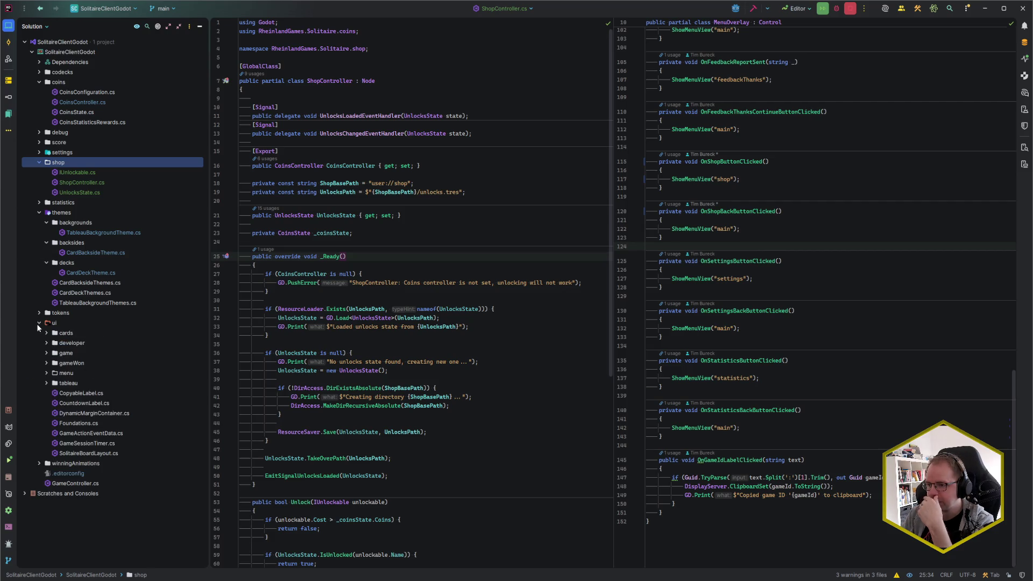
click(46, 373)
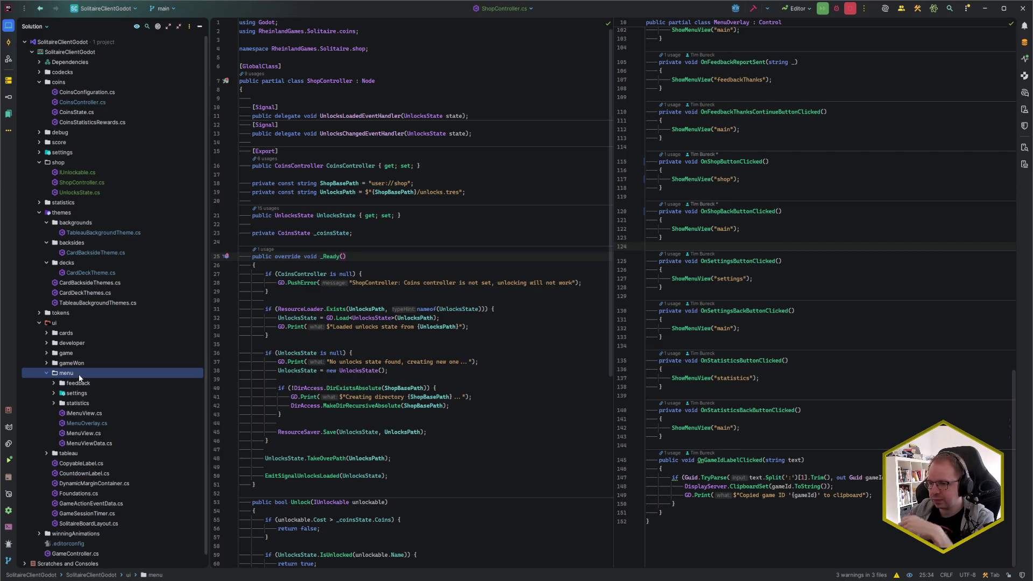
Create a new shop directory under ui/menu.
key(alt+Insert)
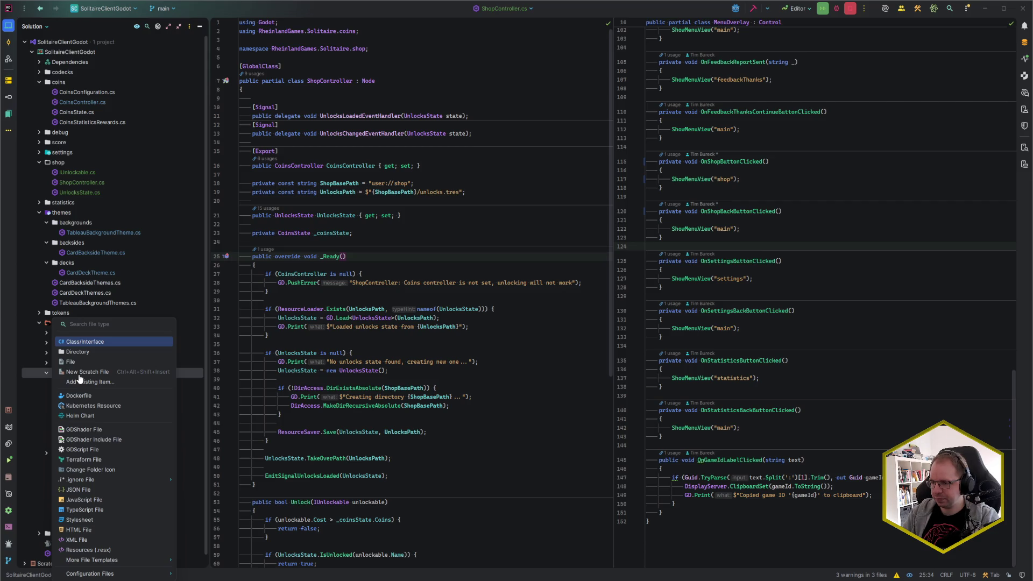
key(Down)
key(Return)
text(s)
key(Return)
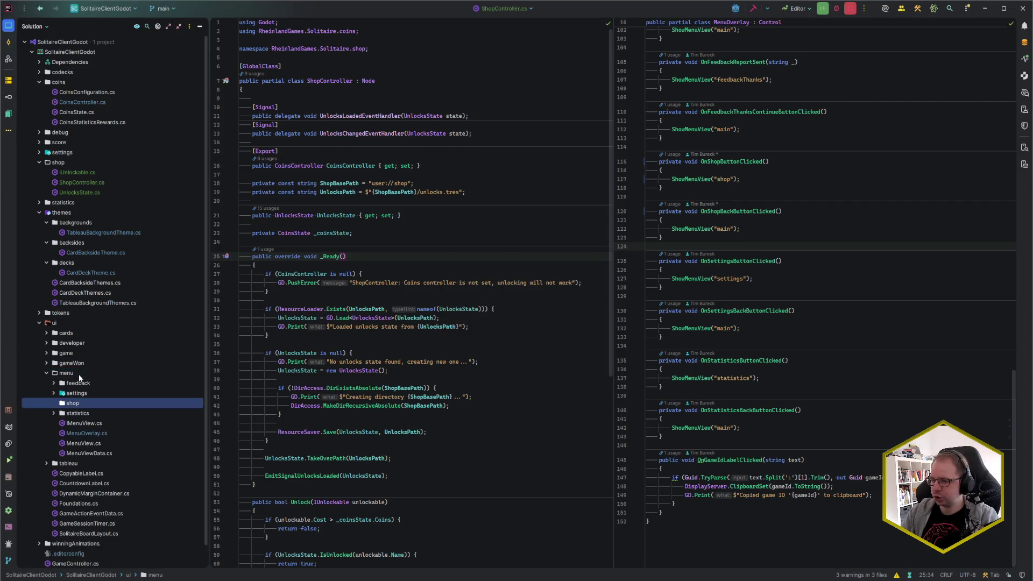
Add a ShopView class to the new shop folder.
key(alt+Insert)
key(Return)
text(ShopView)
key(Return)
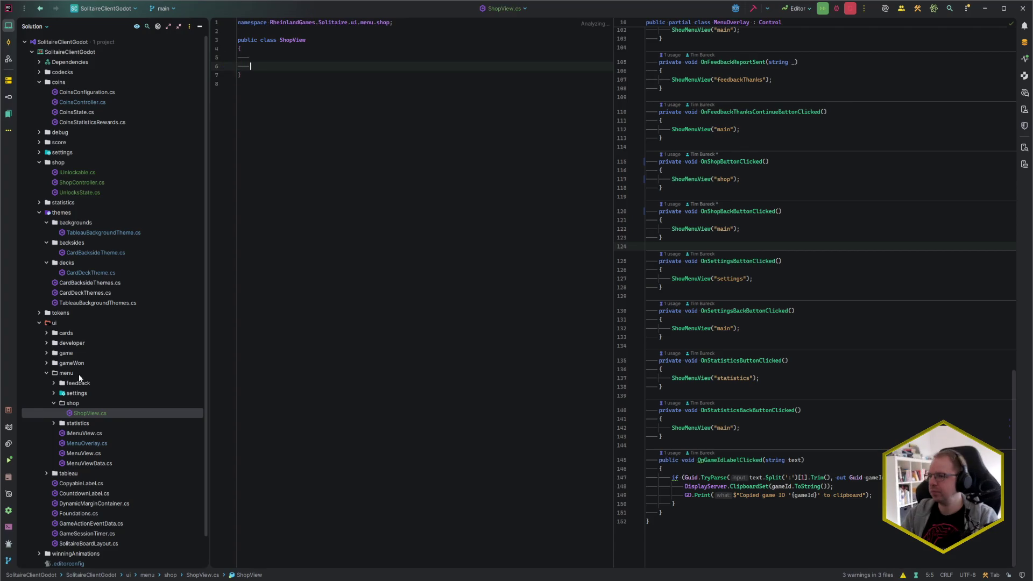
Make ShopView a partial class inheriting MenuView, checking SettingsView.cs for reference.
text(partial)
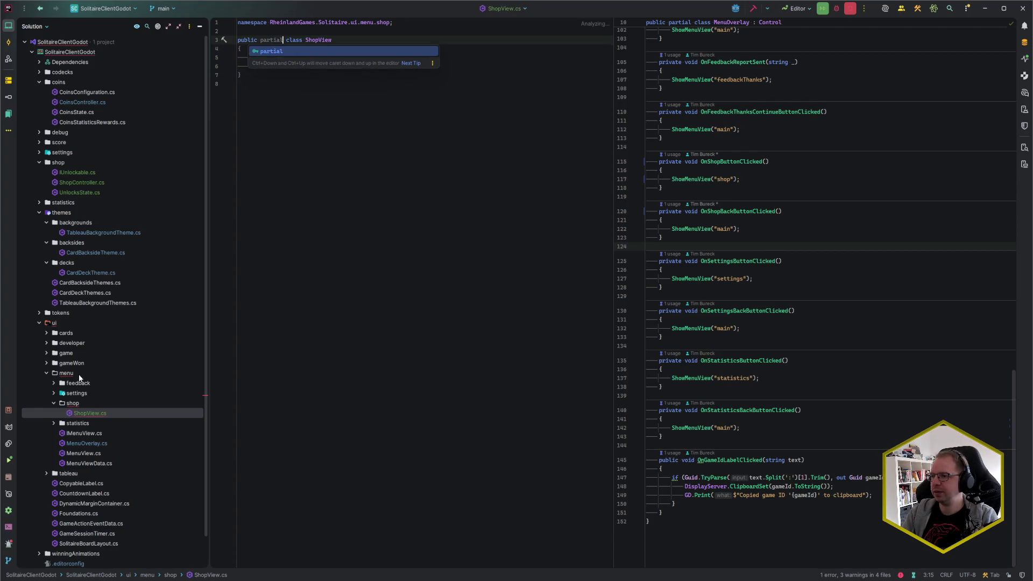
key(End)
text(: Menu)
key(Return)
key(Down)
key(Down)
key(Down)
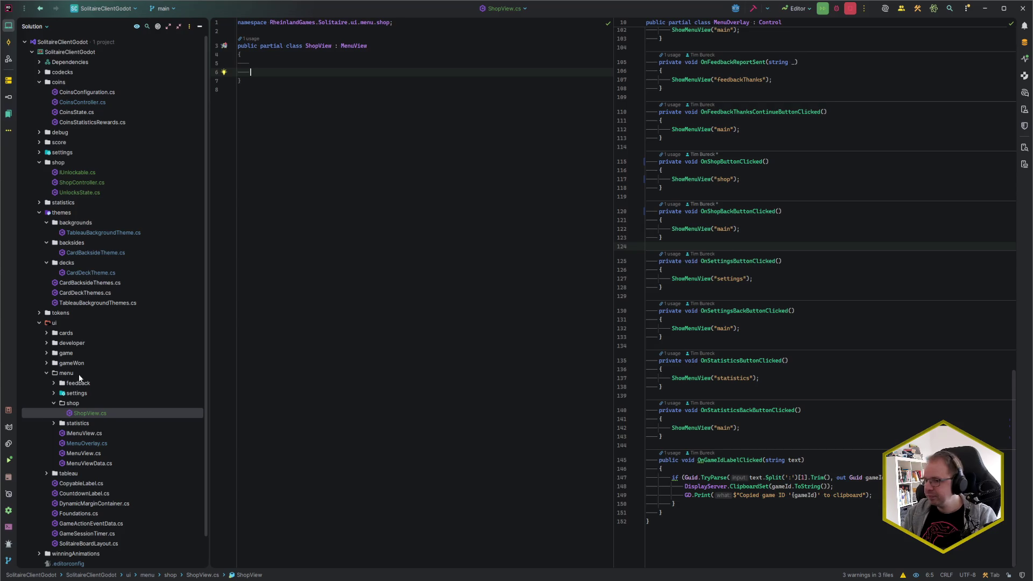
click(54, 393)
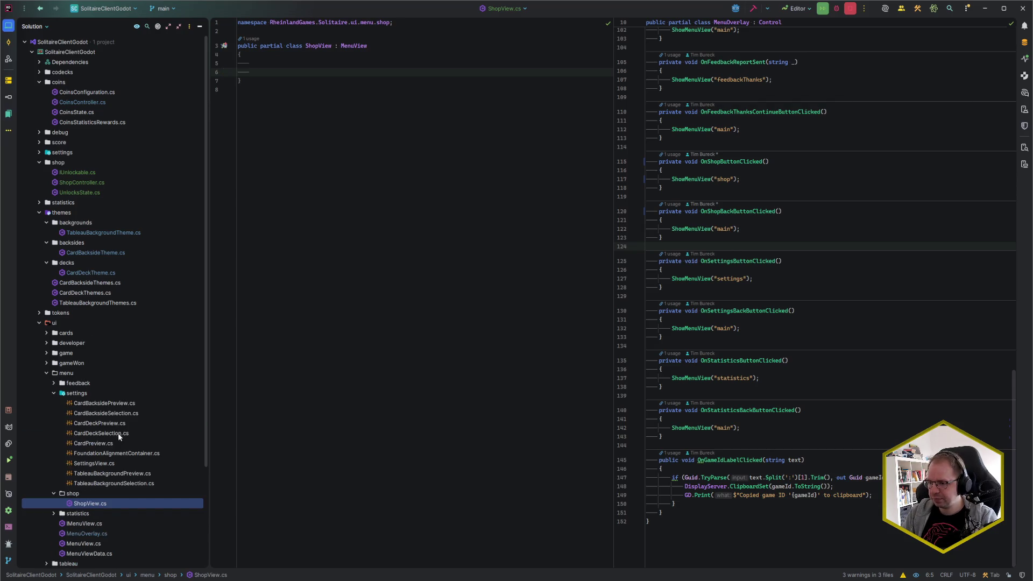
click(108, 467)
key(Escape)
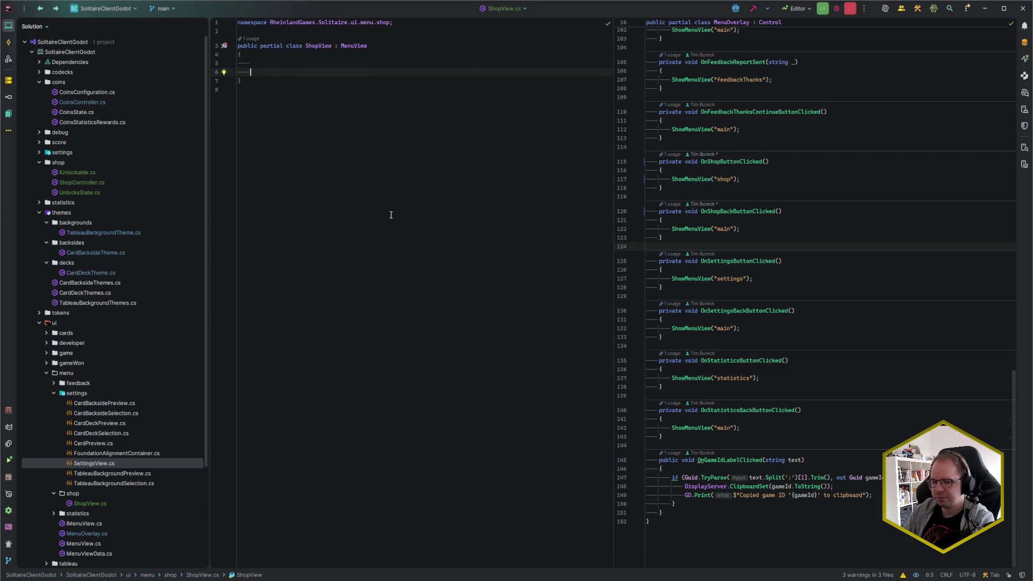
Add an [Export] public ShopController Controller { get; set; } property.
text([Export])
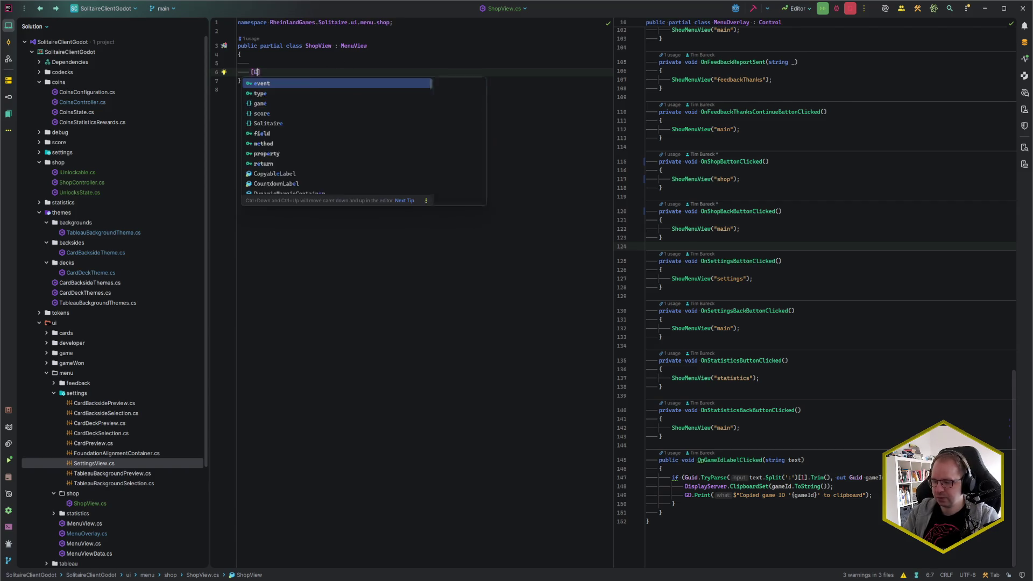
key(Return)
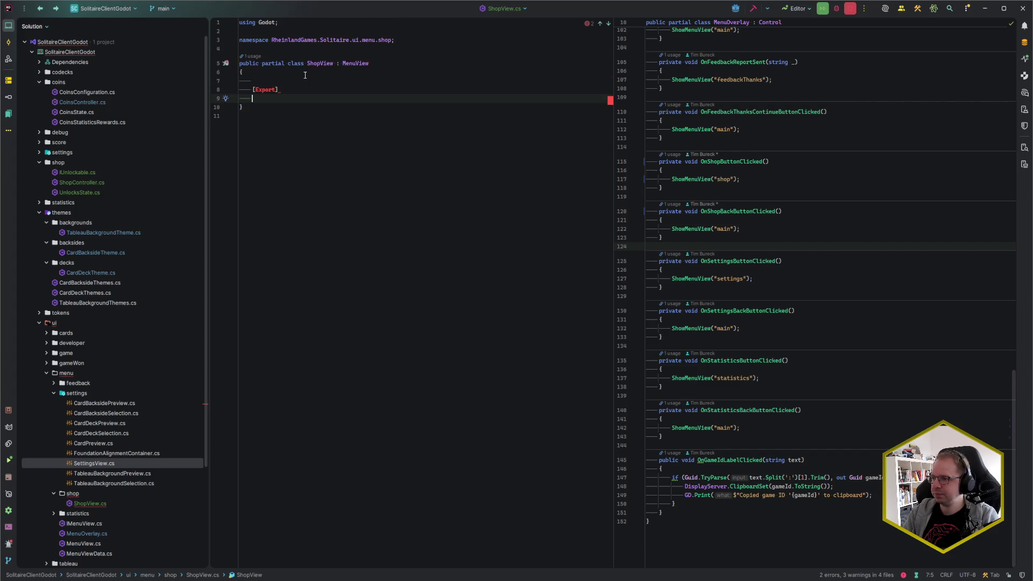
text(public U)
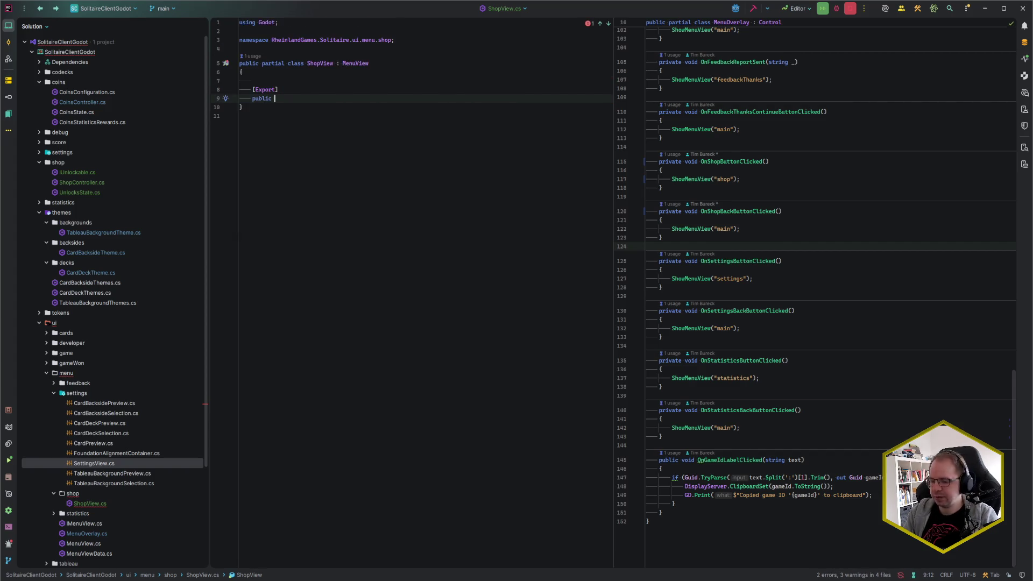
text(nloc)
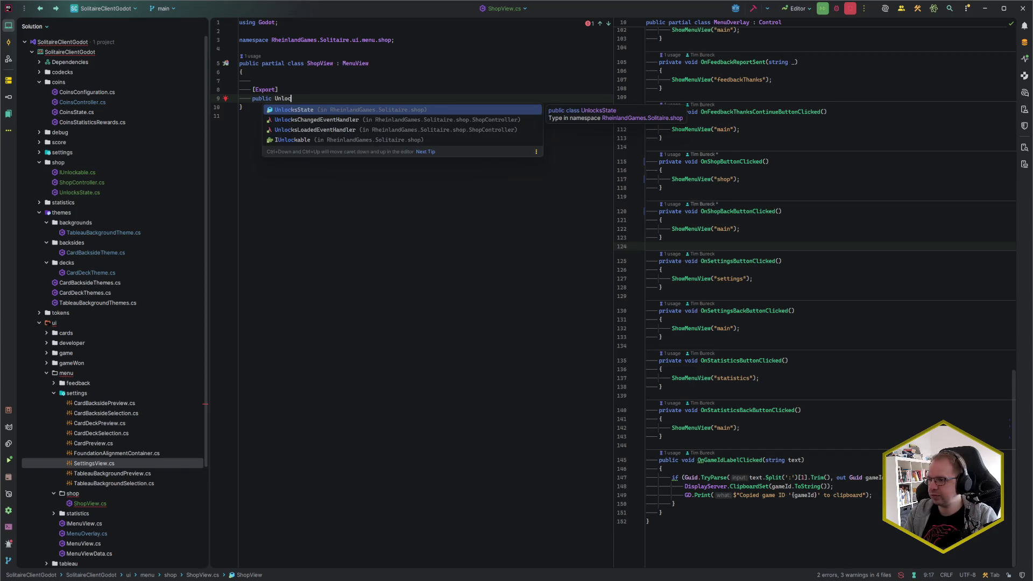
key(ctrl+BackSpace)
text(ShopCont)
key(Return)
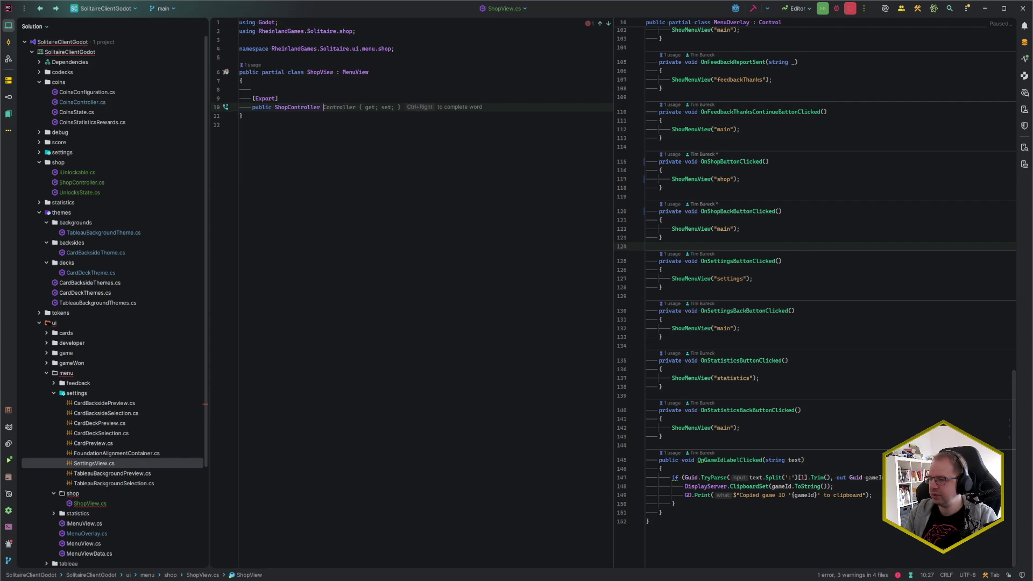
key(Tab)
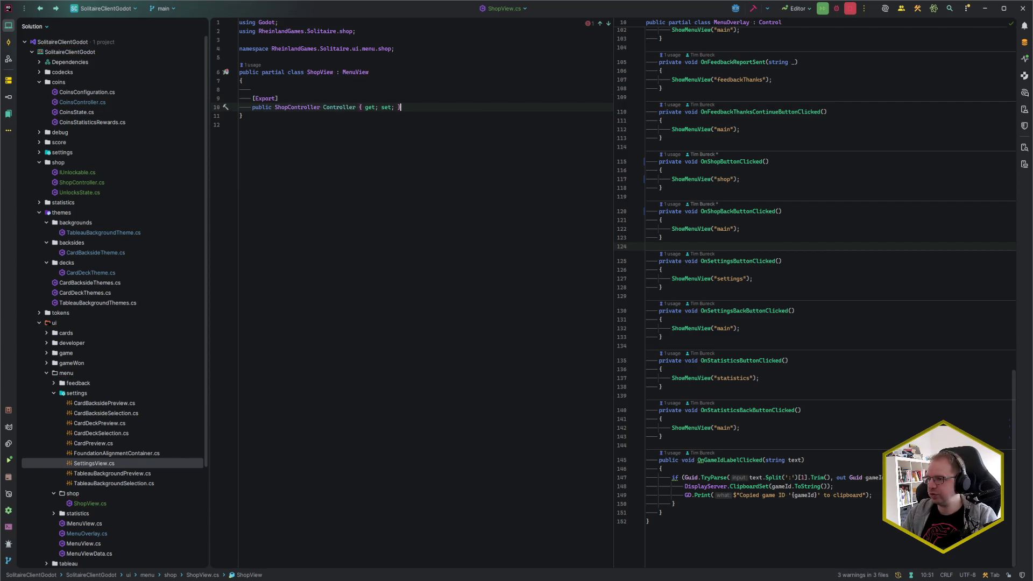
key(Return)
key(Return)
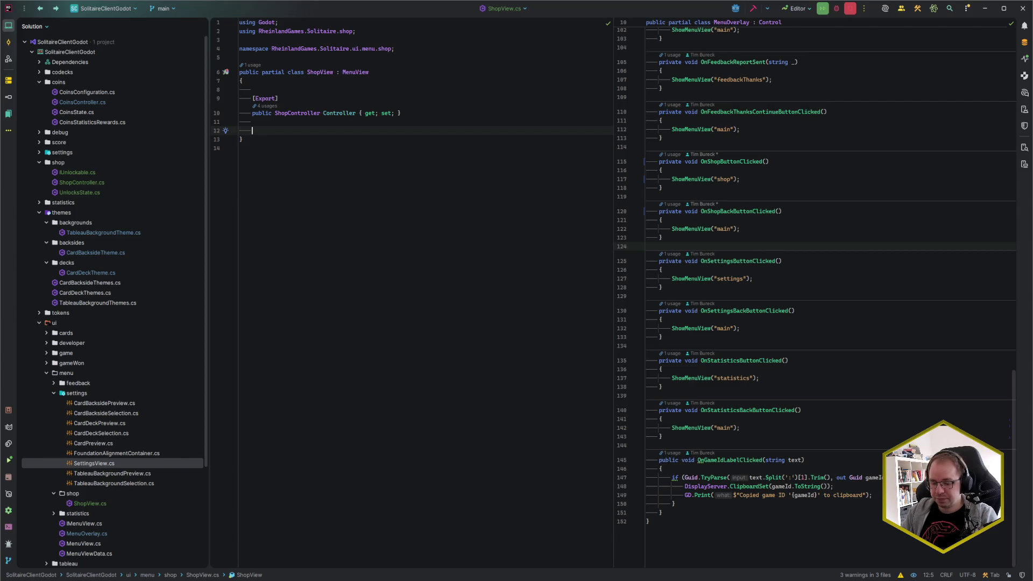
Declare a private CoinsState _coinsState field, importing the coins namespace.
text(priva)
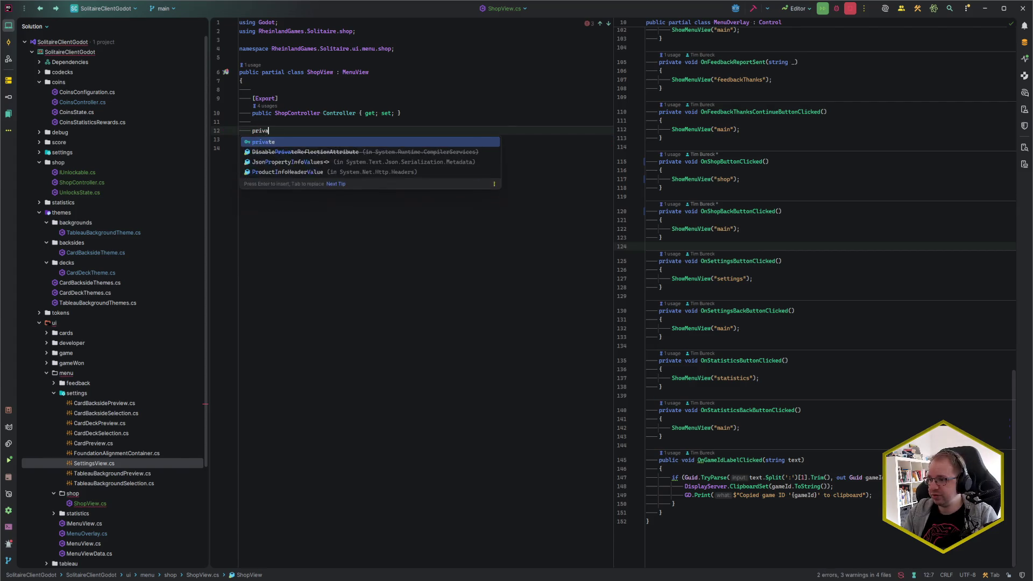
text(te _)
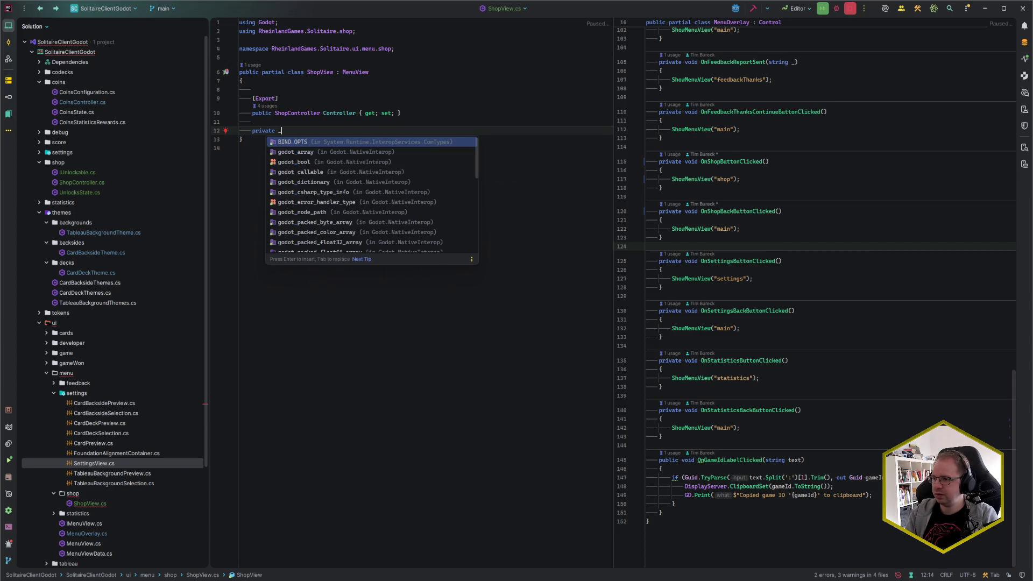
key(BackSpace)
text(CoinsS)
key(Return)
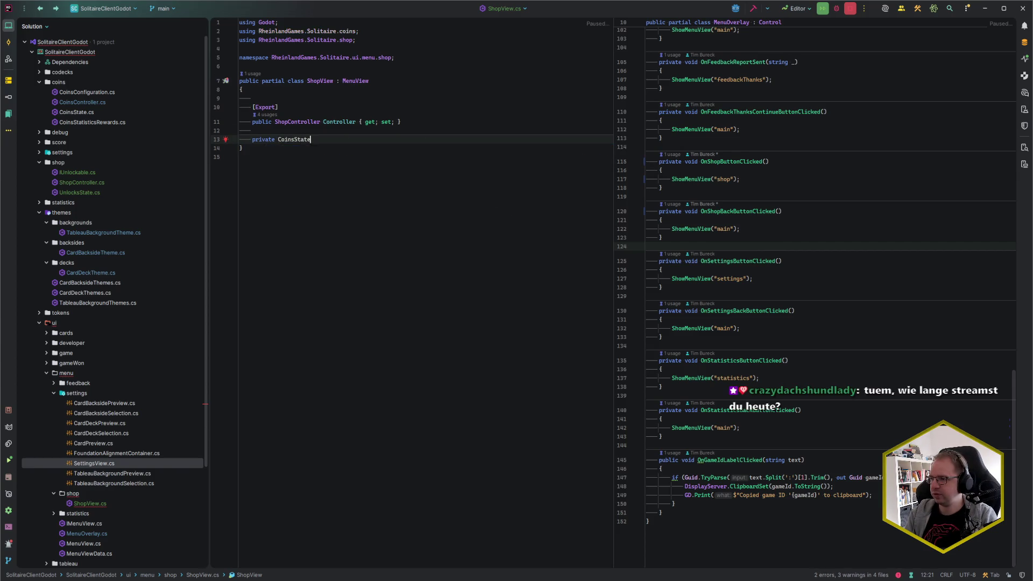
key(shift+Right)
key(Return)
key(Return)
Override _Ready with its base call.
text(over)
key(Return)
text(_Re)
key(Return)
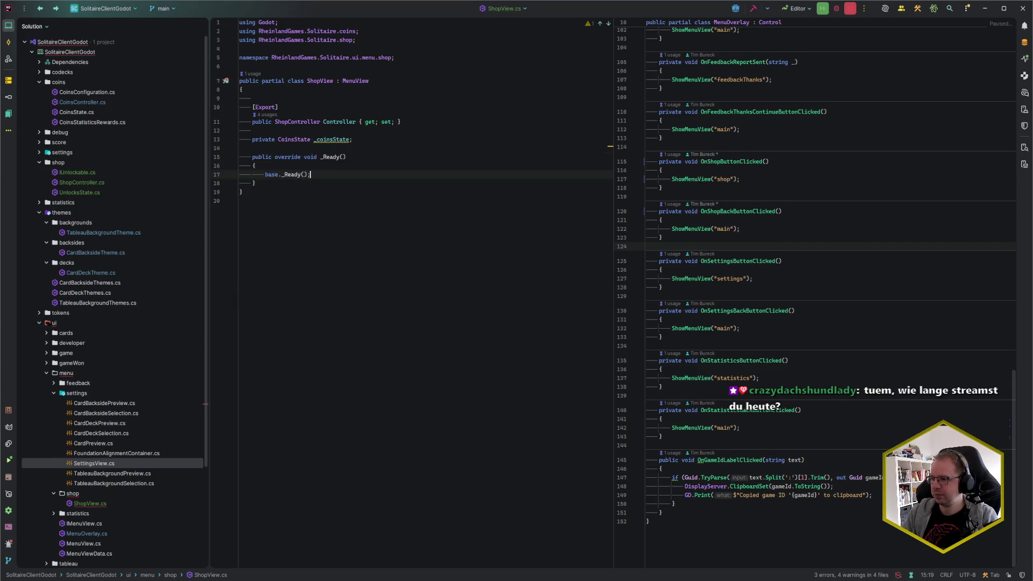
key(Down)
key(Return)
key(Return)
Add an OnCoinsStateLoaded(CoinsState state) handler that assigns _coinsState = state.
text(pr)
key(Return)
key(Tab)
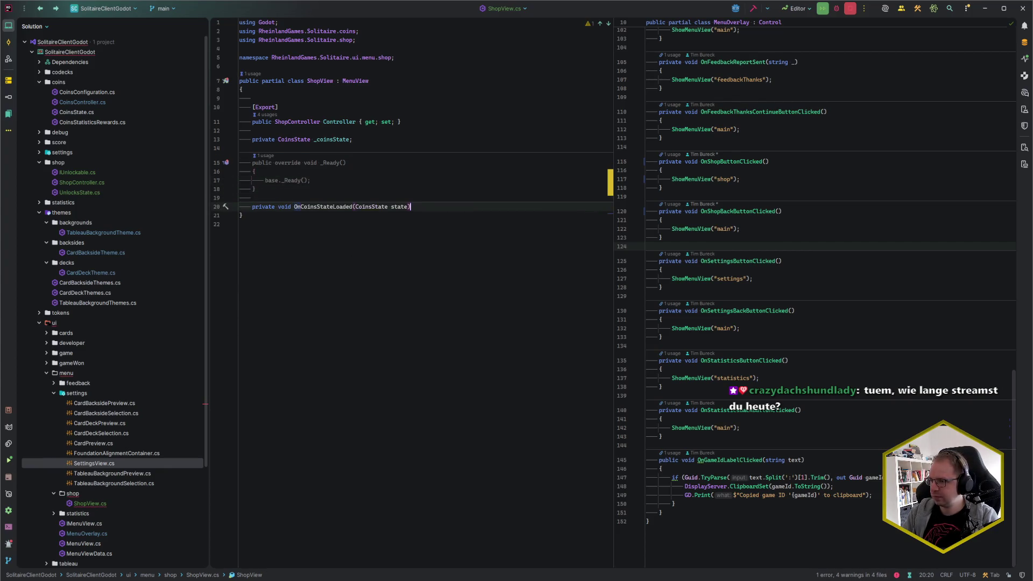
key(Return)
text({)
key(Return)
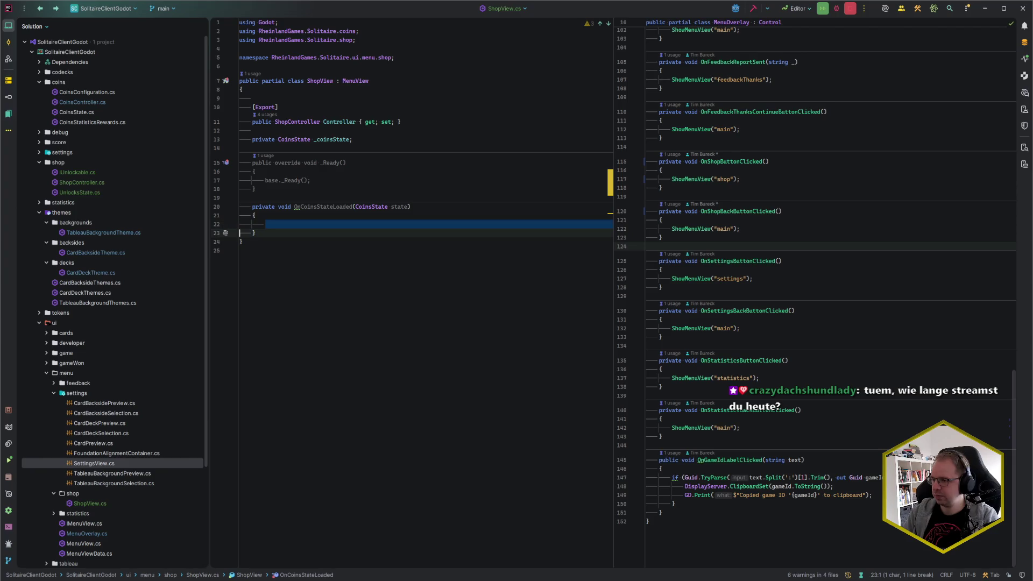
text(_coinsState = state;)
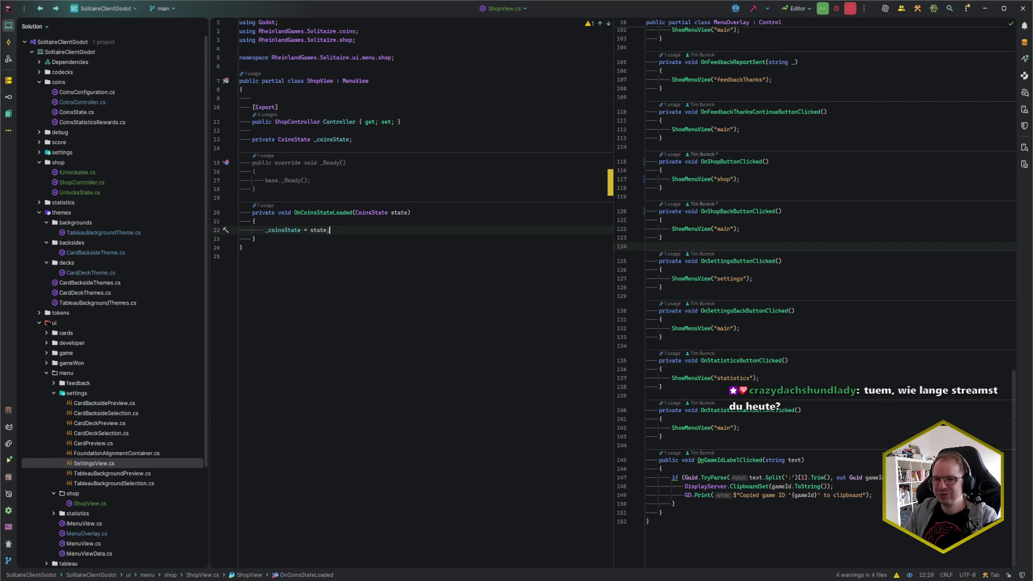
Rename the handler to OnCoinsStateLoadedOrUpdated.
key(Up)
key(Up)
key(Up)
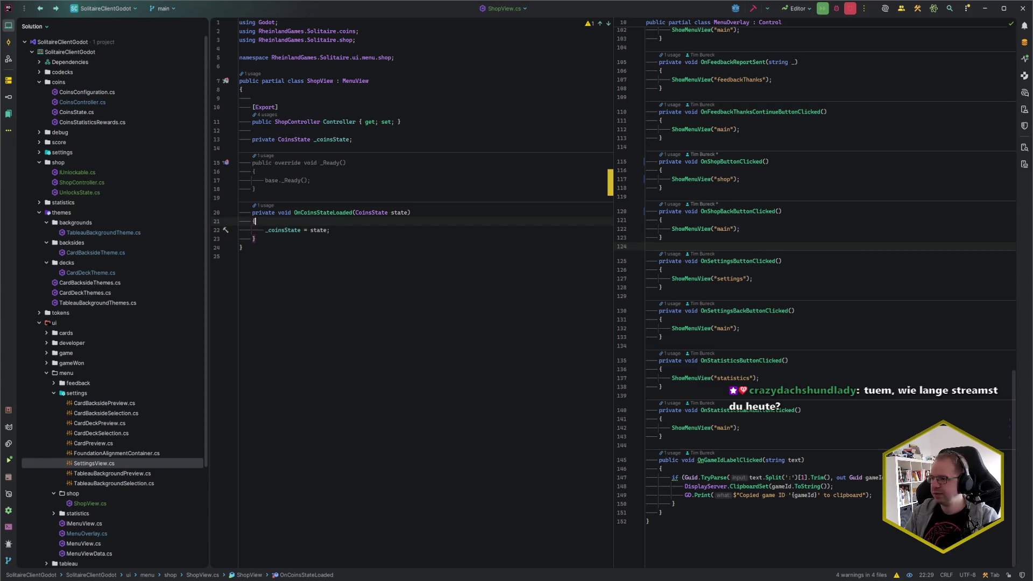
key(Down)
key(Down)
key(Down)
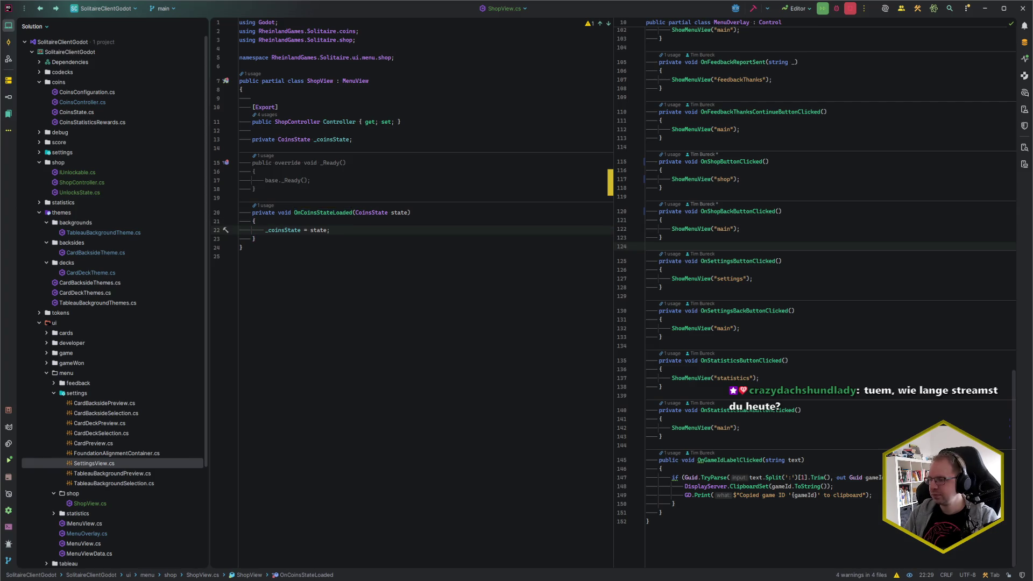
key(Down)
key(Down)
key(Down)
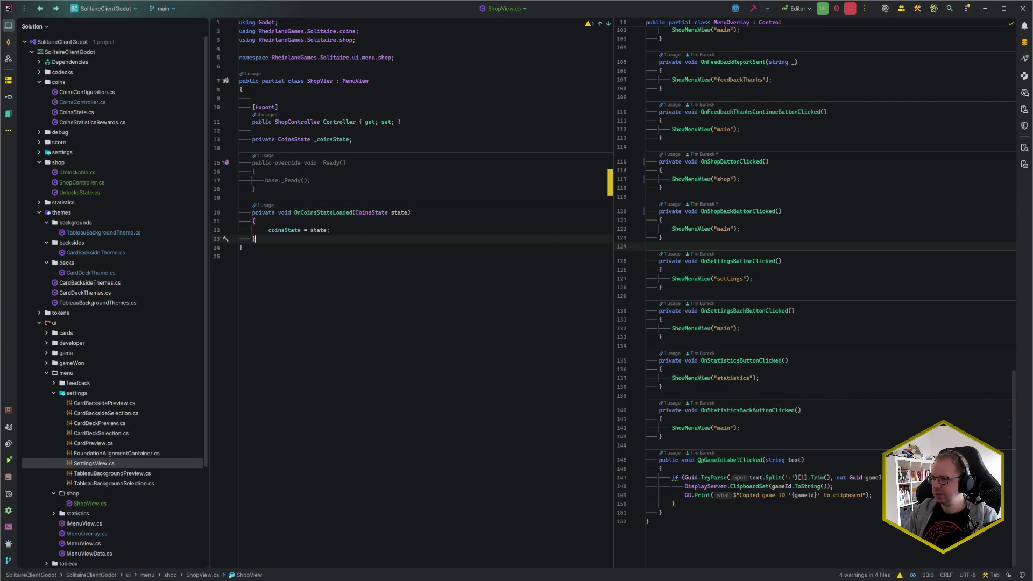
key(Up)
key(Up)
click(330, 229)
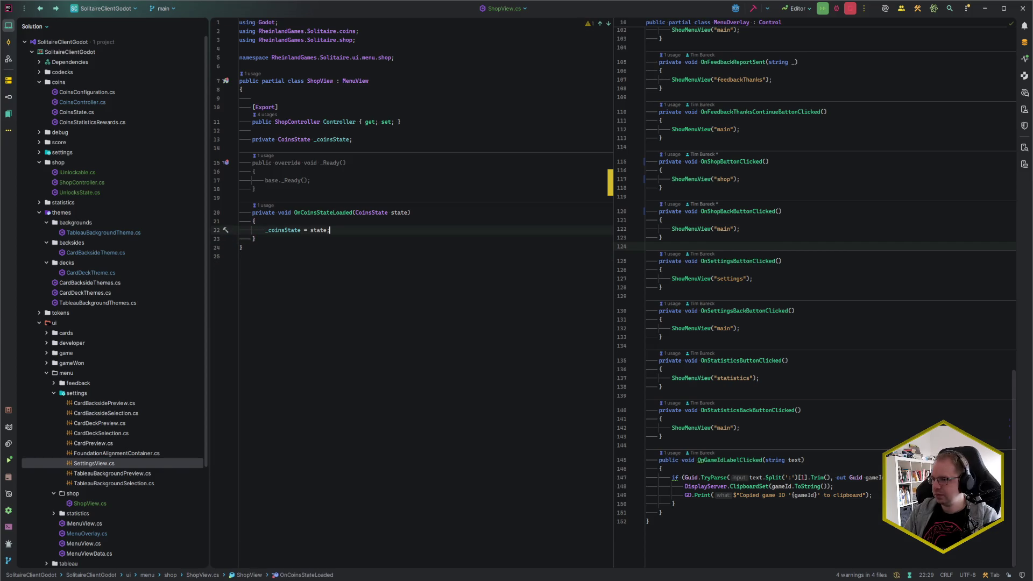
key(Up)
key(Up)
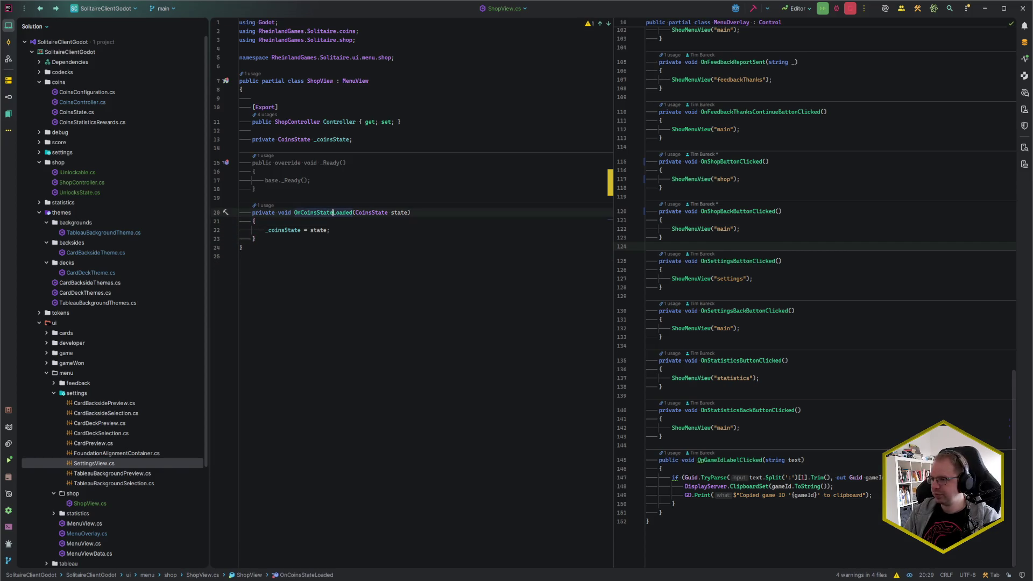
text(OrUpdated)
key(Down)
key(Down)
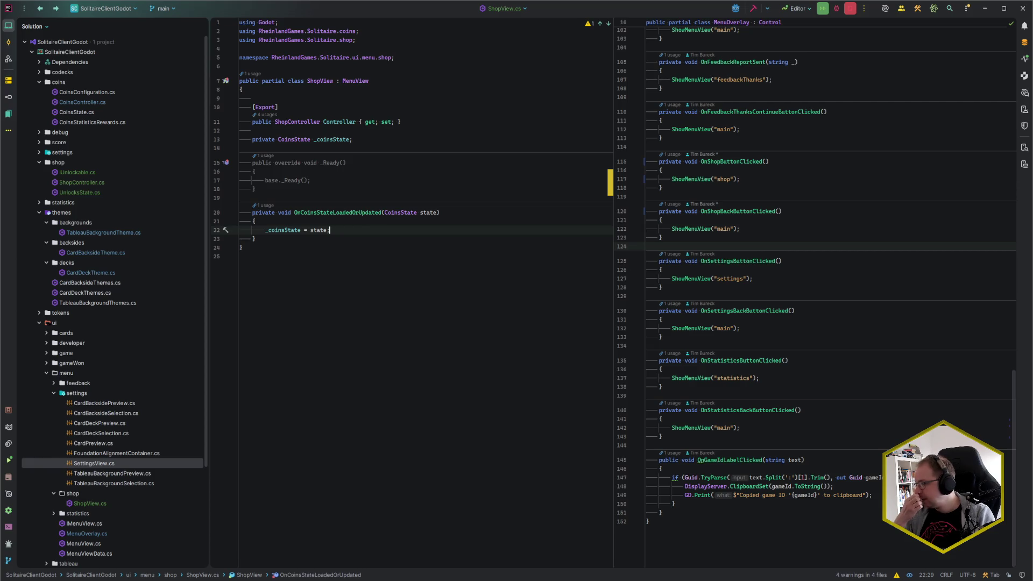
key(Return)
key(BackSpace)
key(Up)
key(Down)
Hide the solution tree and switch back to the Godot editor.
key(ctrl+e)
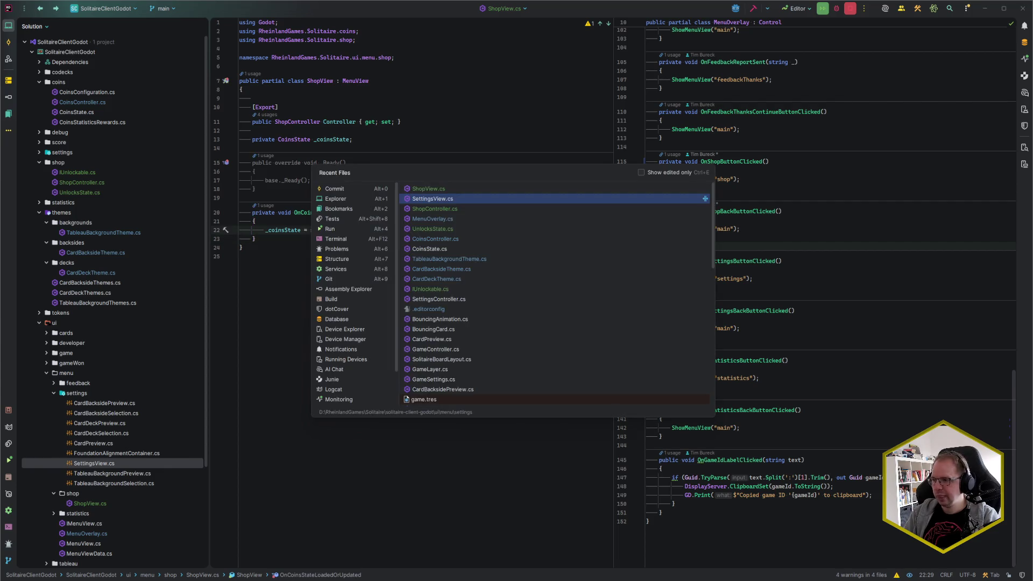
key(Escape)
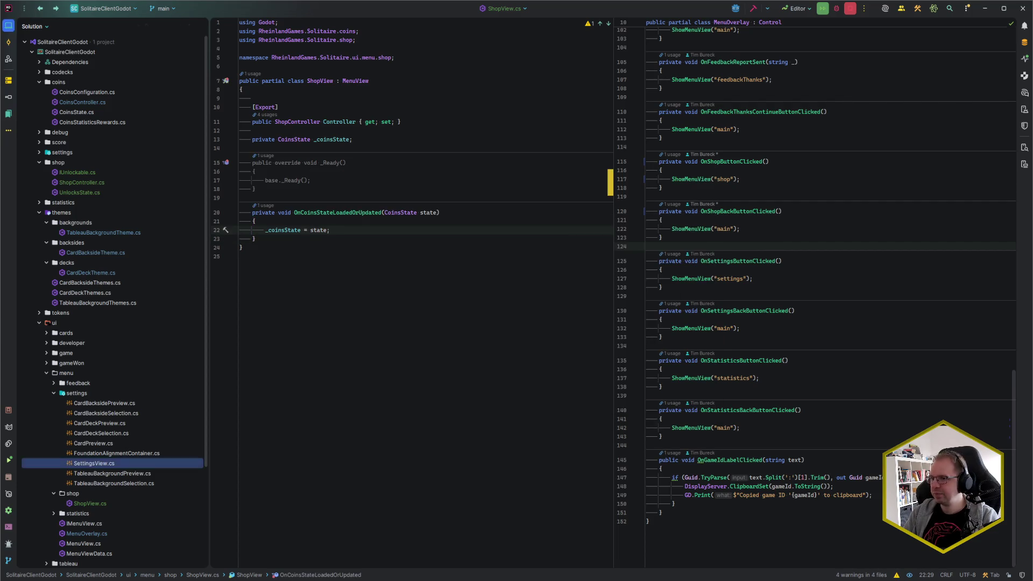
key(alt+1)
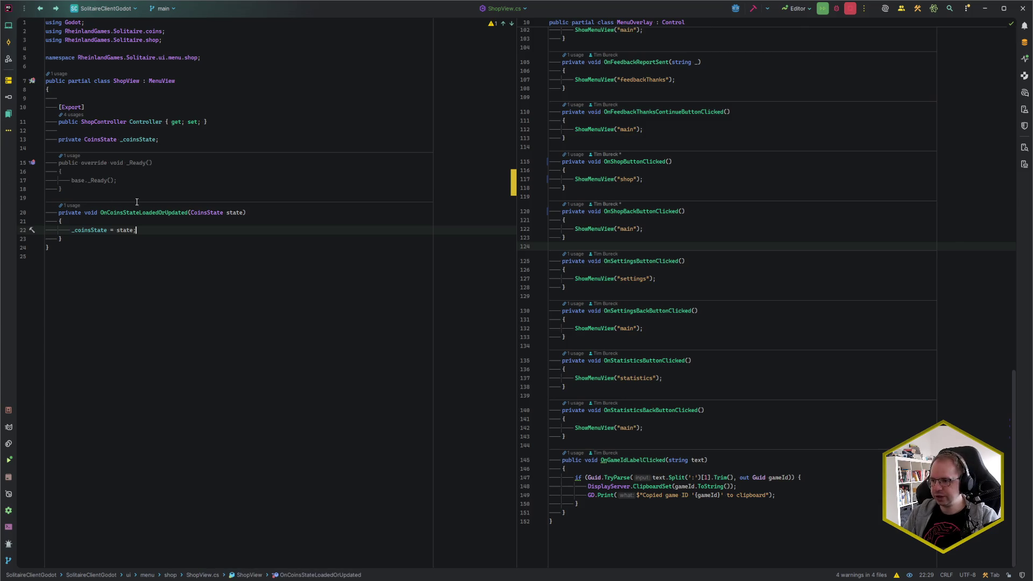
key(alt+Tab)
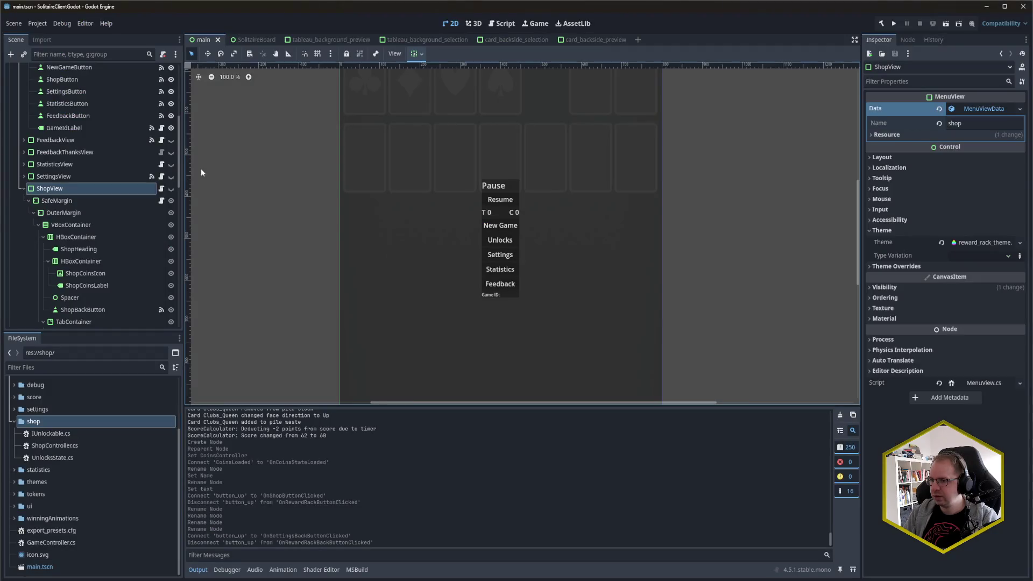
Hide the MainMenuView pause menu and make ShopView visible, previewing the Reward Rack shop.
scroll(137, 215, up, 3)
scroll(137, 215, up, 6)
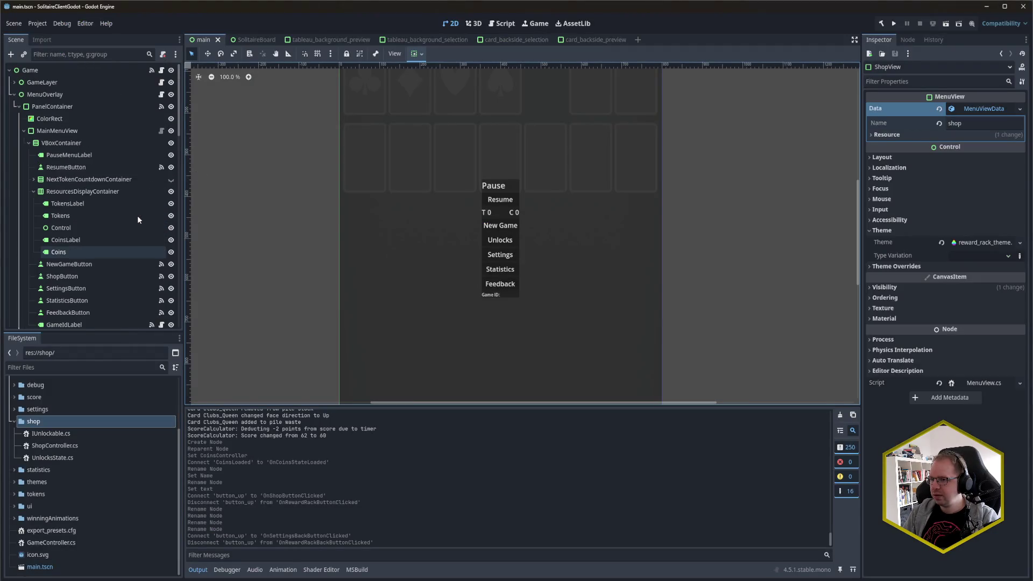
click(24, 131)
click(171, 131)
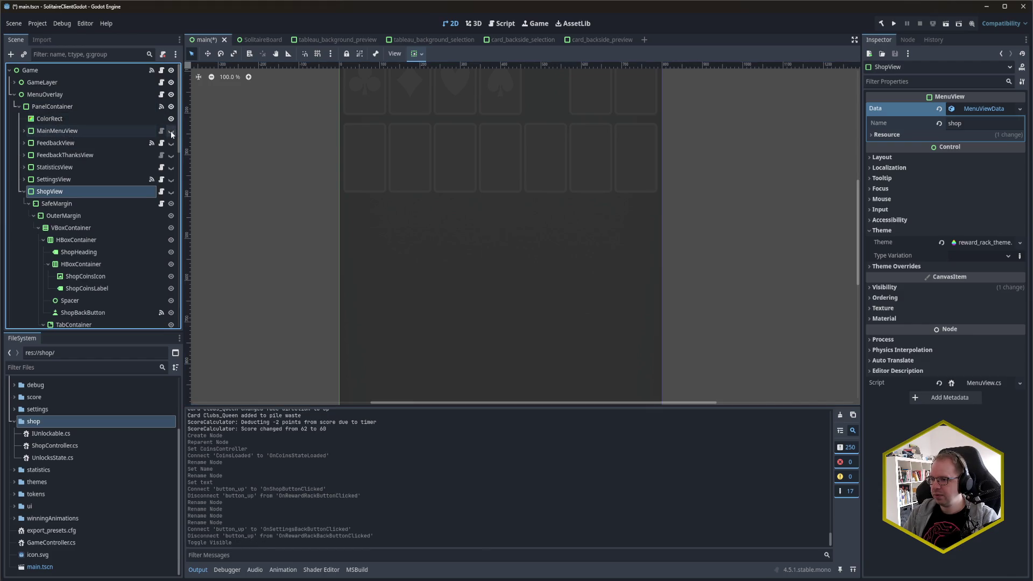
click(172, 191)
right_click(724, 232)
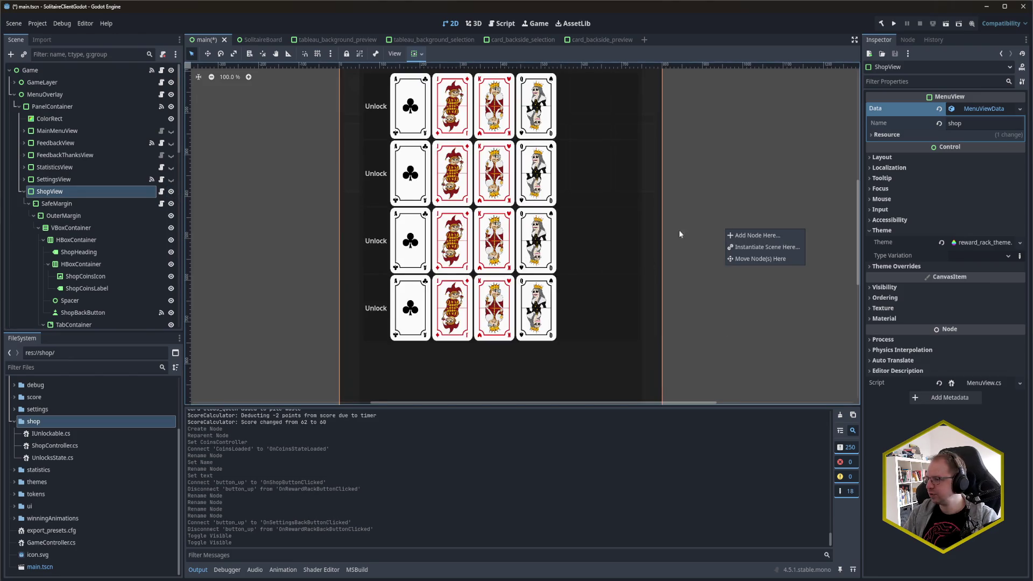
scroll(678, 230, up, 3)
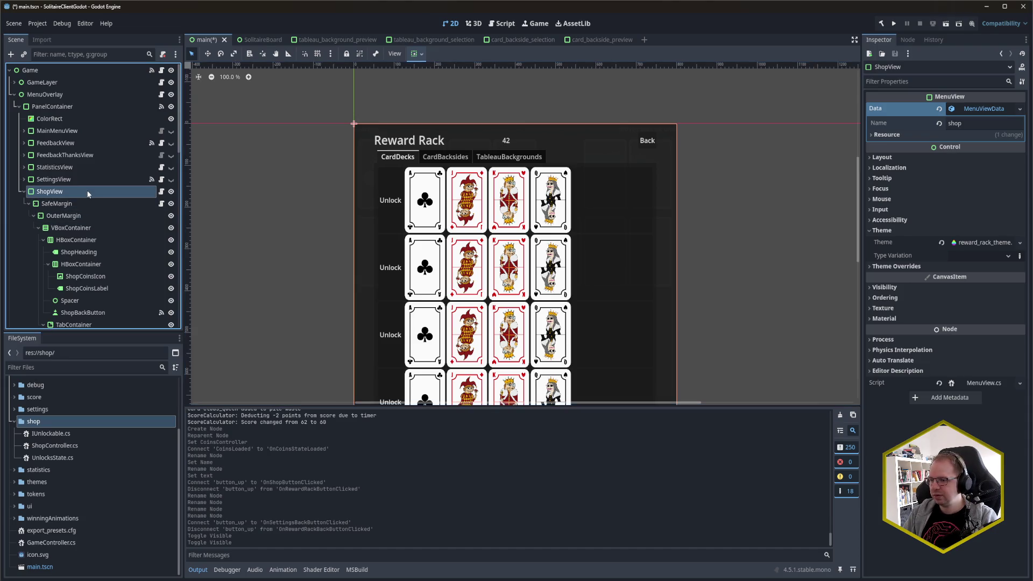
Return to ShopView.cs in Rider at the end of the _coinsState field line.
mouse_move(1, 575)
click(32, 548)
click(178, 146)
click(189, 139)
Declare a private Label _coinsLabel field.
key(Return)
key(Return)
text(pr)
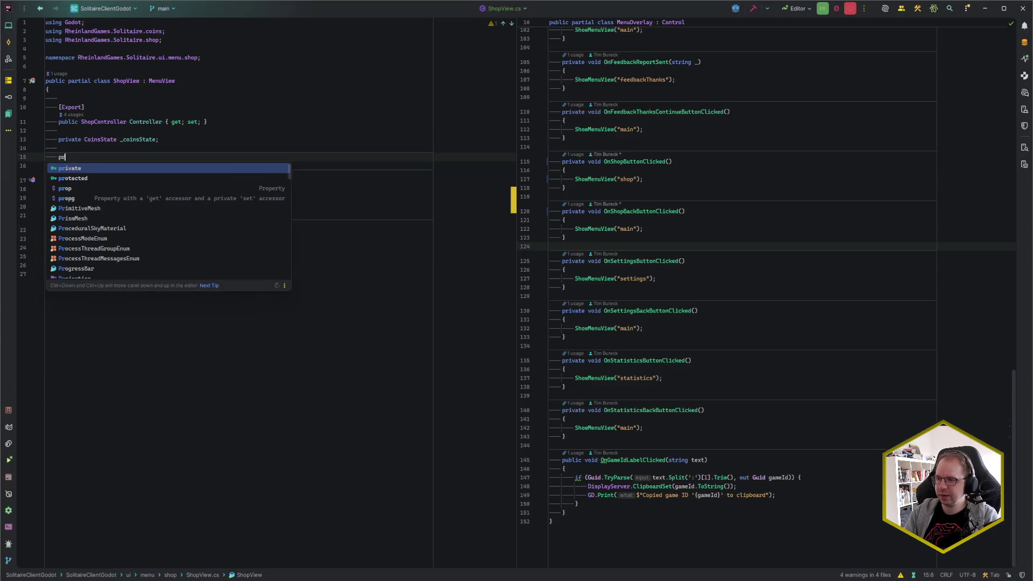
key(Return)
key(Escape)
text(Label _coinsLabel;)
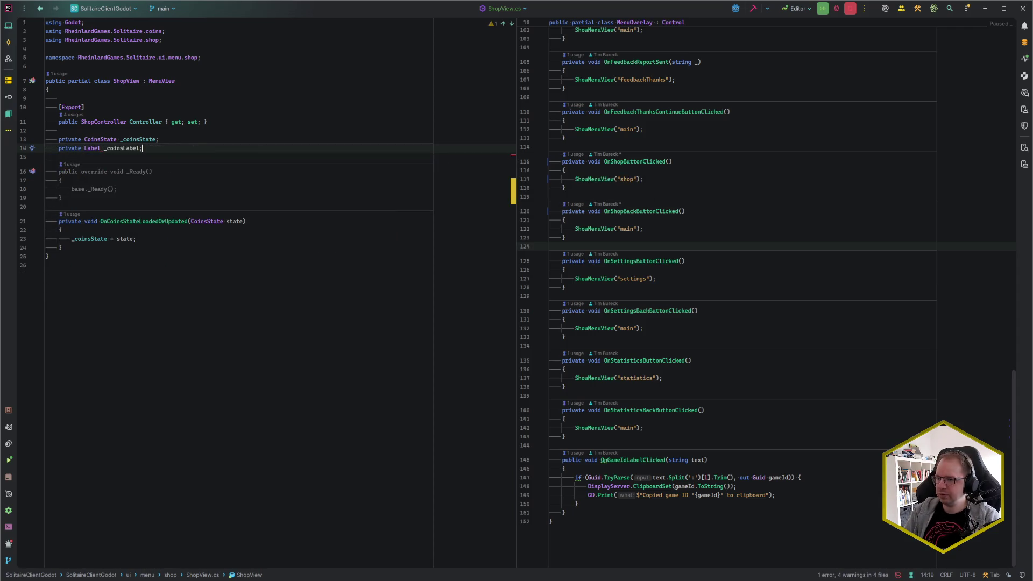
Replace base._Ready() with _coinsLabel = FindChild("ShopCoinsLabel") as Label.
key(Down)
key(Down)
key(Down)
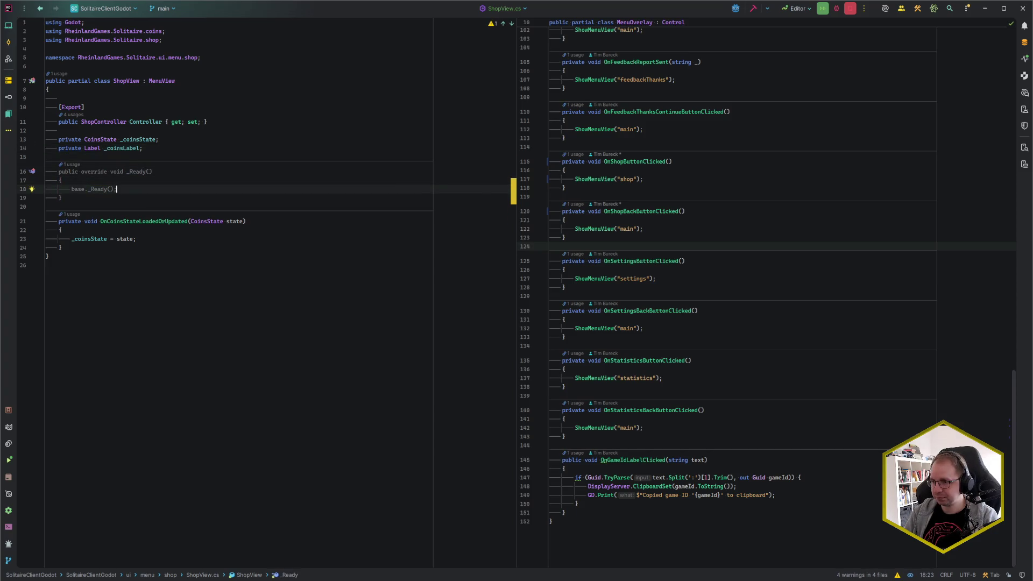
key(shift+Home)
text(_clabel)
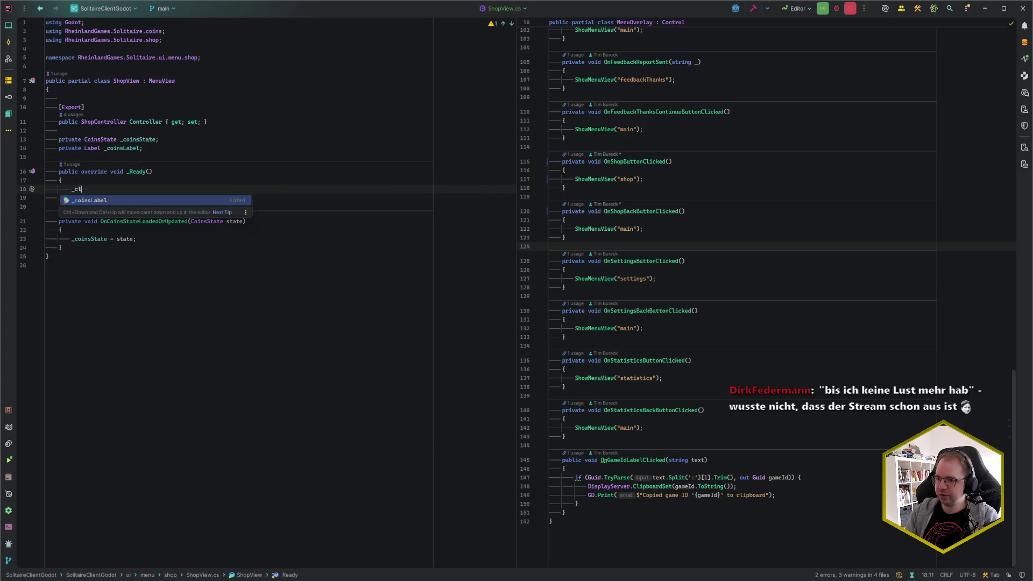
key(Return)
text(=)
key(shift+Right)
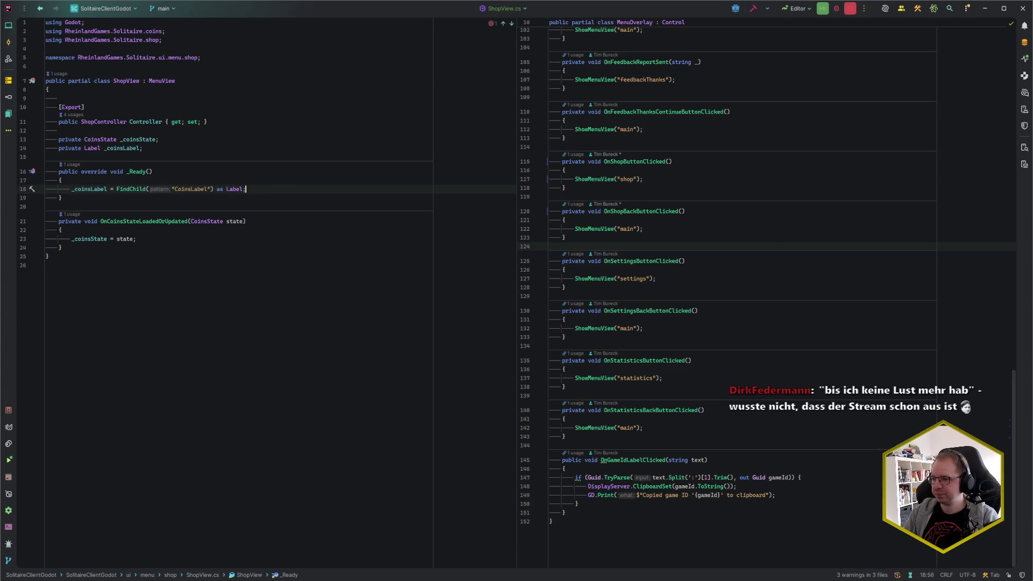
key(alt+Tab)
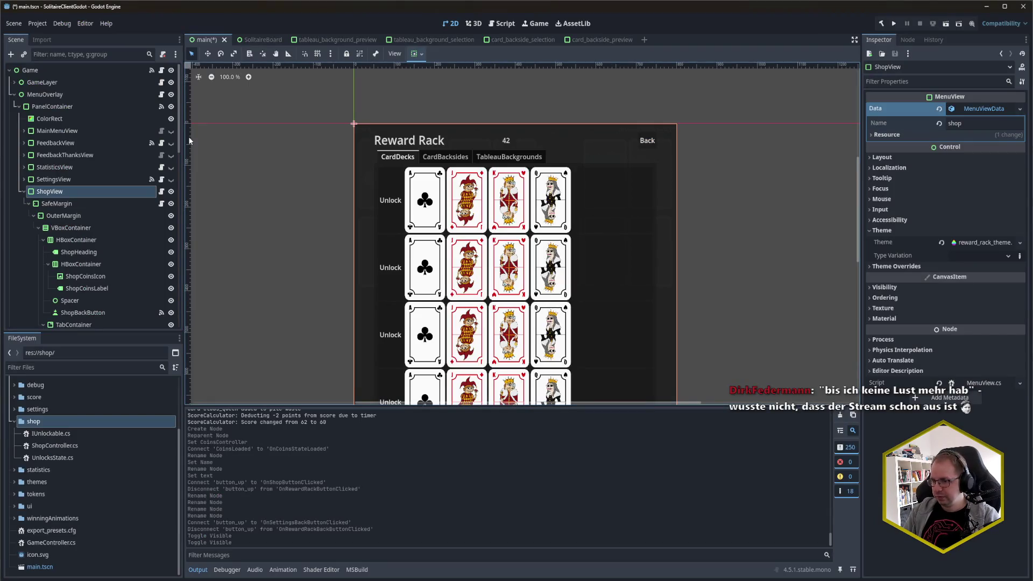
key(Left)
key(Left)
key(Left)
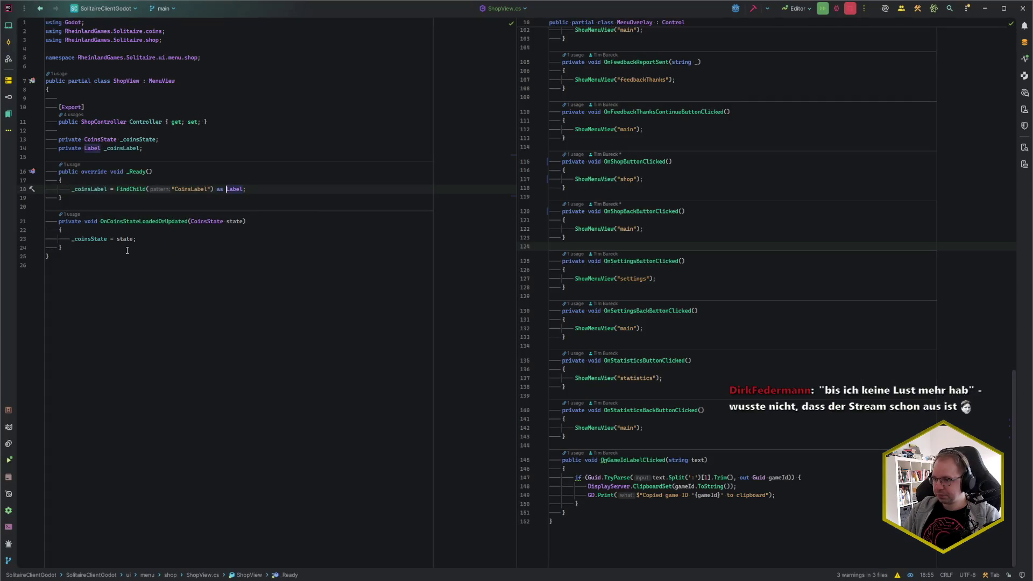
text(Shop)
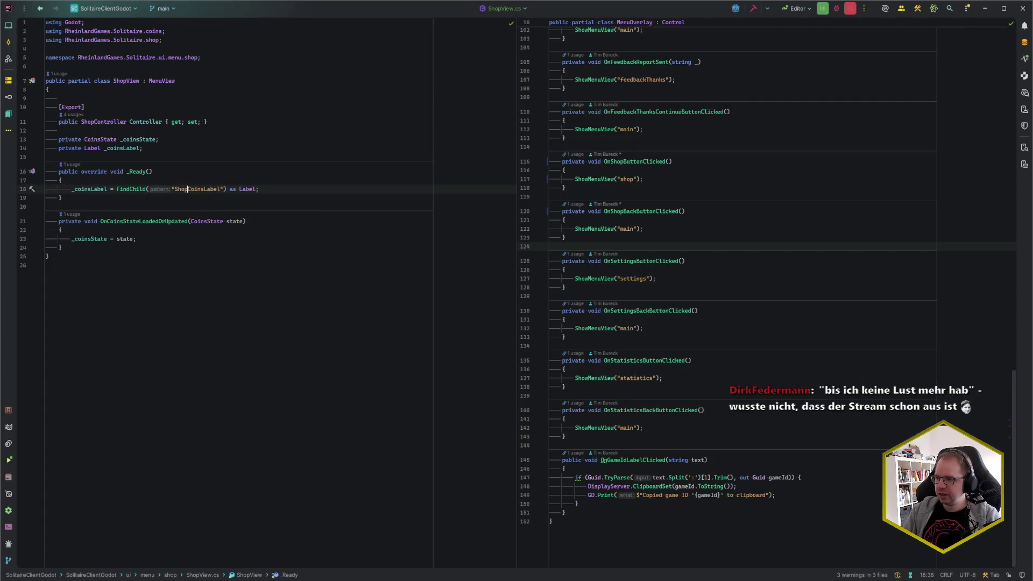
Set _coinsLabel.Text to the coin count inside the coins-updated handler.
key(Down)
key(Down)
key(Down)
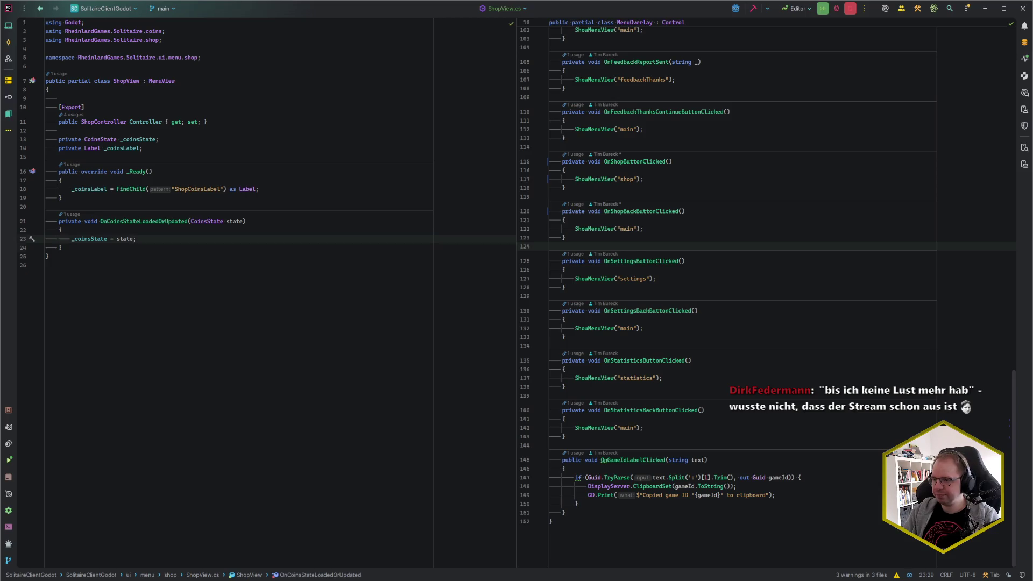
key(Return)
text(_coinsLabel)
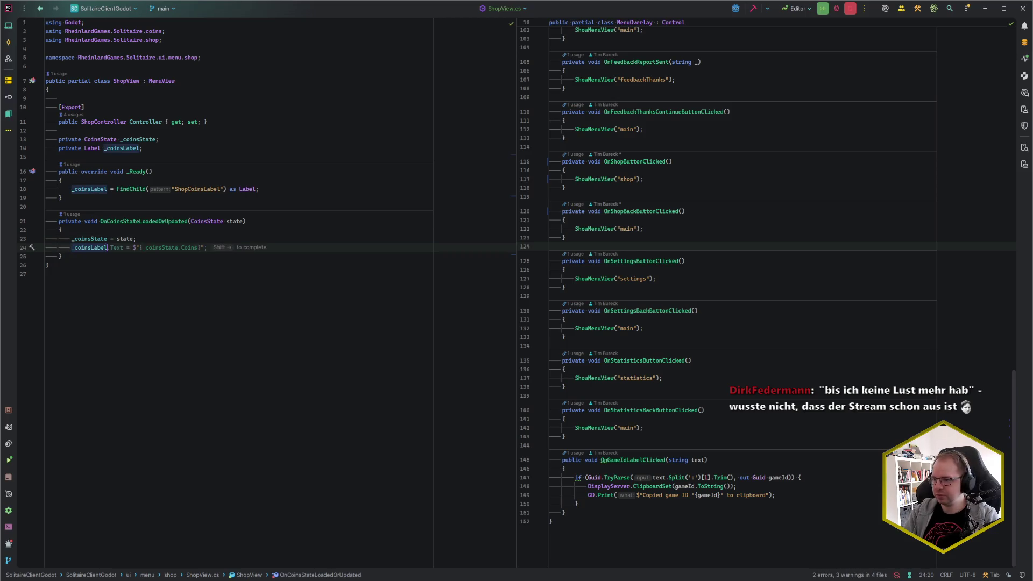
key(shift+Right)
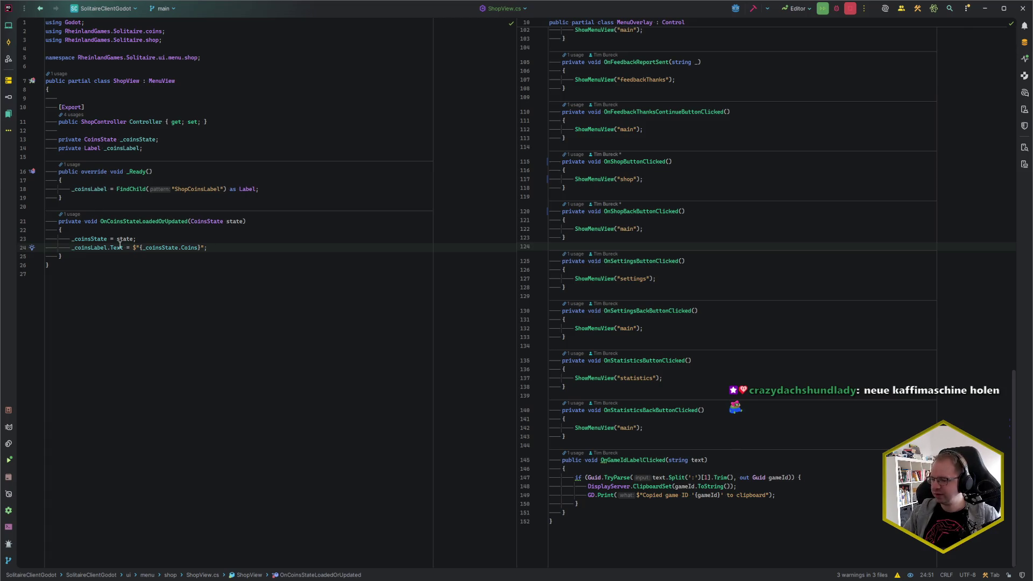
Check the finished coin label code in ShopView.cs and return to Godot's saved main scene.
mouse_move(118, 247)
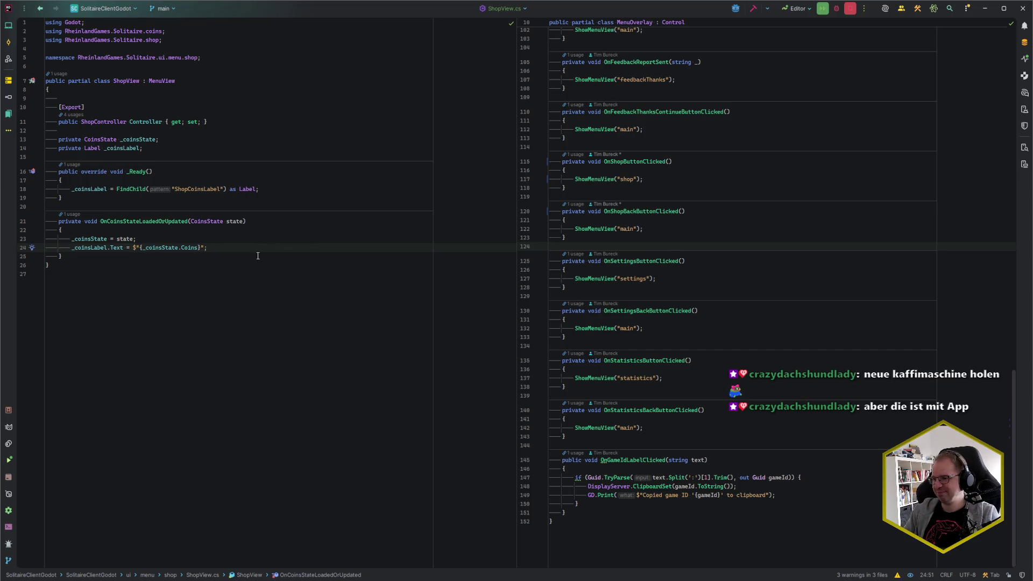
click(238, 272)
click(245, 249)
click(238, 275)
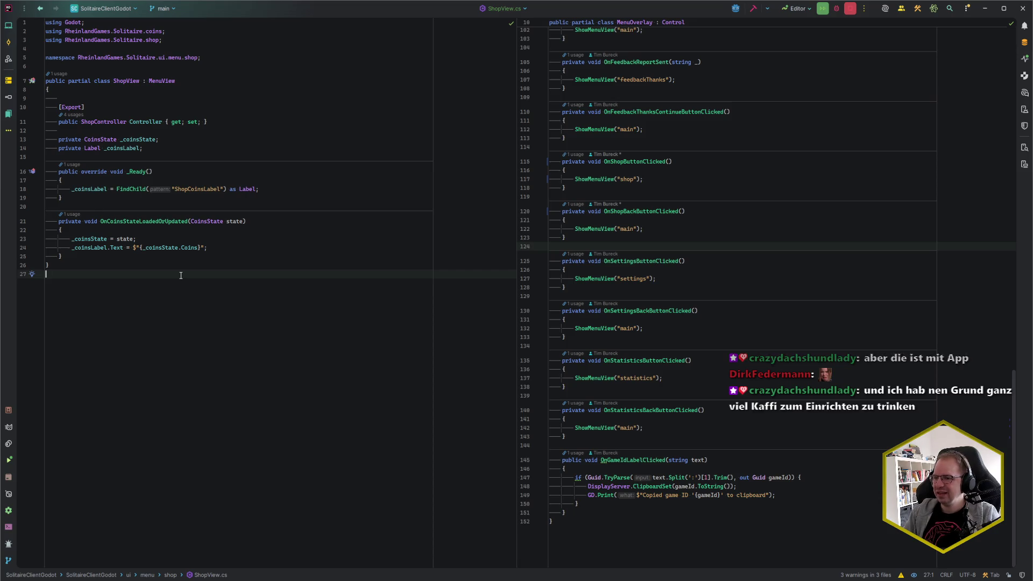
key(alt+Tab)
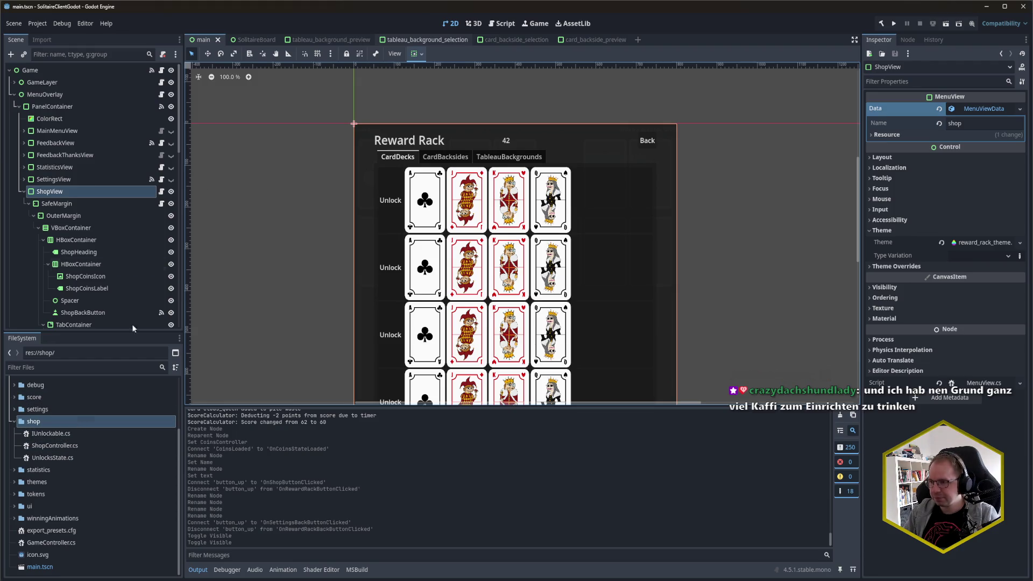
Attach ShopView.cs from the shop folder as the ShopView node's script and save the scene.
click(15, 507)
scroll(15, 510, down, 4)
click(19, 443)
click(21, 469)
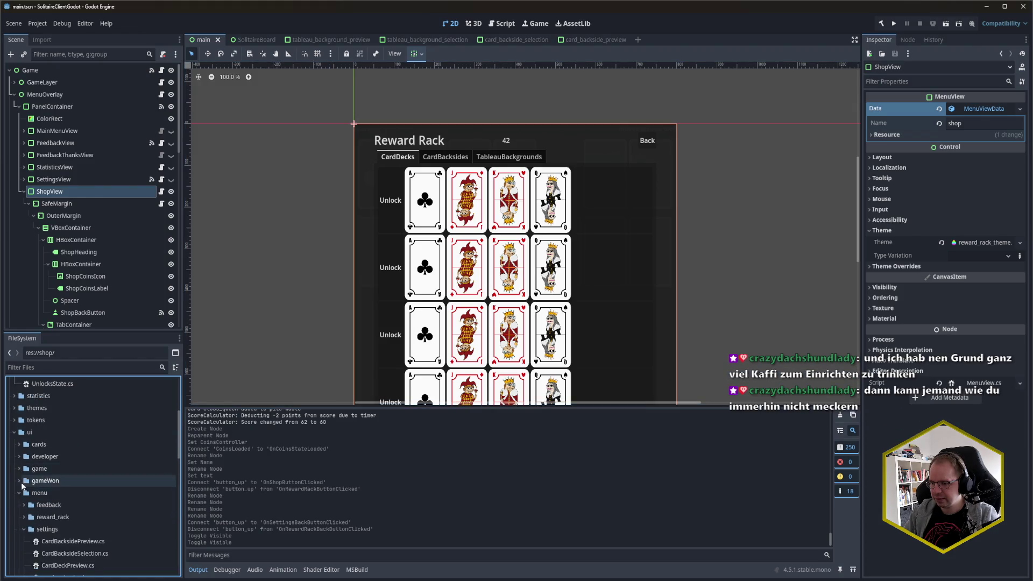
click(21, 498)
scroll(21, 473, down, 2)
click(24, 466)
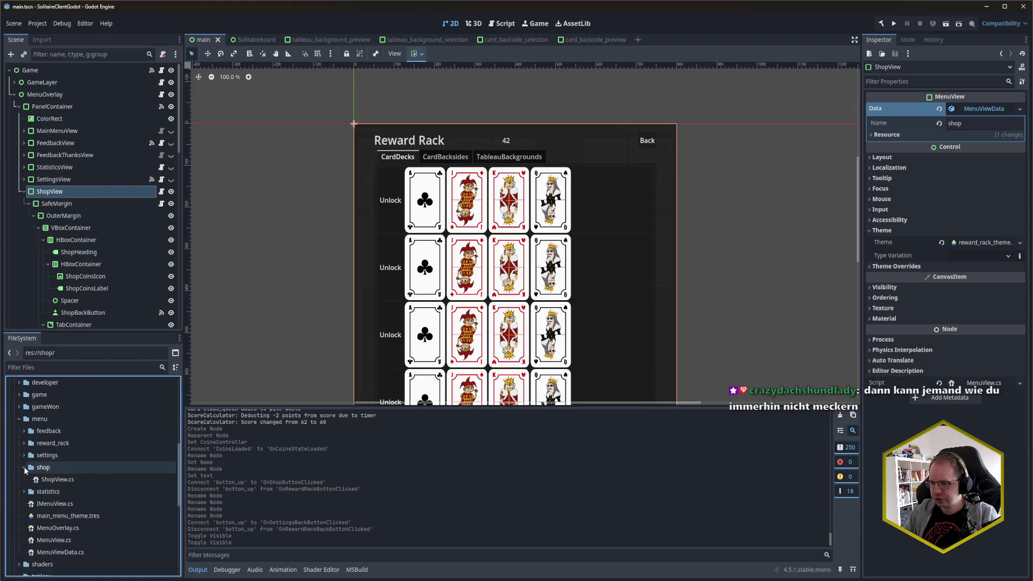
mouse_move(63, 480)
mouse_down()
mouse_move(591, 484)
mouse_move(987, 388)
mouse_up()
key(ctrl+s)
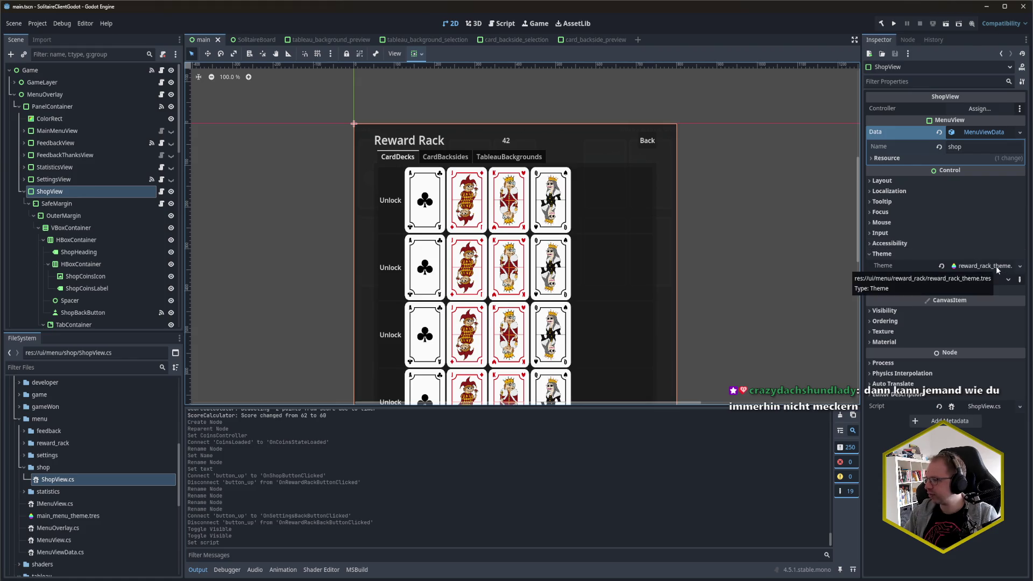
Rename reward_rack_theme.tres to shop_theme.tres.
click(24, 443)
scroll(107, 452, down, 2)
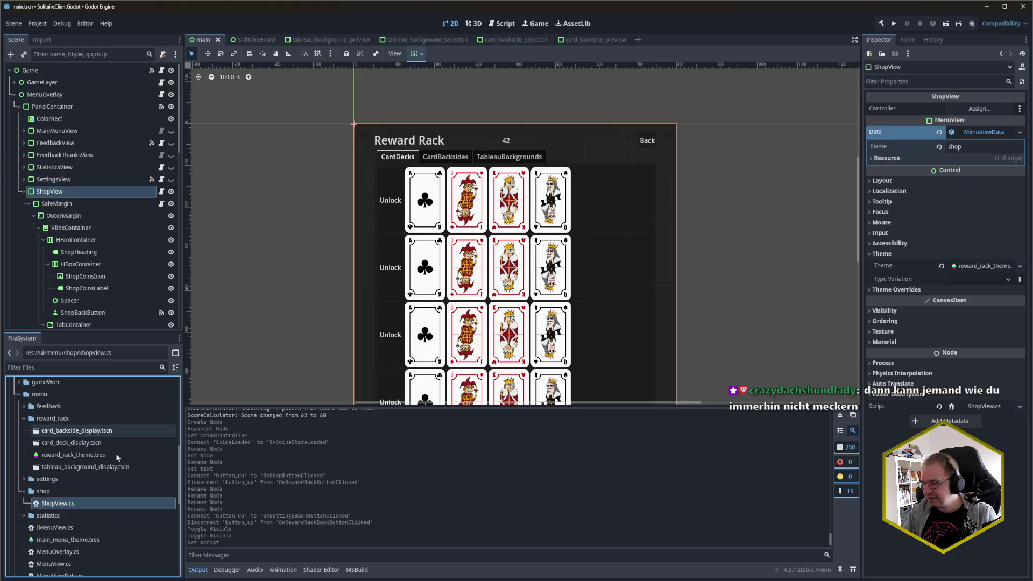
click(105, 455)
key(F2)
key(Home)
key(Delete)
key(Delete)
key(Delete)
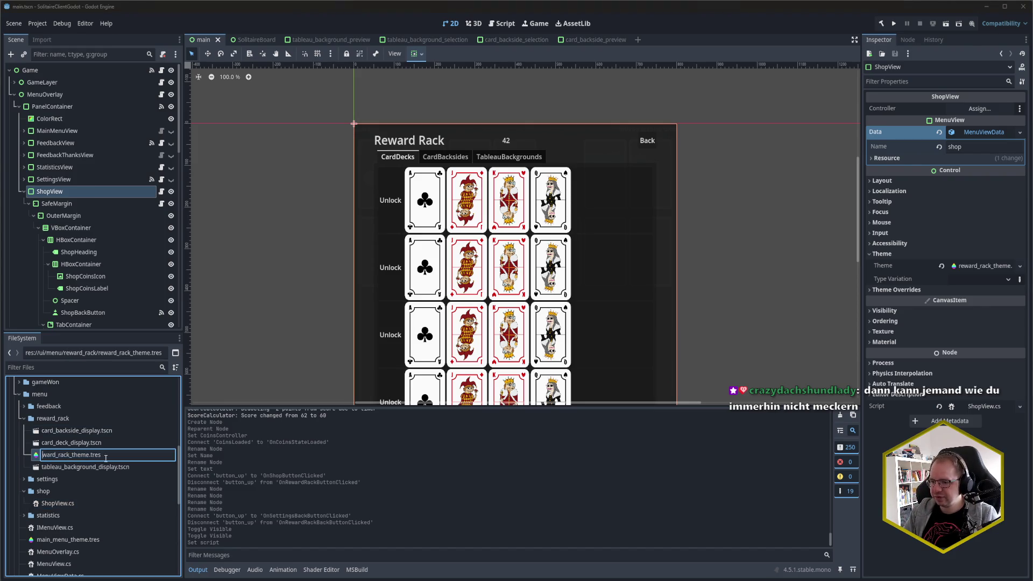
text(shop_)
key(Return)
Move the four reward_rack files into the shop folder, keeping the emptied reward_rack folder for now.
click(120, 467)
shift+click(90, 433)
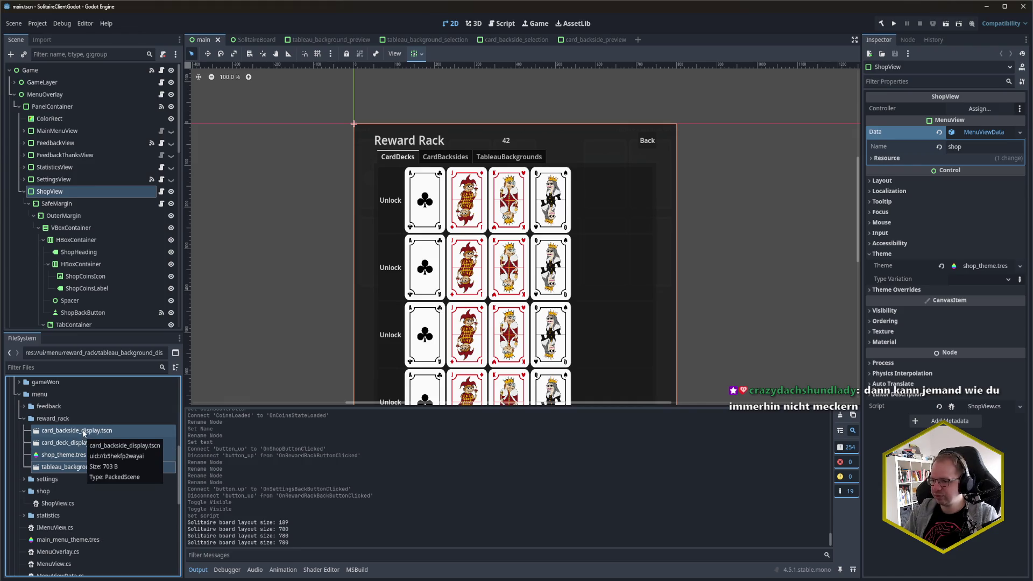
mouse_move(83, 433)
mouse_down()
mouse_move(131, 505)
mouse_move(62, 496)
mouse_up()
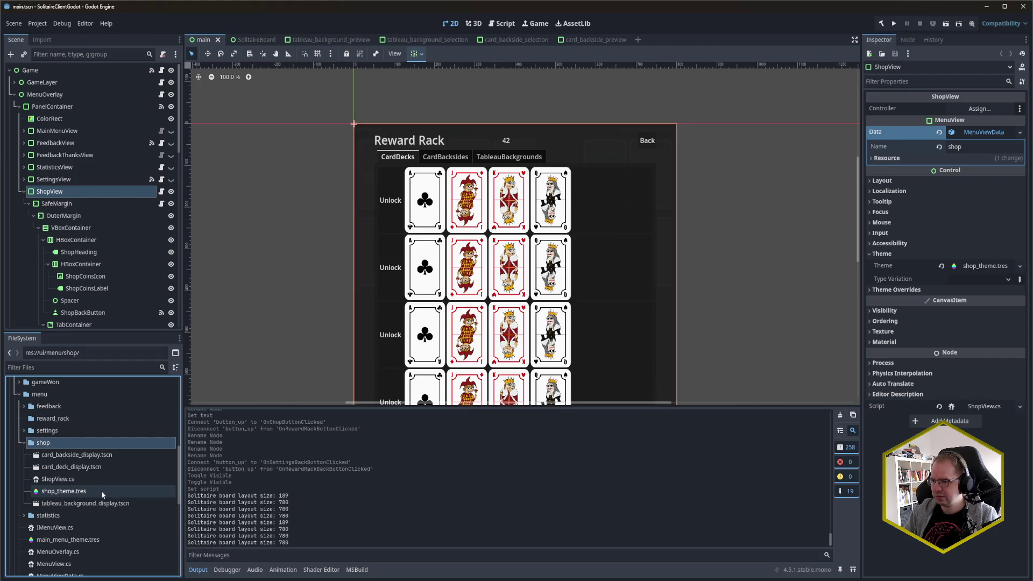
click(69, 417)
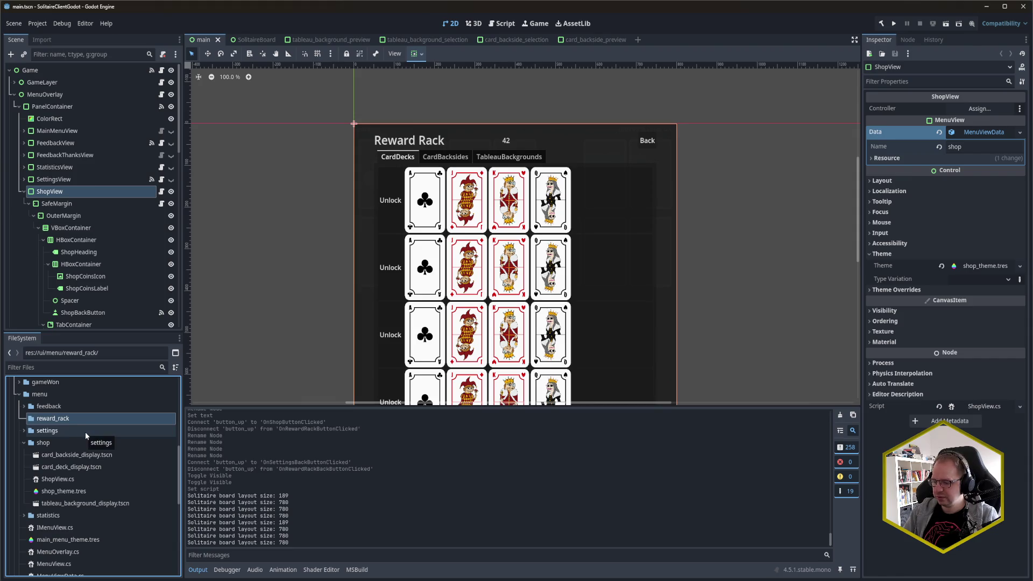
key(Delete)
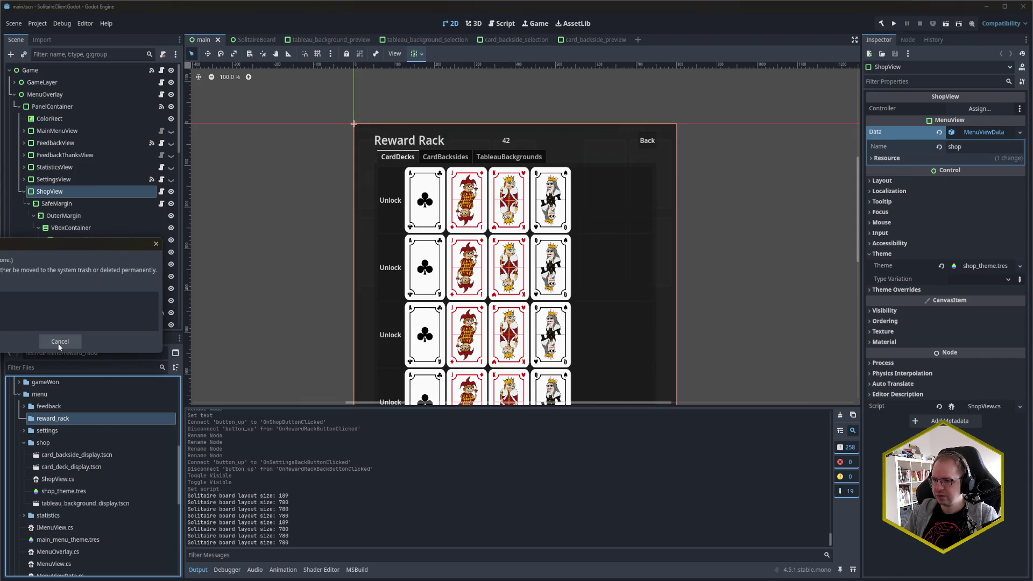
click(59, 341)
key(alt+Tab)
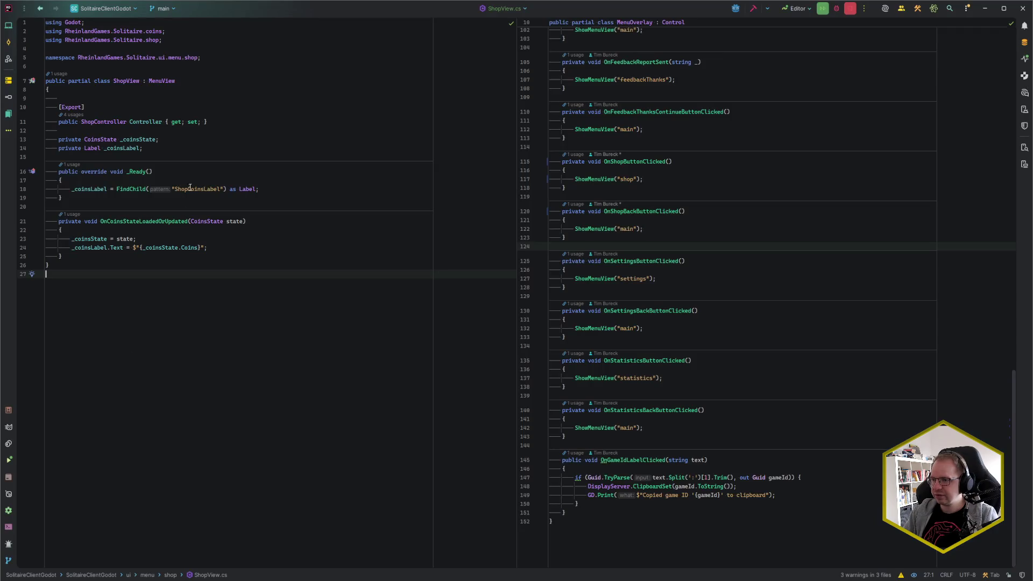
Switch Rider's Solution window to File System view and check the ui > menu subfolders.
key(alt+1)
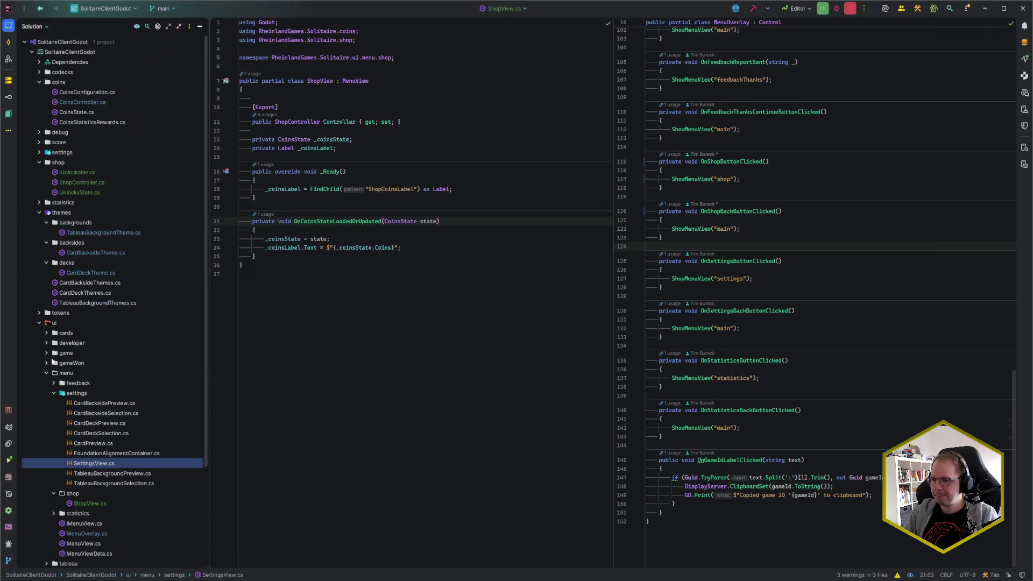
scroll(53, 388, down, 2)
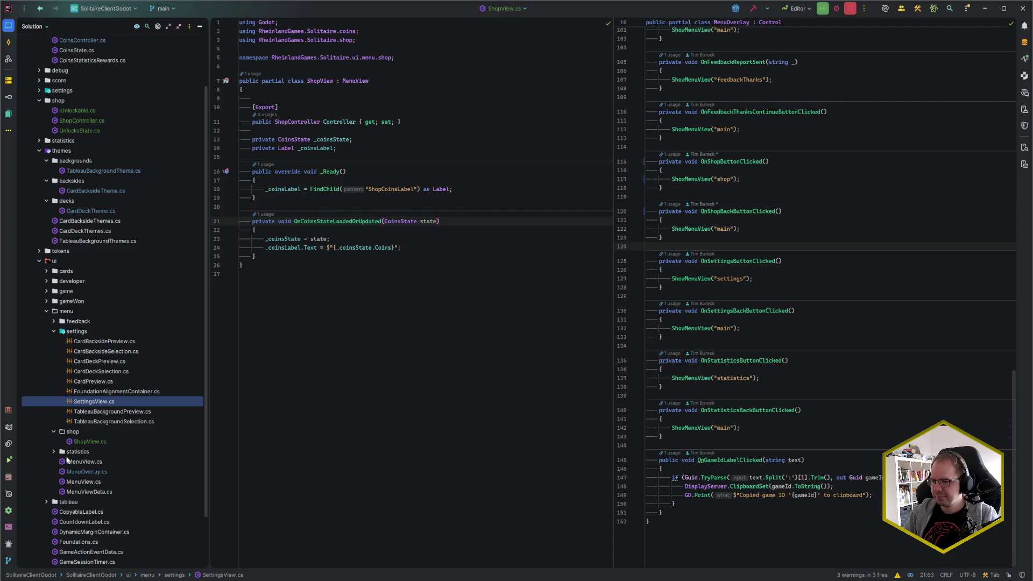
click(34, 27)
click(37, 60)
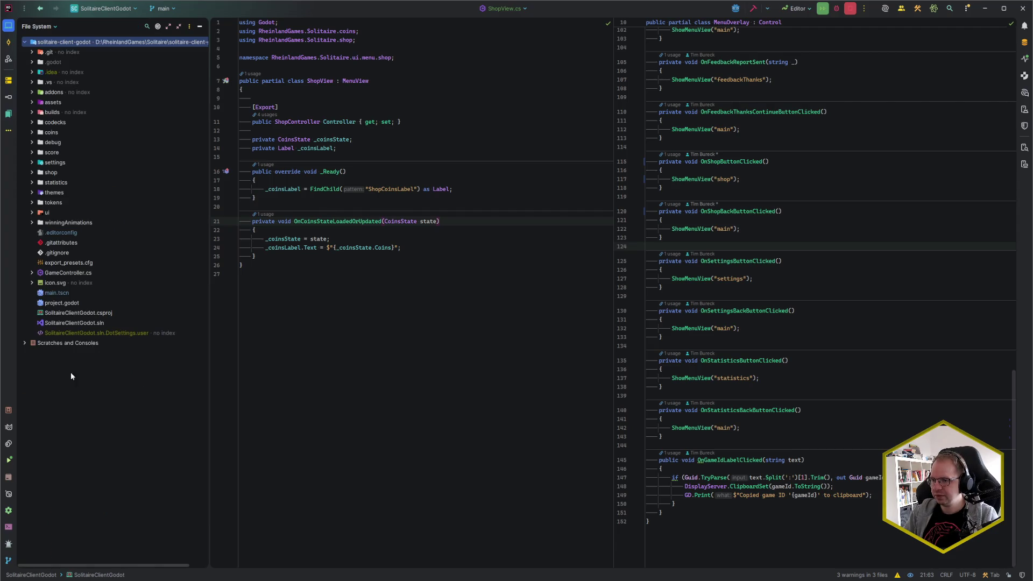
click(34, 203)
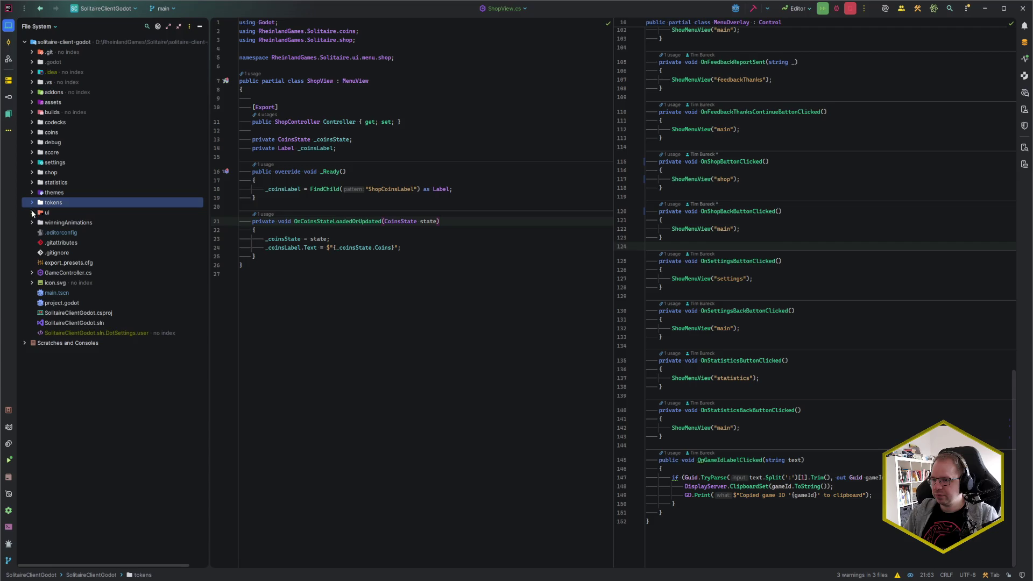
click(32, 212)
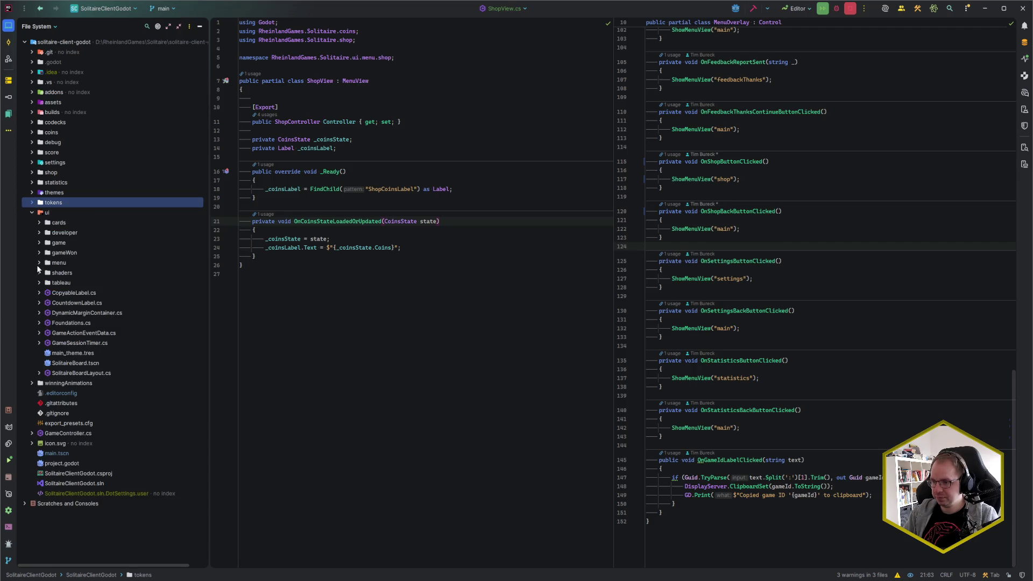
click(39, 263)
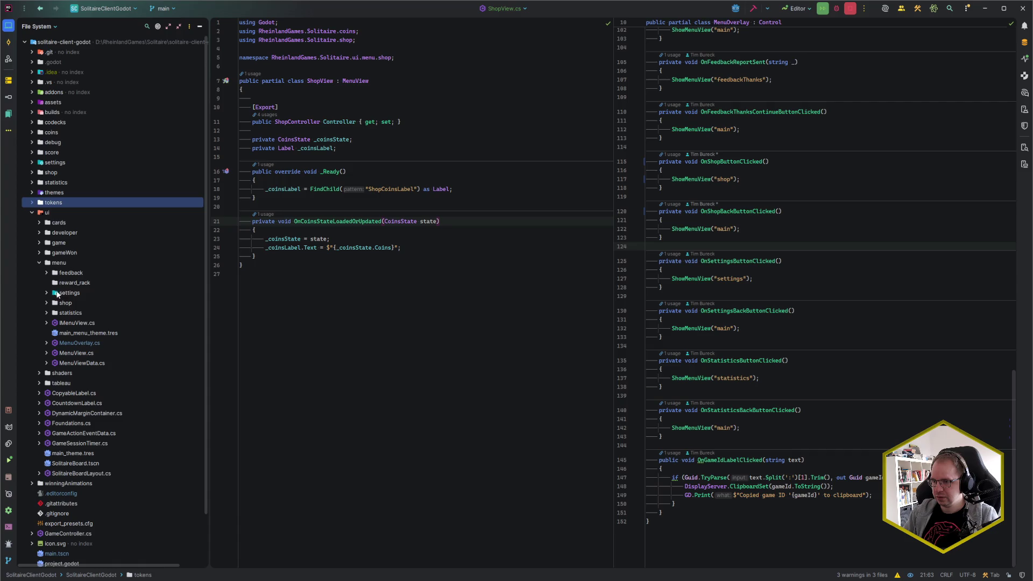
click(41, 262)
click(38, 262)
click(36, 213)
click(38, 25)
click(58, 49)
key(alt+Tab)
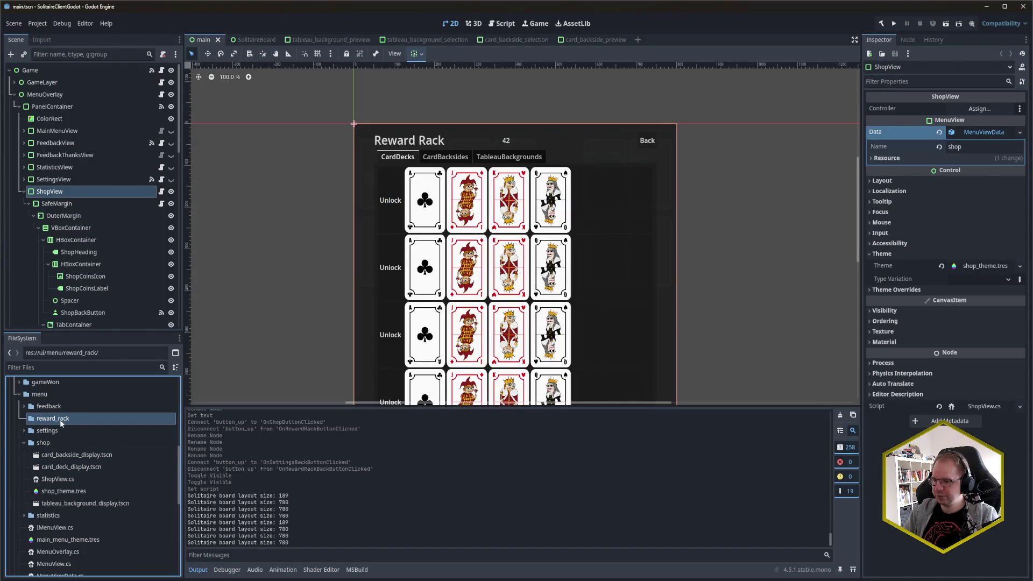
Delete the reward_rack folder, hide ShopView, show MainMenuView, then save and run the game.
key(Delete)
key(Return)
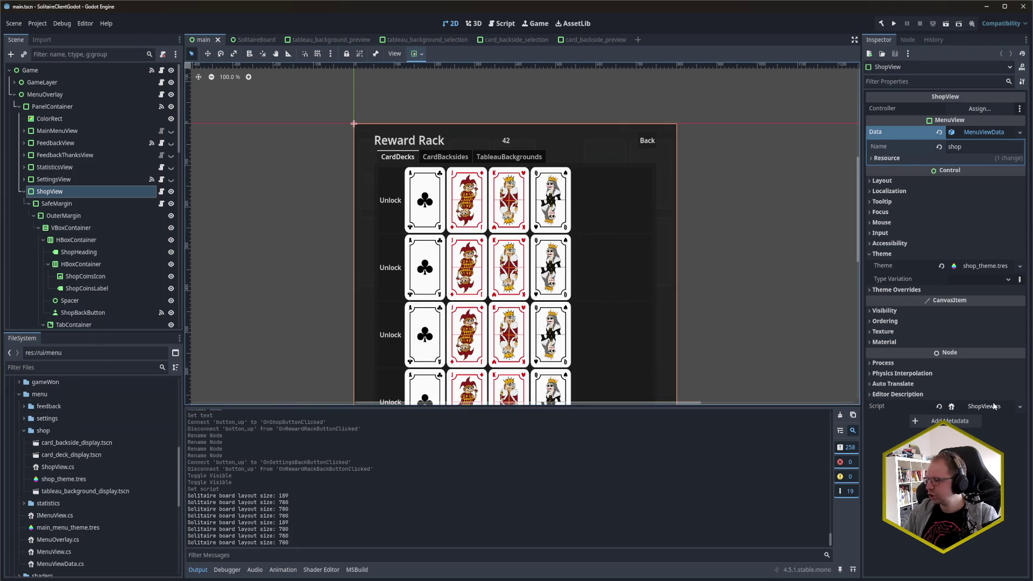
click(171, 192)
click(171, 131)
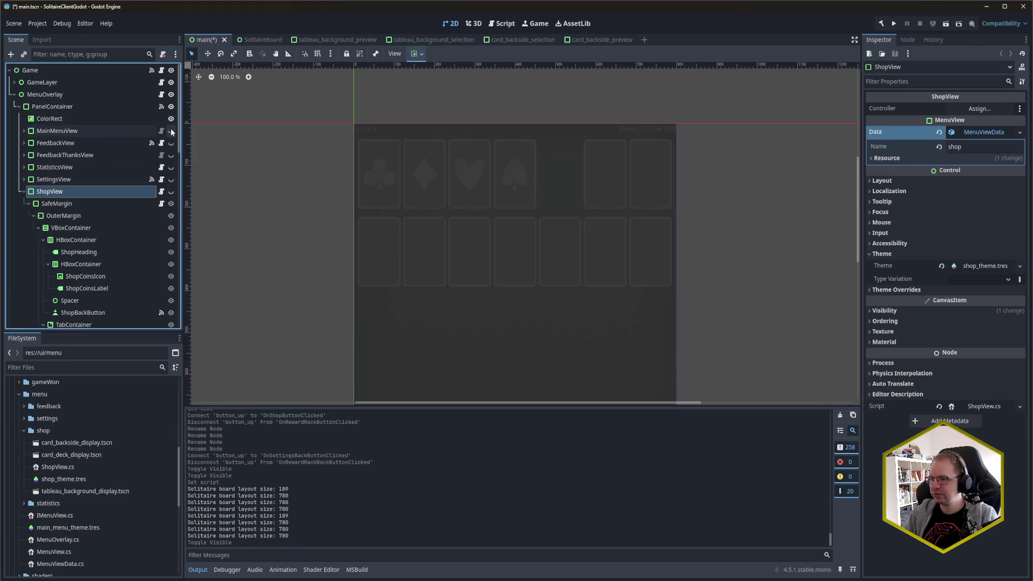
key(ctrl+s)
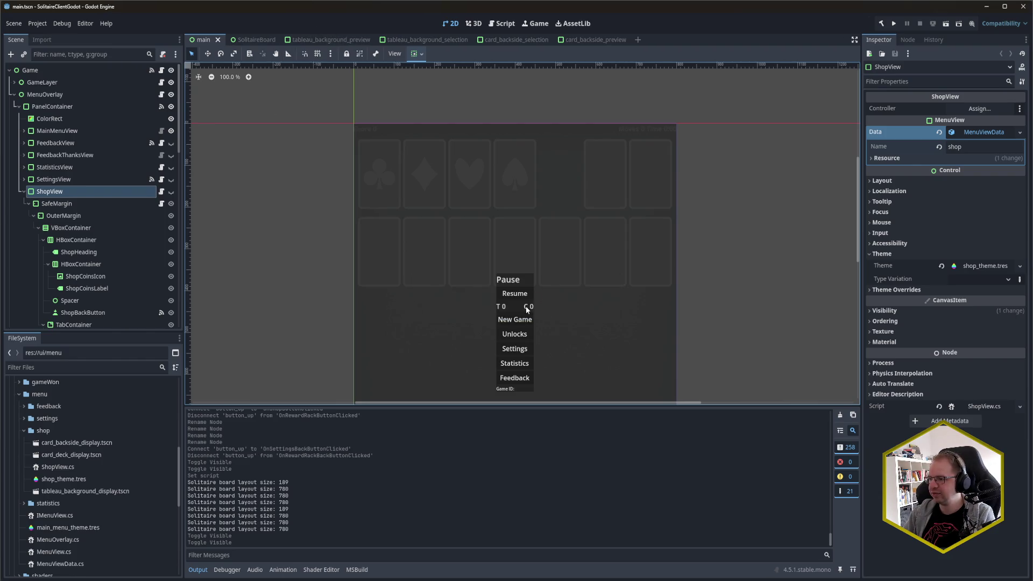
key(F5)
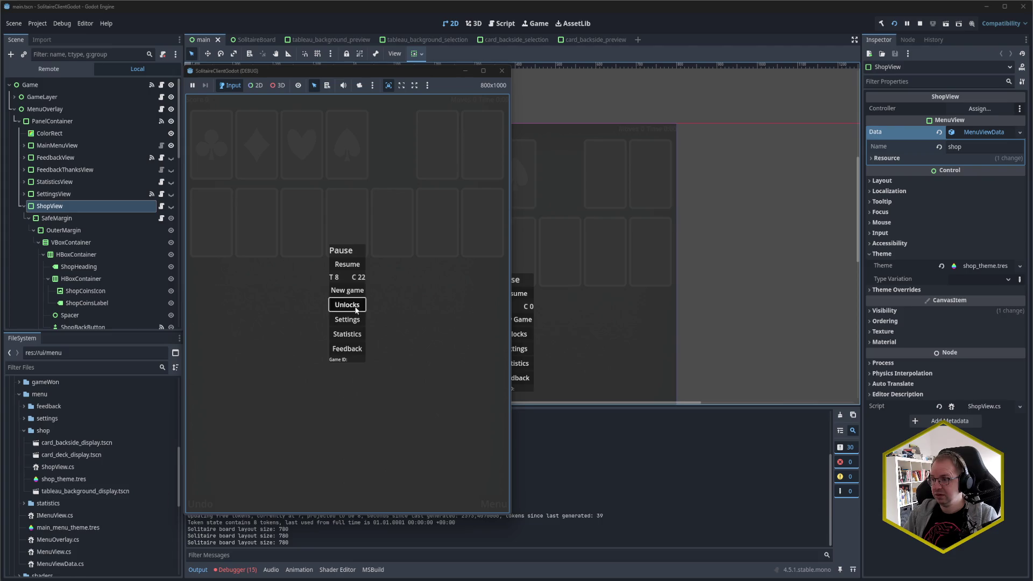
click(355, 310)
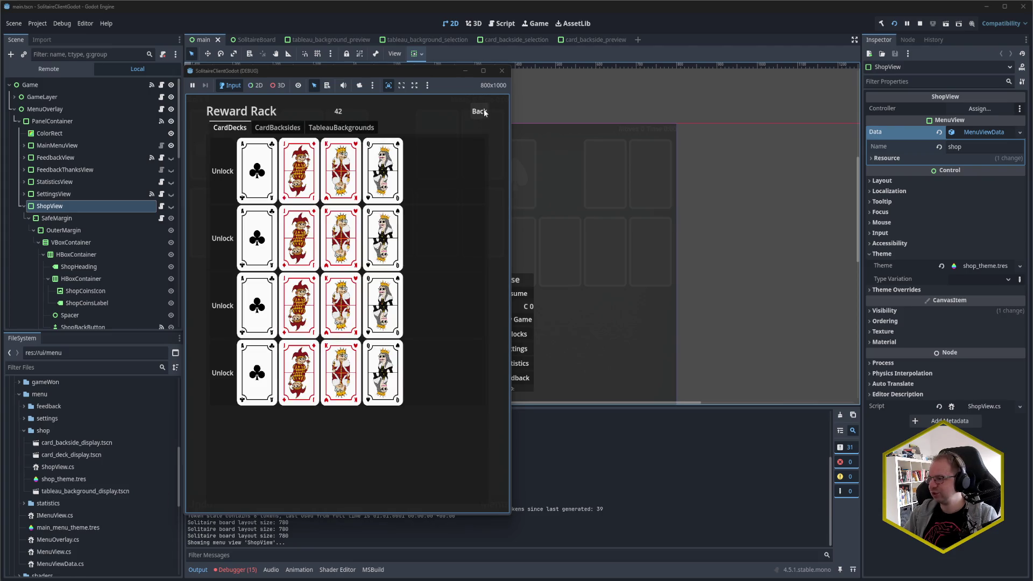
click(484, 112)
click(502, 71)
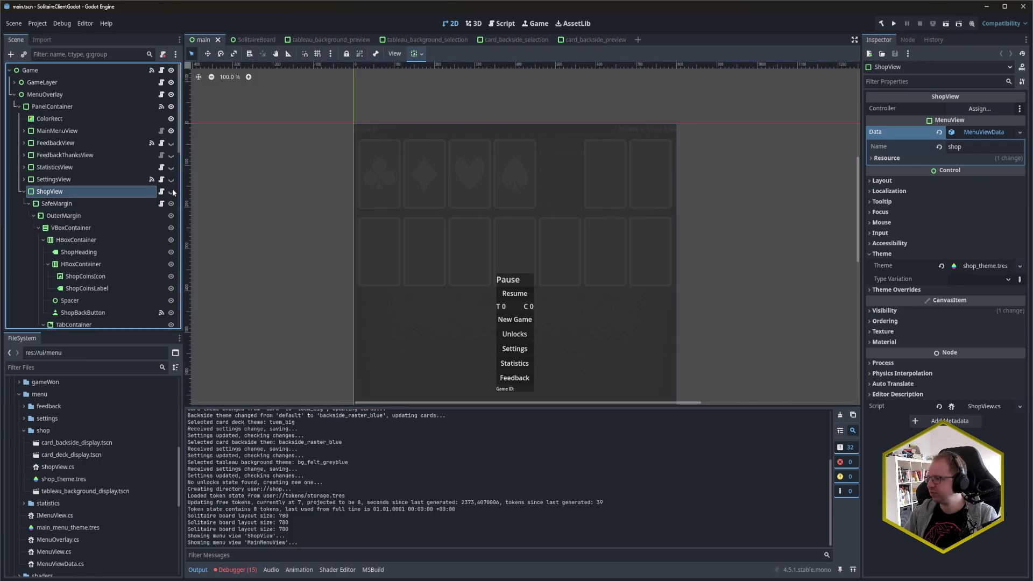
scroll(102, 256, down, 10)
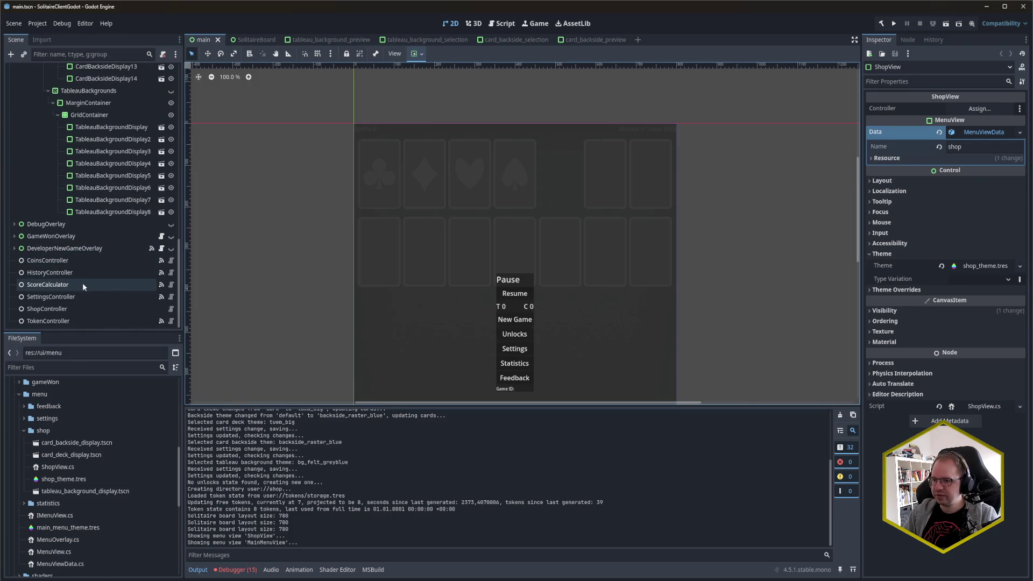
Connect CoinsController's CoinsLoaded signal to ShopView's handler.
click(68, 259)
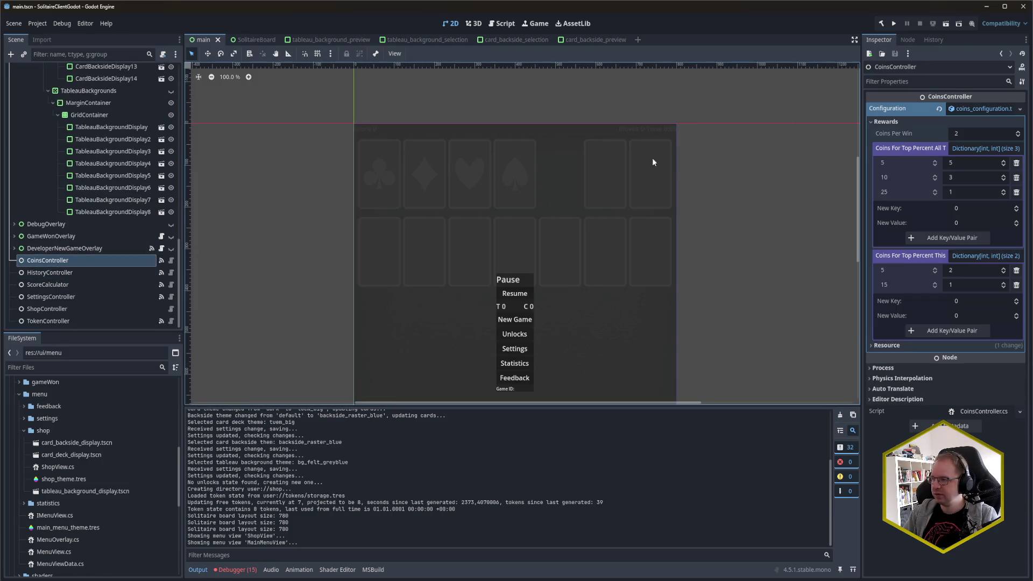
click(908, 40)
click(916, 99)
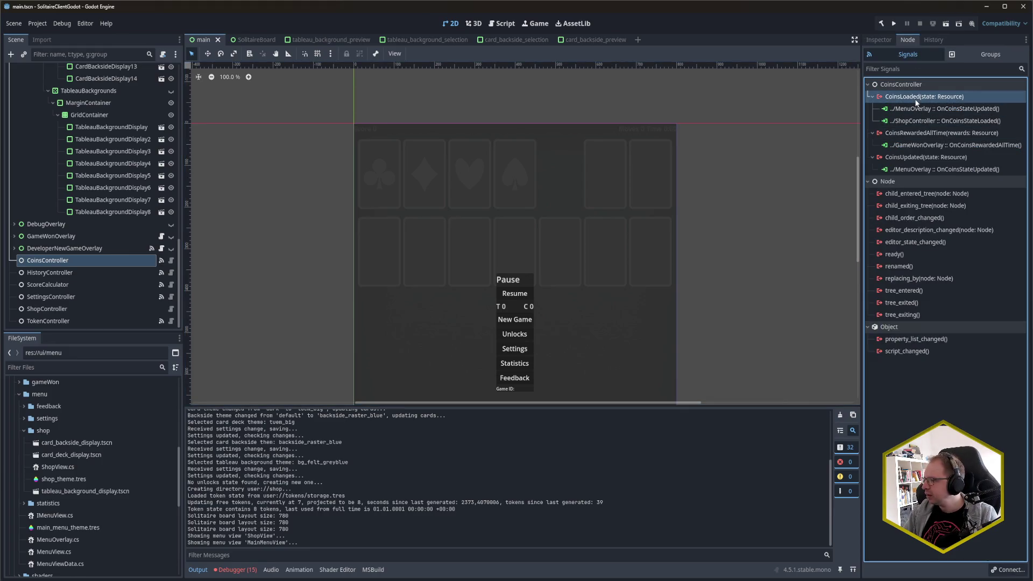
double_click(915, 99)
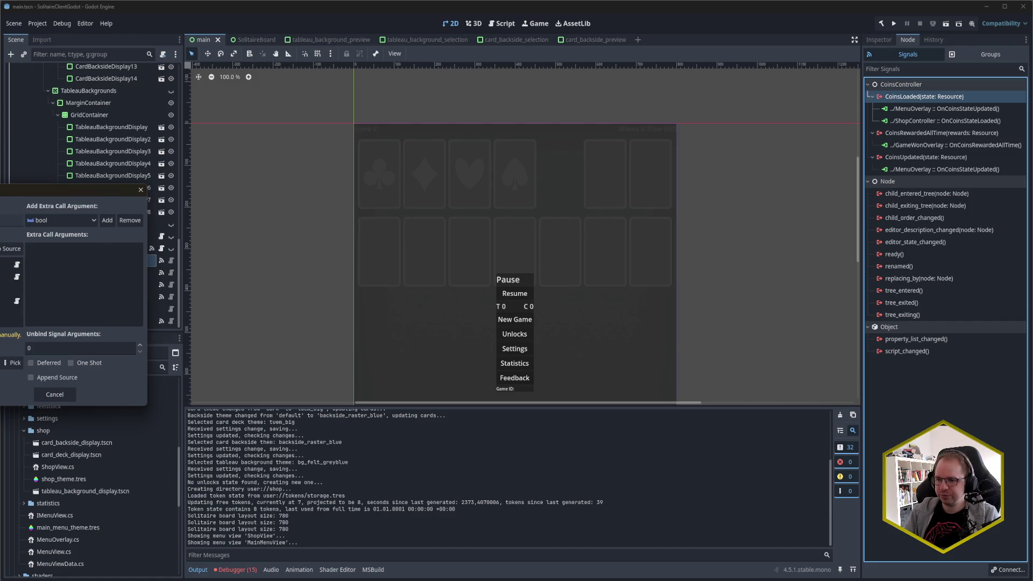
click(10, 301)
click(21, 370)
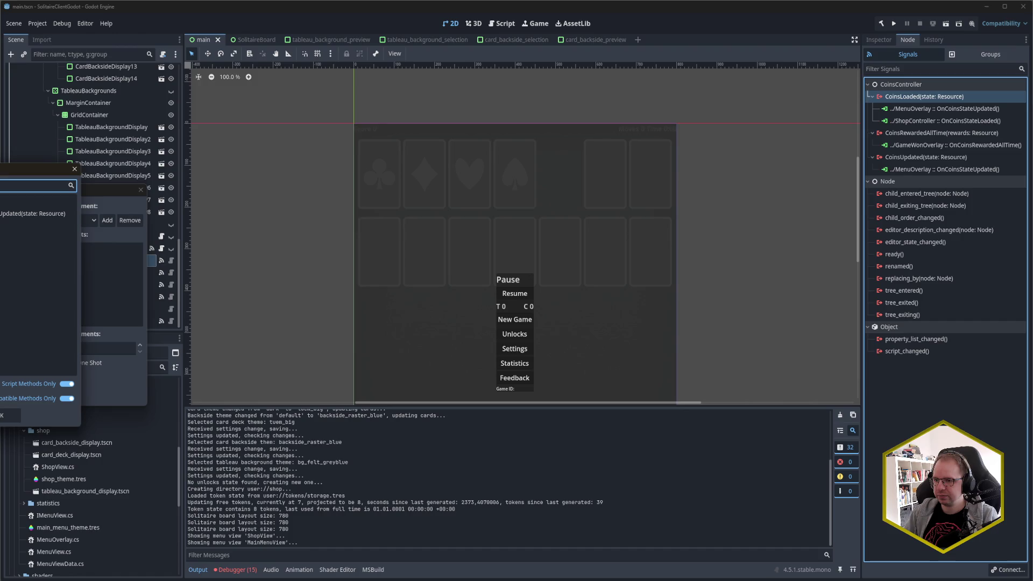
key(Return)
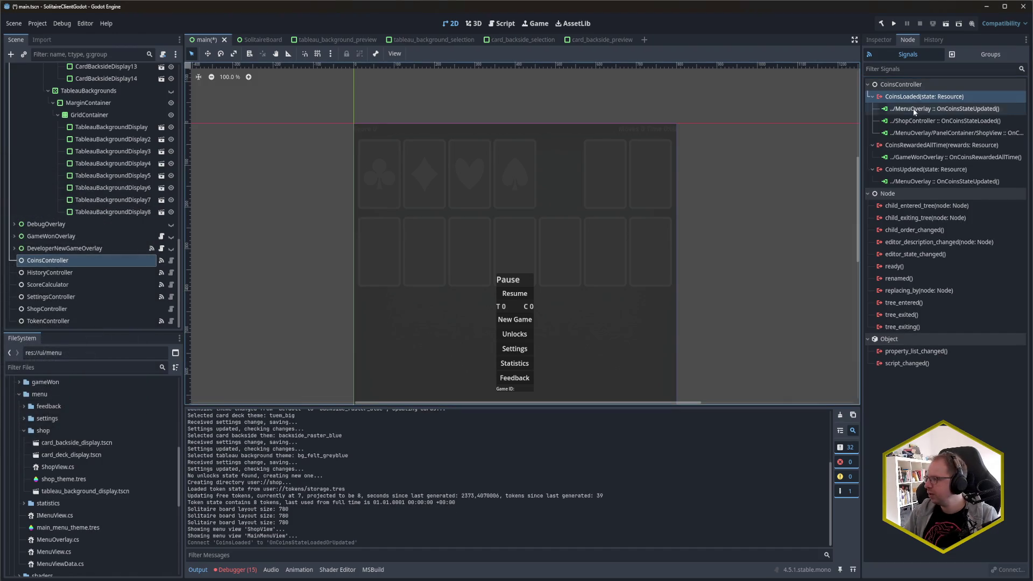
Connect CoinsUpdated to ShopView's OnCoinsStateLoadedOrUpdated and save the main scene.
double_click(919, 168)
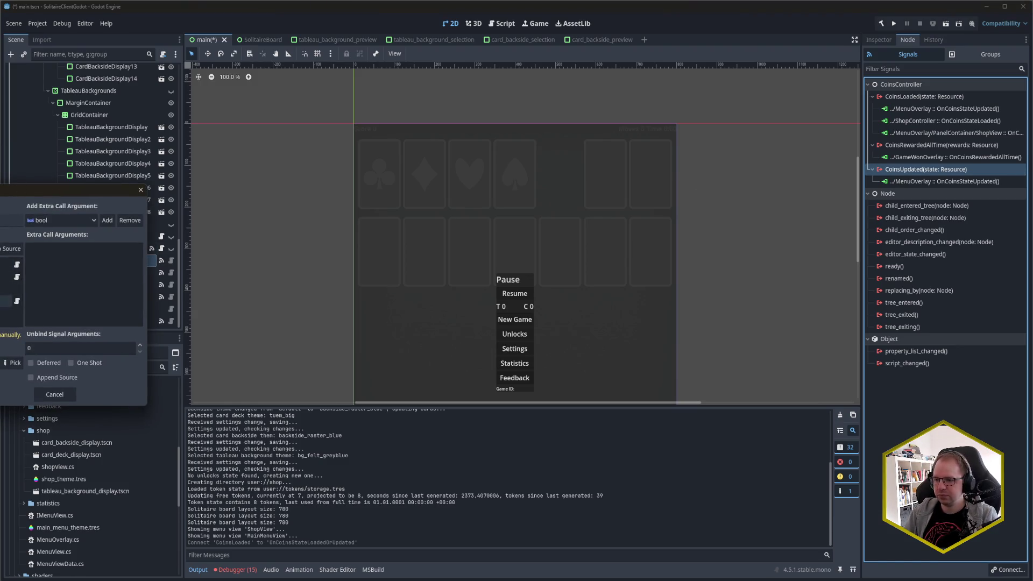
click(12, 362)
double_click(32, 214)
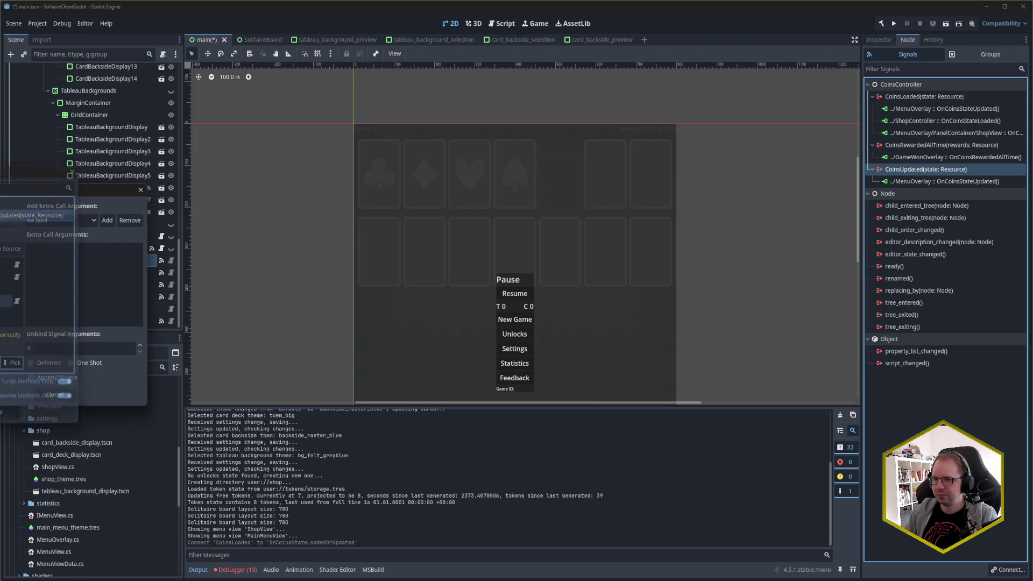
key(Return)
key(ctrl+s)
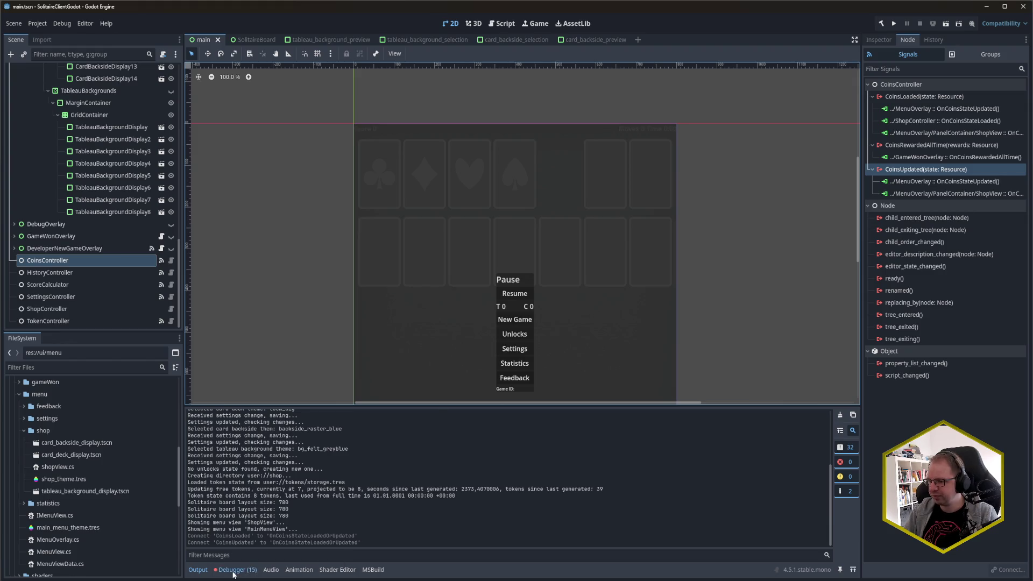
click(235, 569)
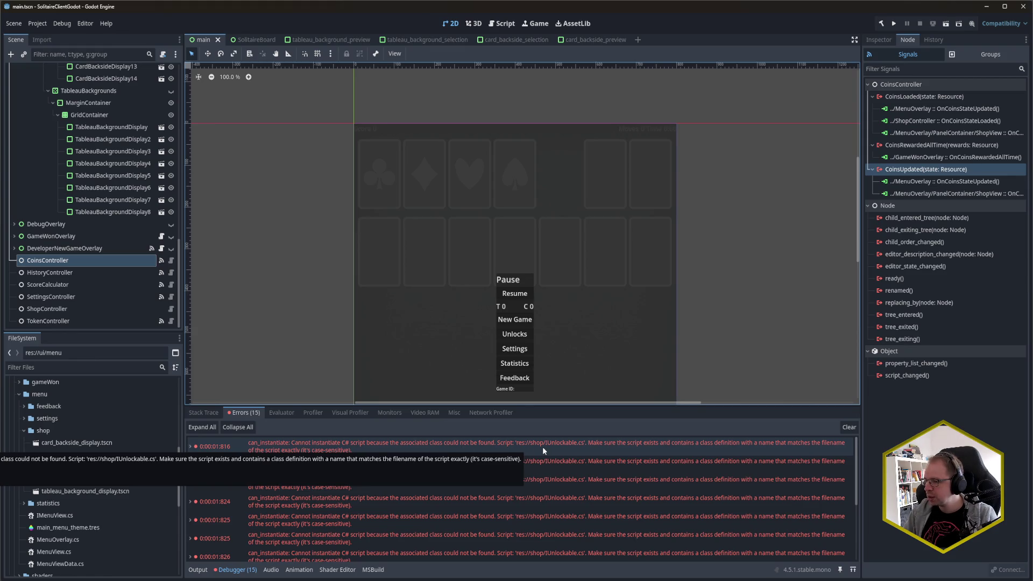
Locate IUnlockable.cs, the file behind the can_instantiate errors, in the shop folder.
click(58, 429)
scroll(68, 457, up, 5)
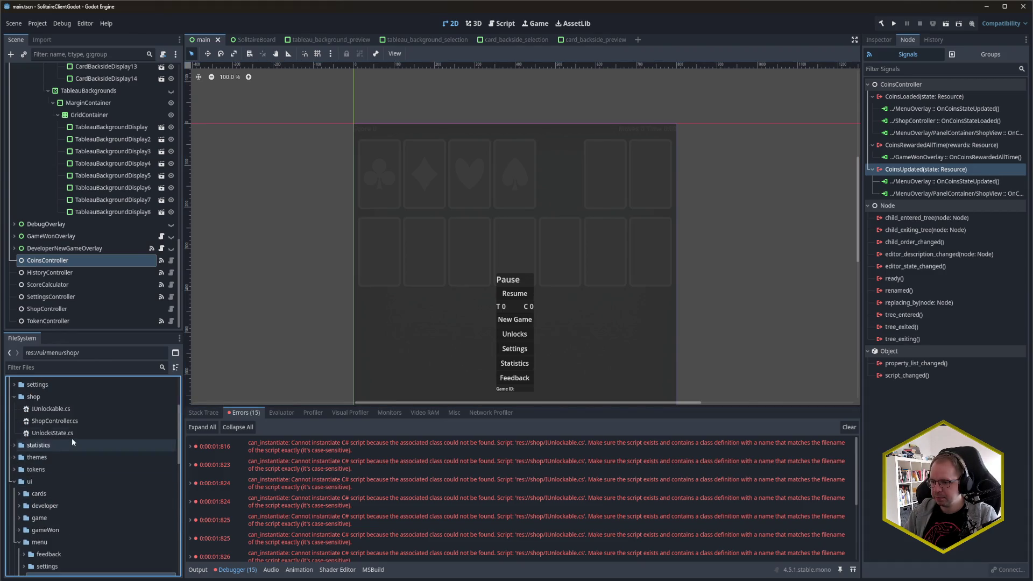
click(63, 409)
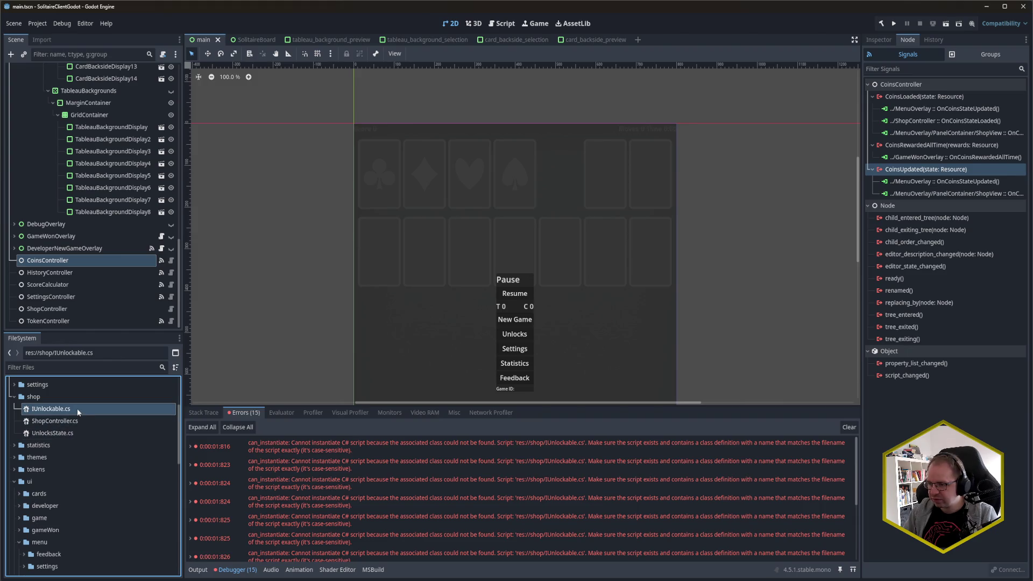
mouse_move(77, 408)
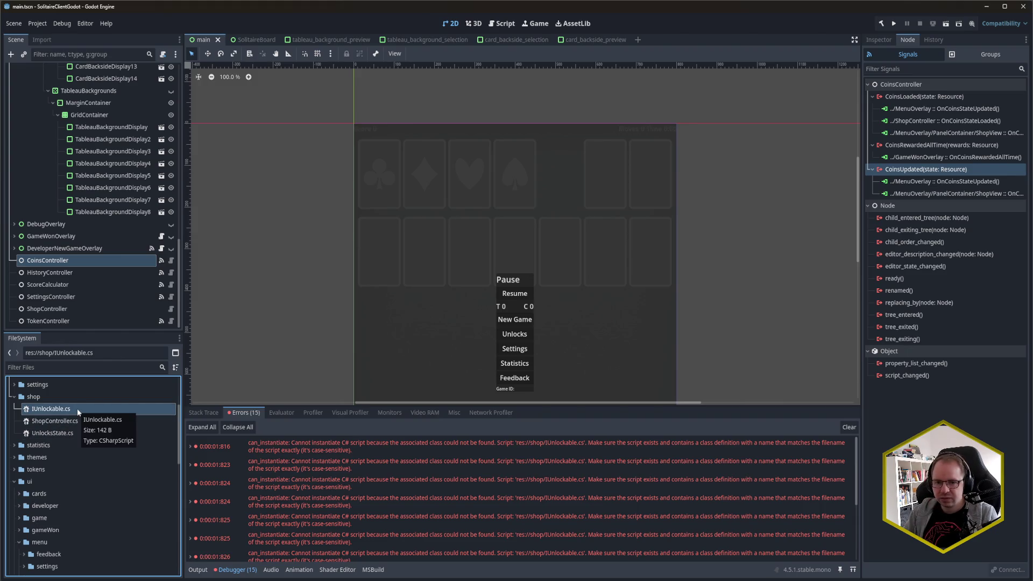
key(alt+Tab)
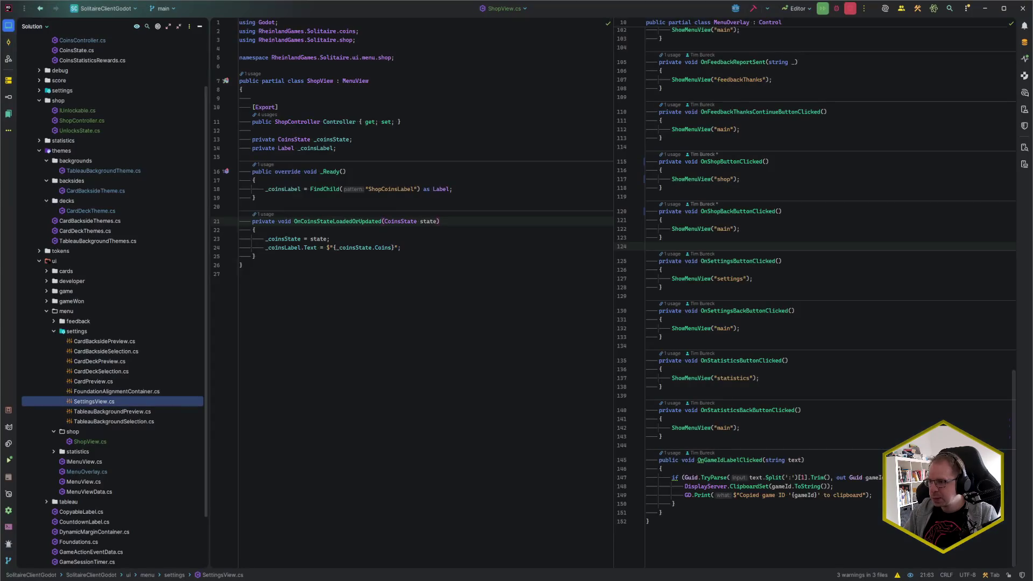
Open IUnlockable.cs in Rider from the ShopView code.
click(459, 238)
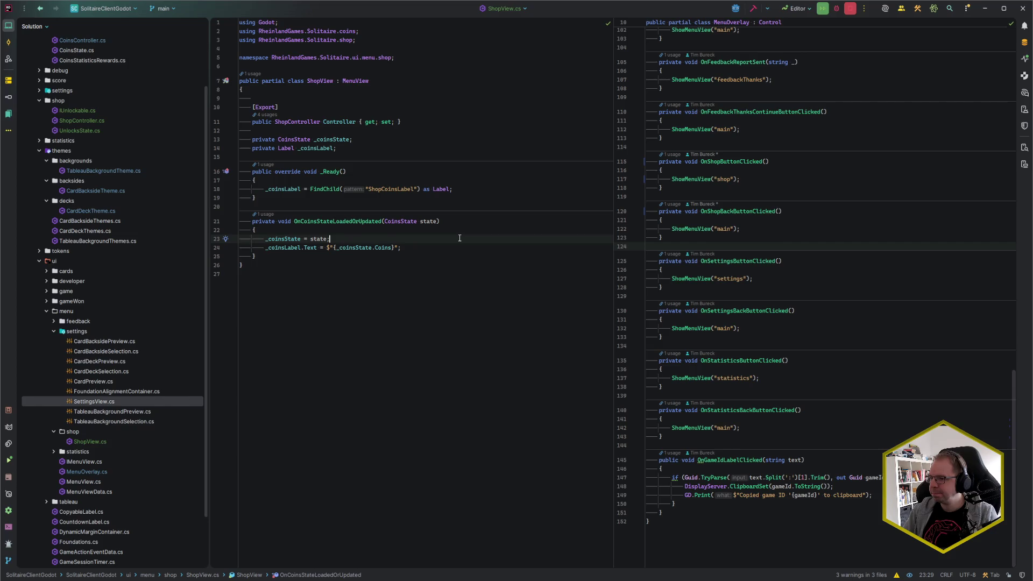
scroll(839, 362, up, 15)
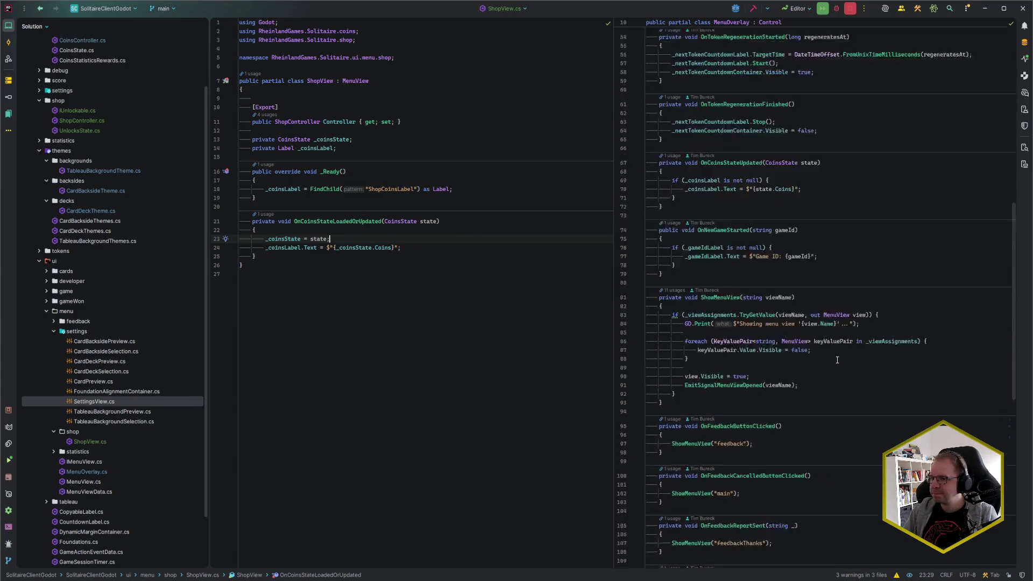
key(Up)
key(Up)
key(Up)
click(98, 110)
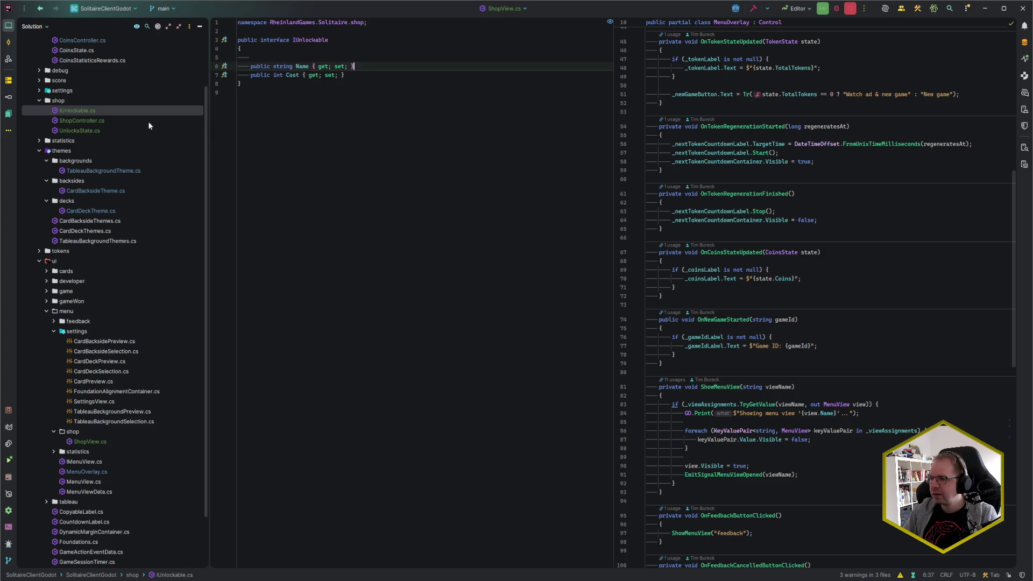
click(387, 110)
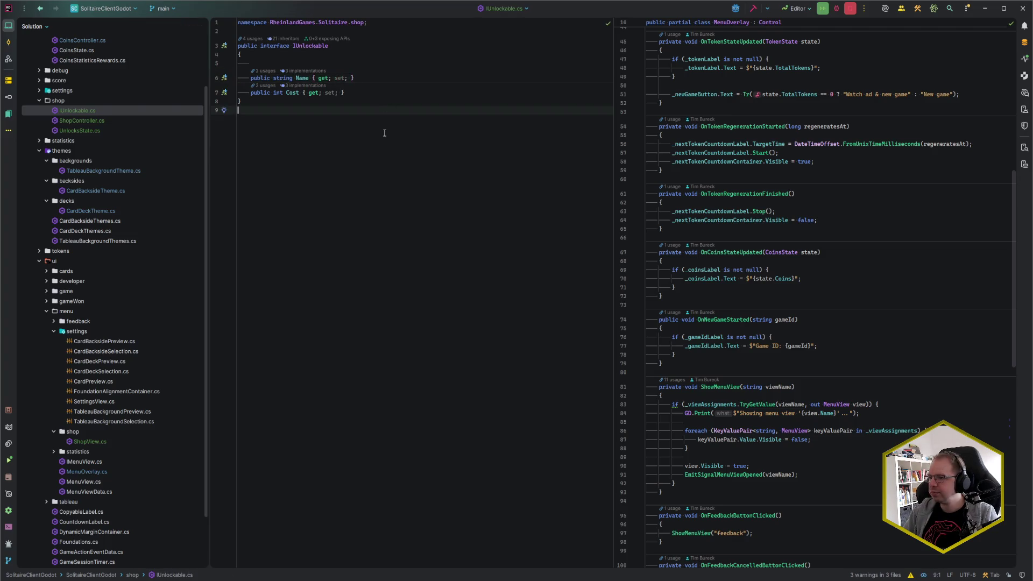
Remove the setters from Name and Cost, then rebuild and run the game from Godot.
key(Up)
key(Up)
key(Up)
key(End)
key(Left)
key(Left)
key(Left)
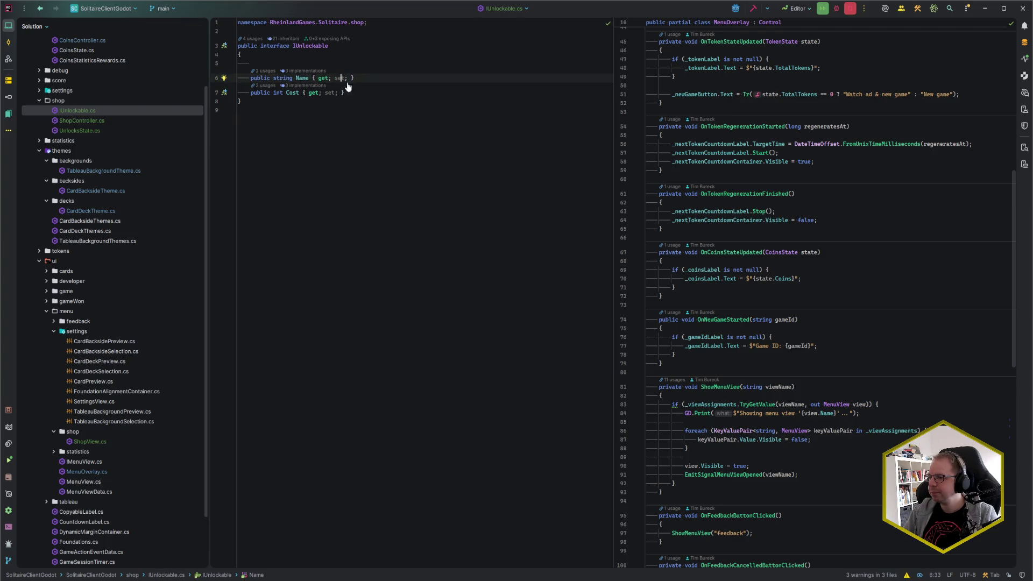
key(alt+Return)
key(Return)
key(Down)
key(alt+Return)
key(Return)
click(434, 142)
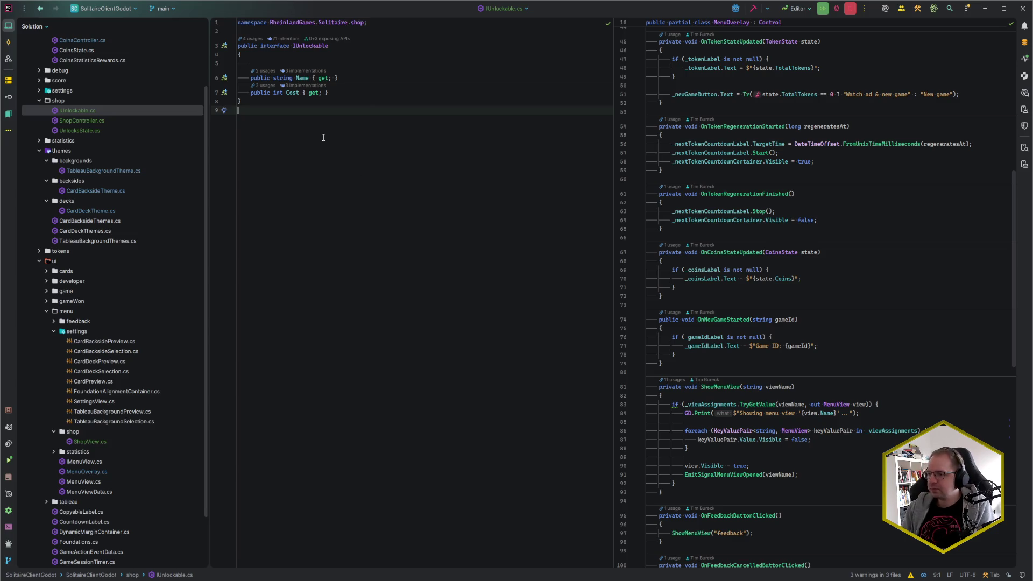
key(alt+Tab)
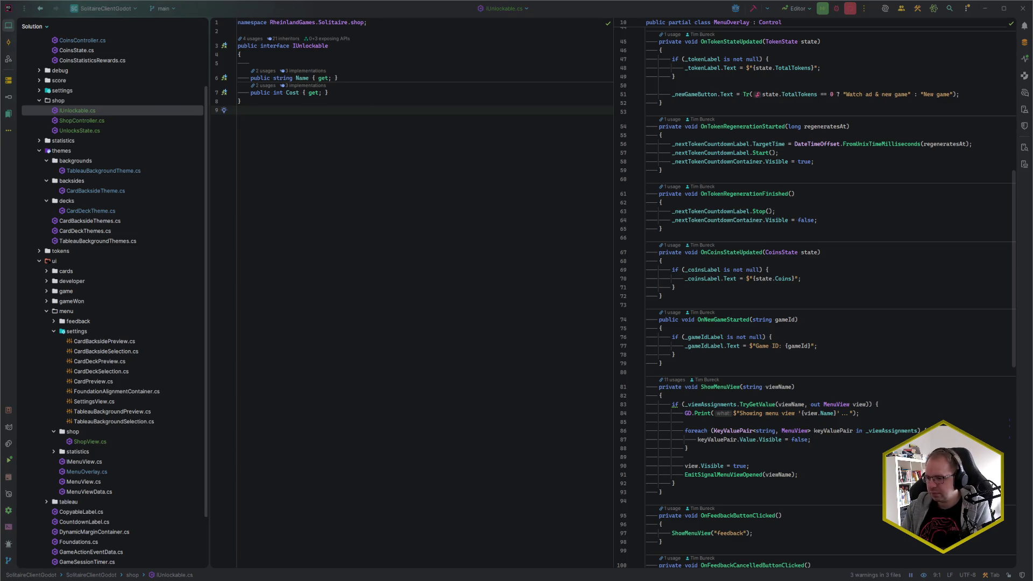
key(F5)
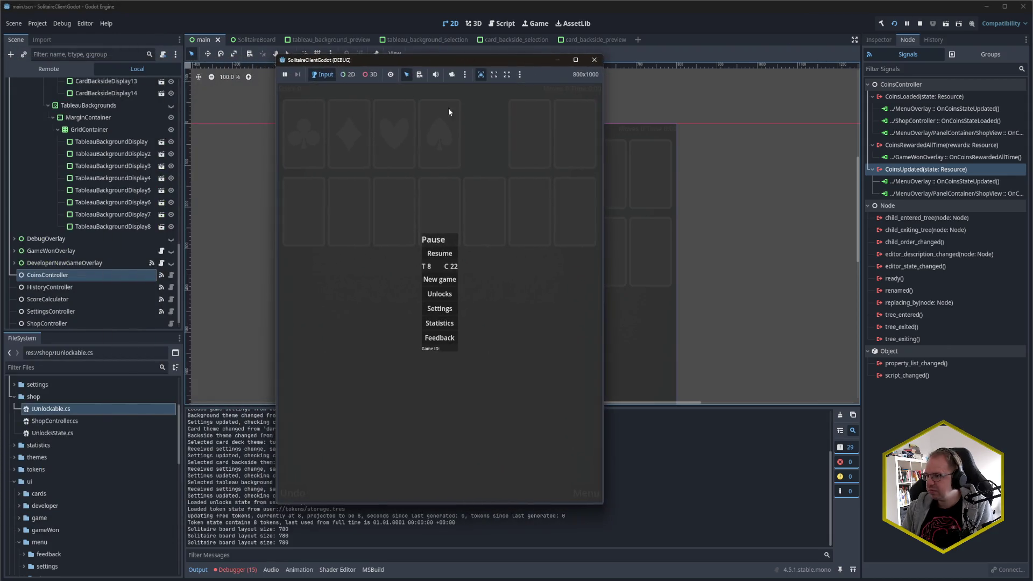
Check the shop shows 22 coins, close the game, and show the debugger's errors list.
click(440, 295)
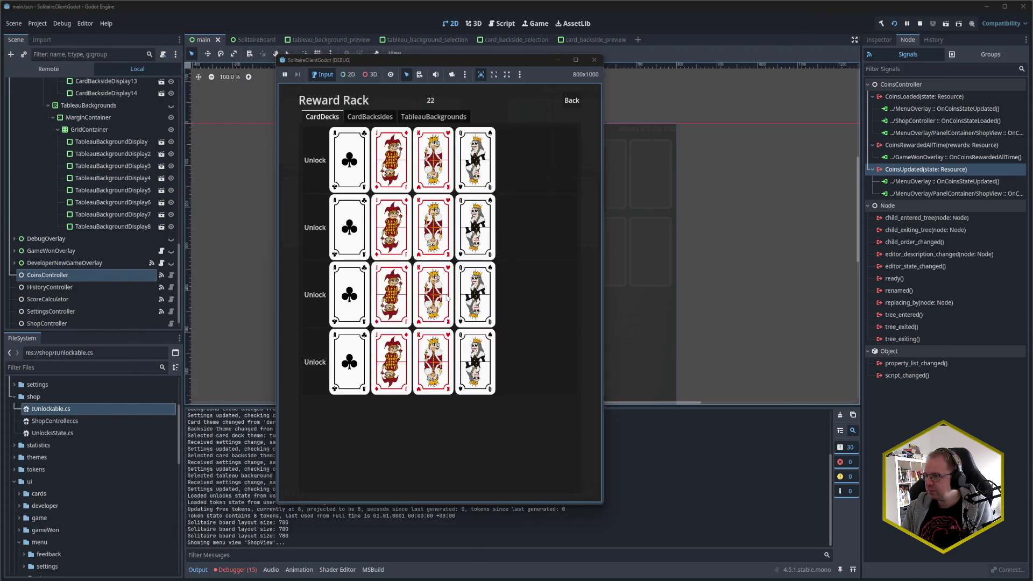
click(572, 100)
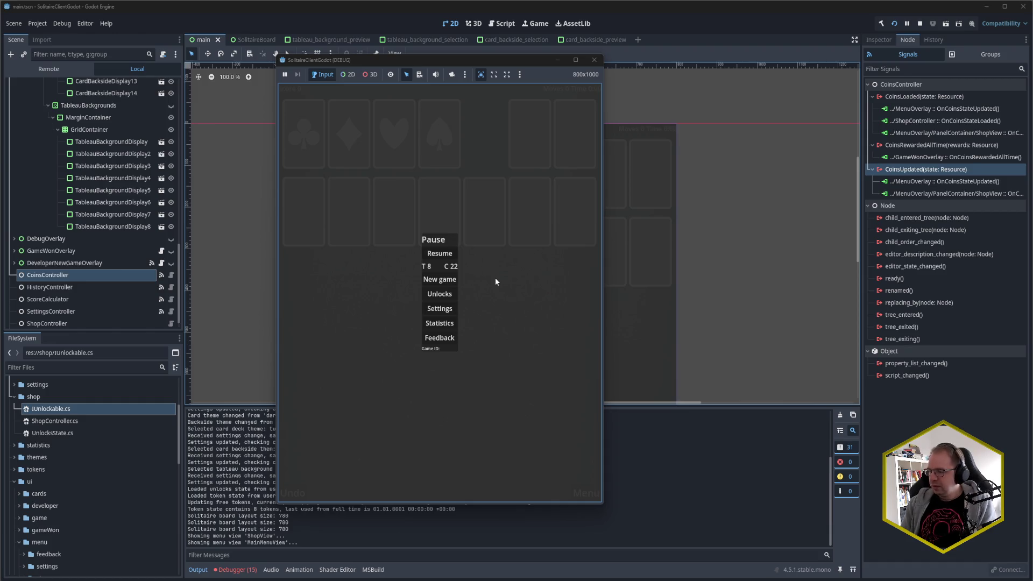
click(594, 60)
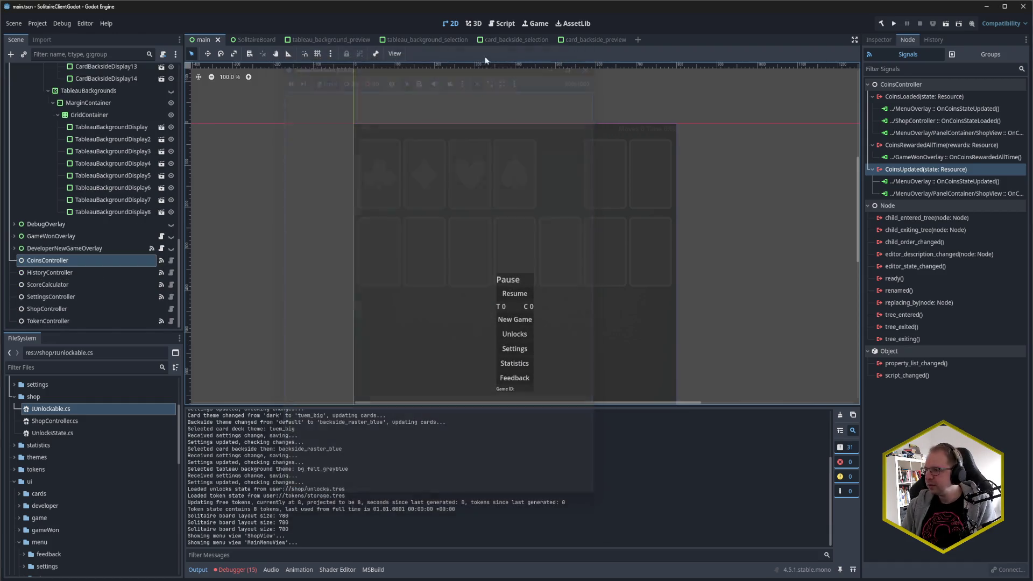
click(236, 570)
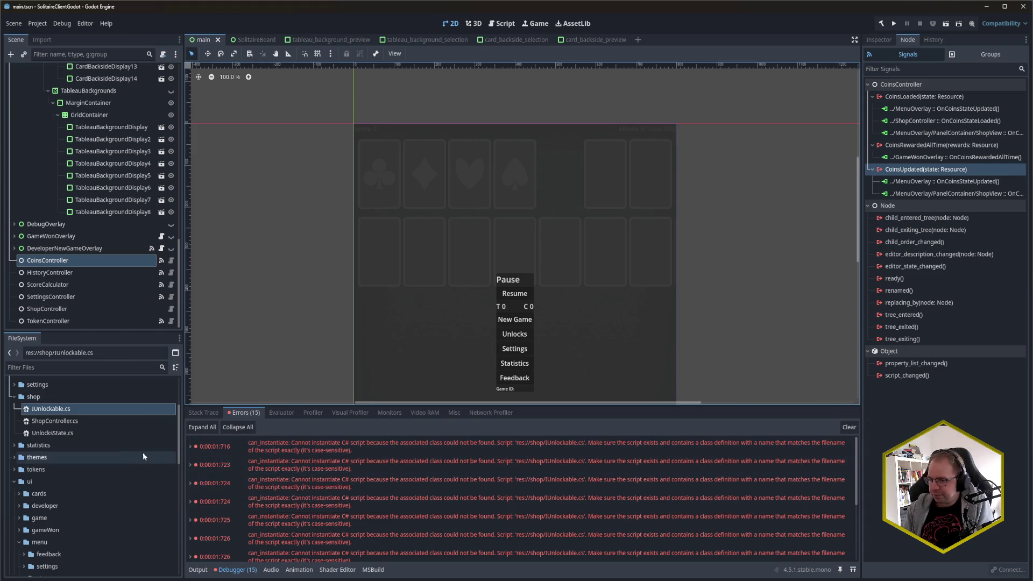
Show CoinsController's coin reward configuration in the Inspector: 2 per win, top-percent dictionaries.
scroll(67, 419, up, 2)
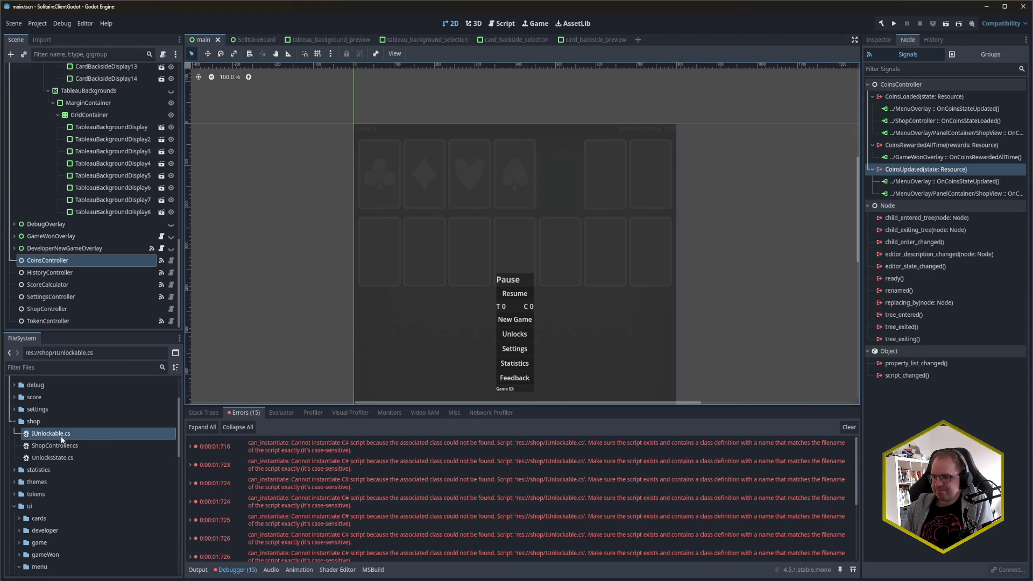
click(64, 434)
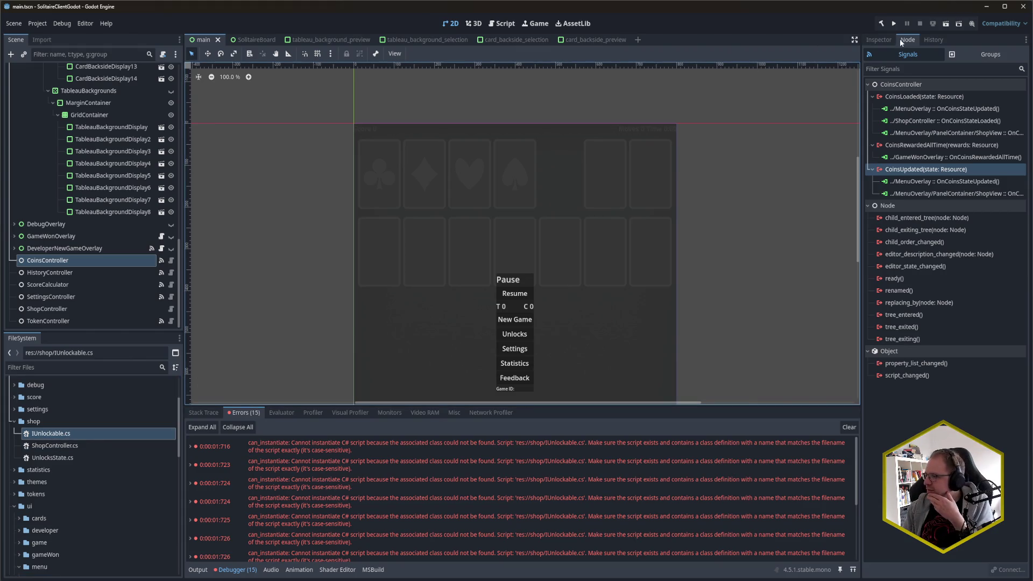
click(878, 40)
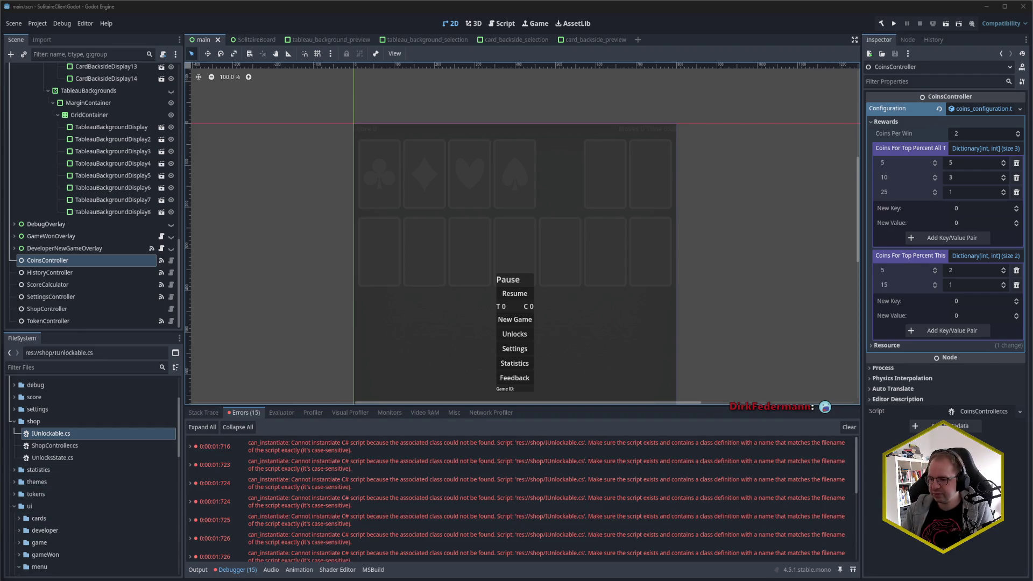
key(alt+Tab)
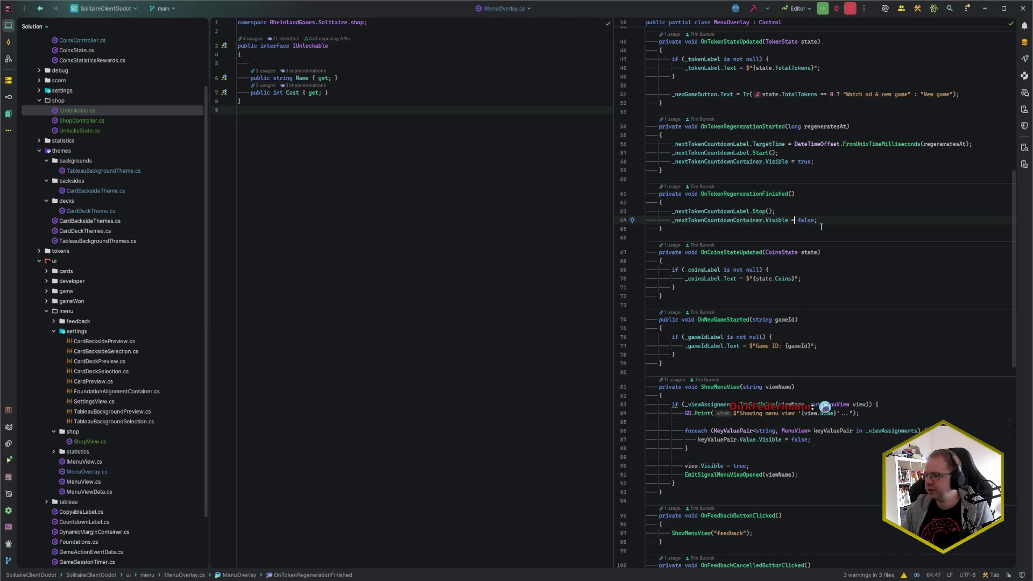
Close Rider's split pane and file tree and open the pause.txt note reading 'Kurze Pause!'.
key(ctrl+F4)
key(ctrl+shift+F12)
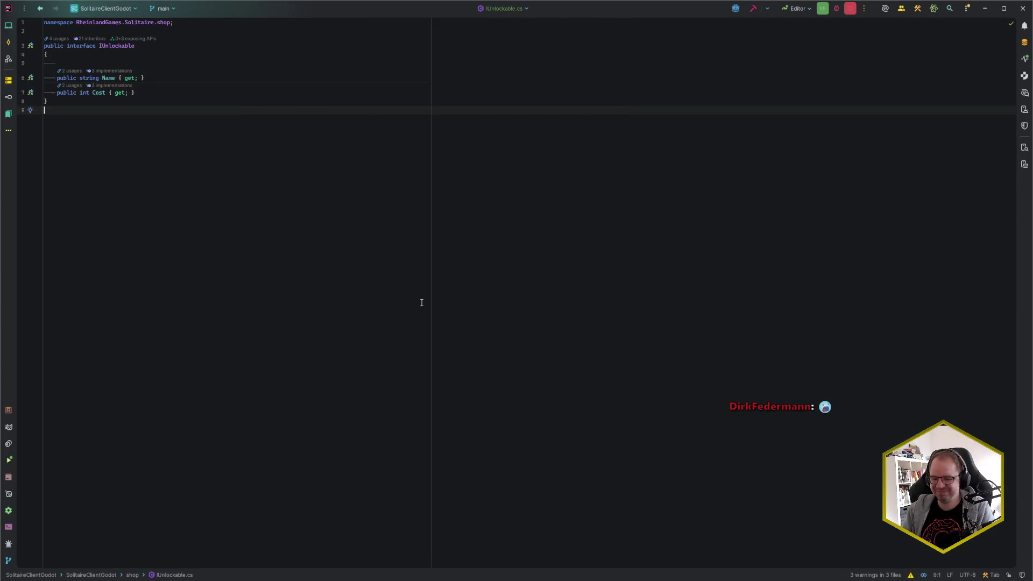
key(ctrl+e)
text(txt)
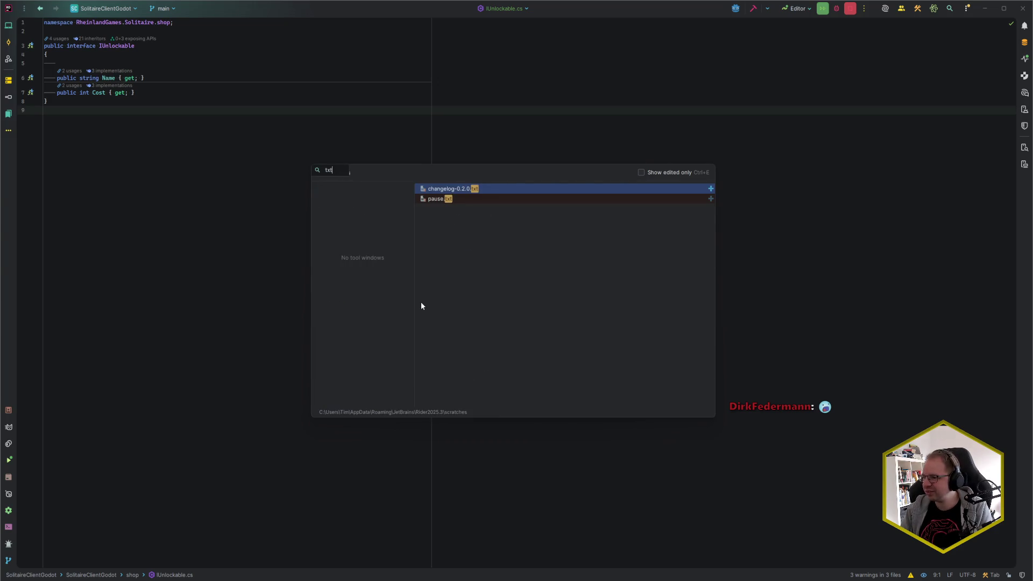
key(Down)
key(Return)
scroll(419, 283, up, 4)
scroll(419, 284, up, 20)
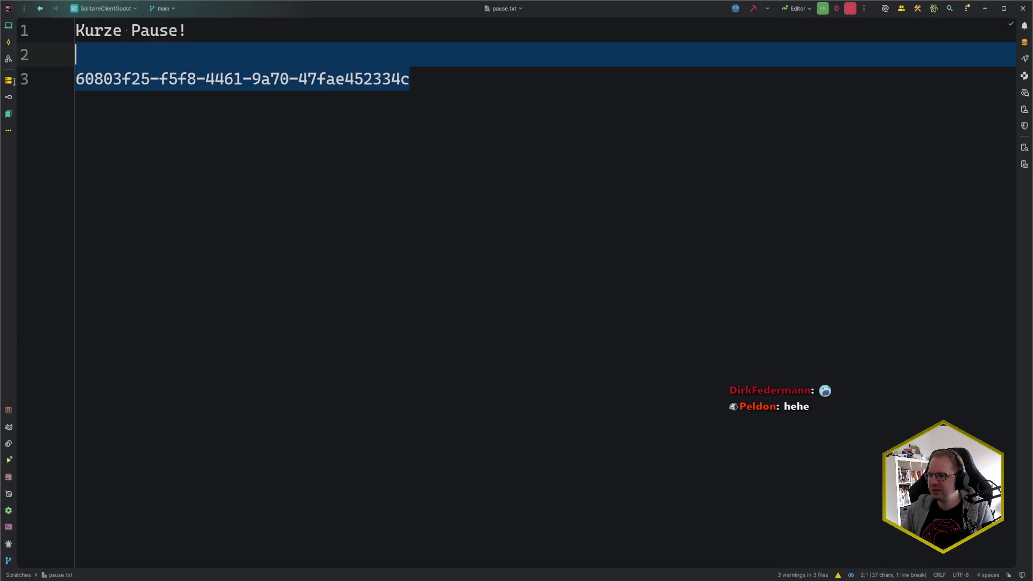
click(263, 41)
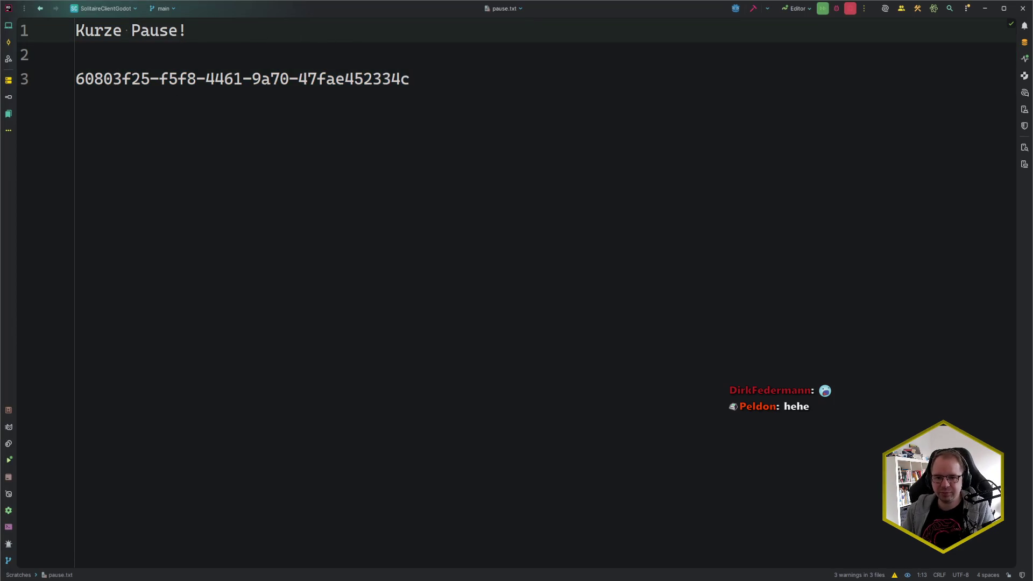
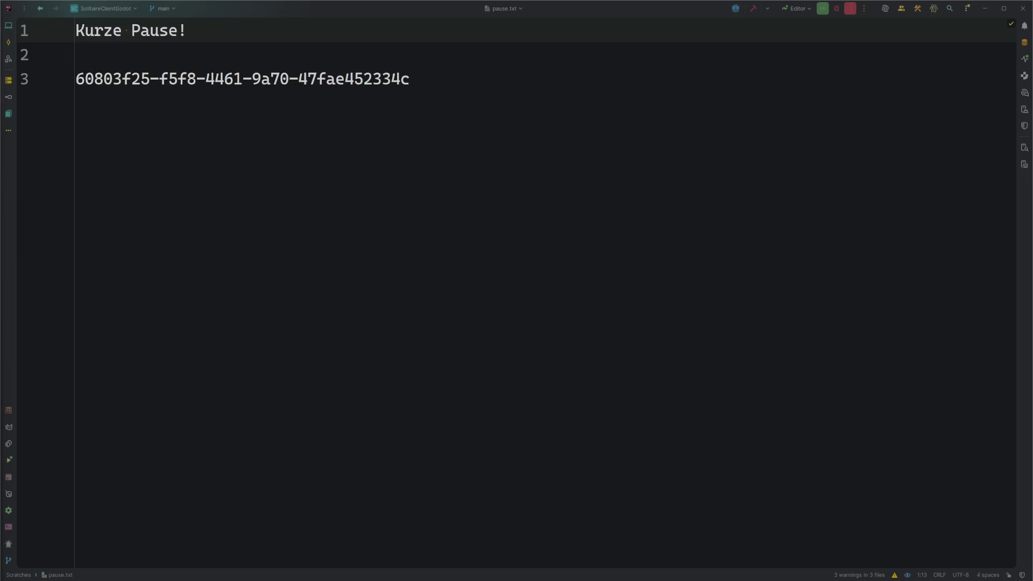
Reset Rider's editor font to the 14pt default and switch back to the Godot editor.
click(343, 136)
scroll(355, 131, down, 2)
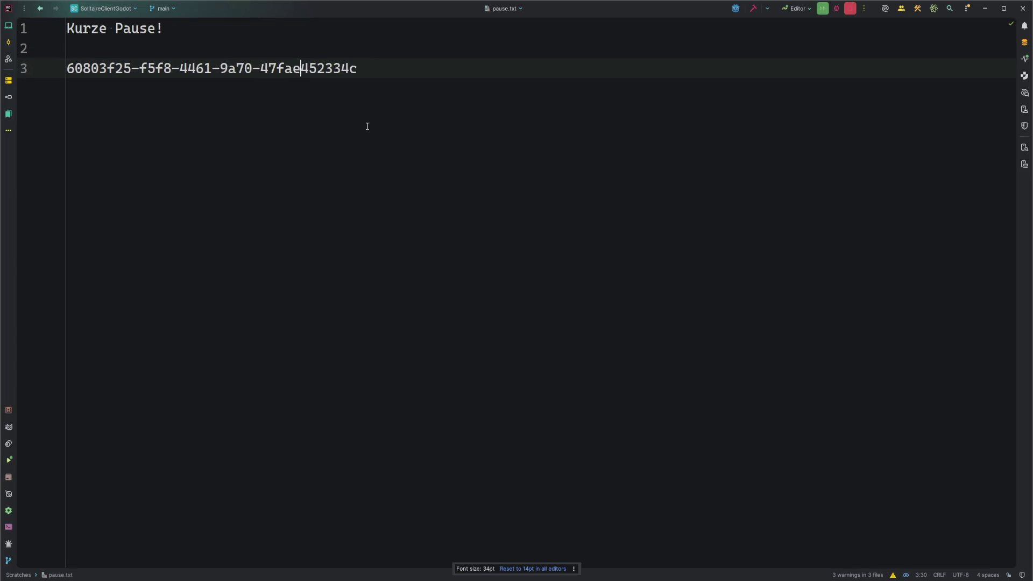
click(544, 569)
click(286, 242)
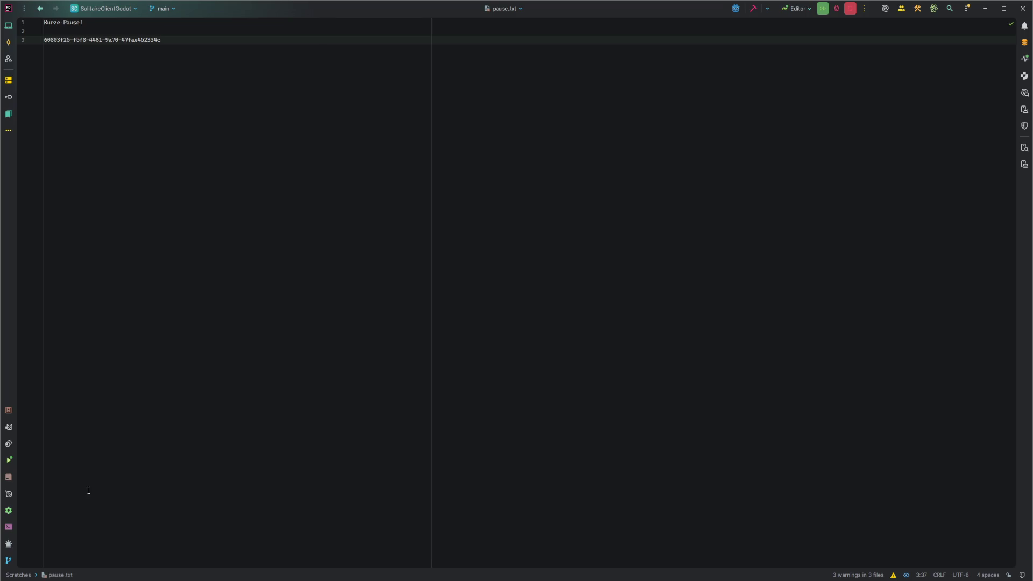
key(alt+Tab)
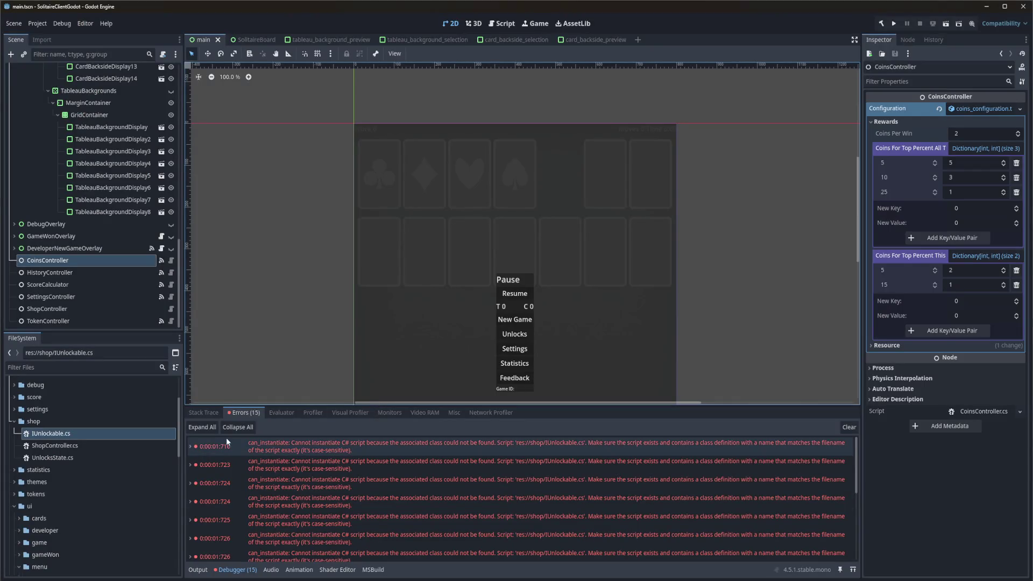
Expand the first IUnlockable.cs error in the Debugger and open the themes folder in FileSystem.
click(191, 447)
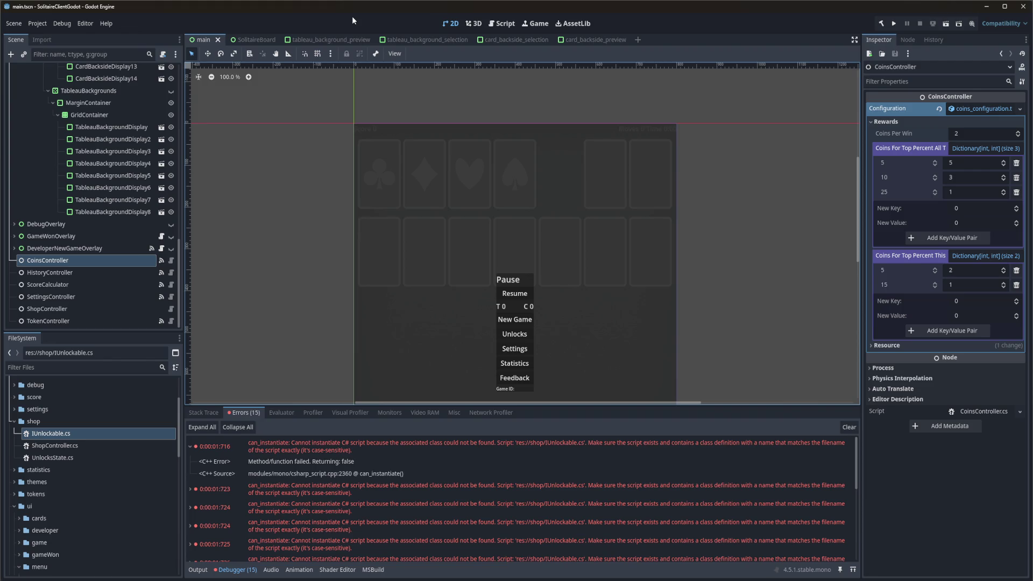
click(192, 449)
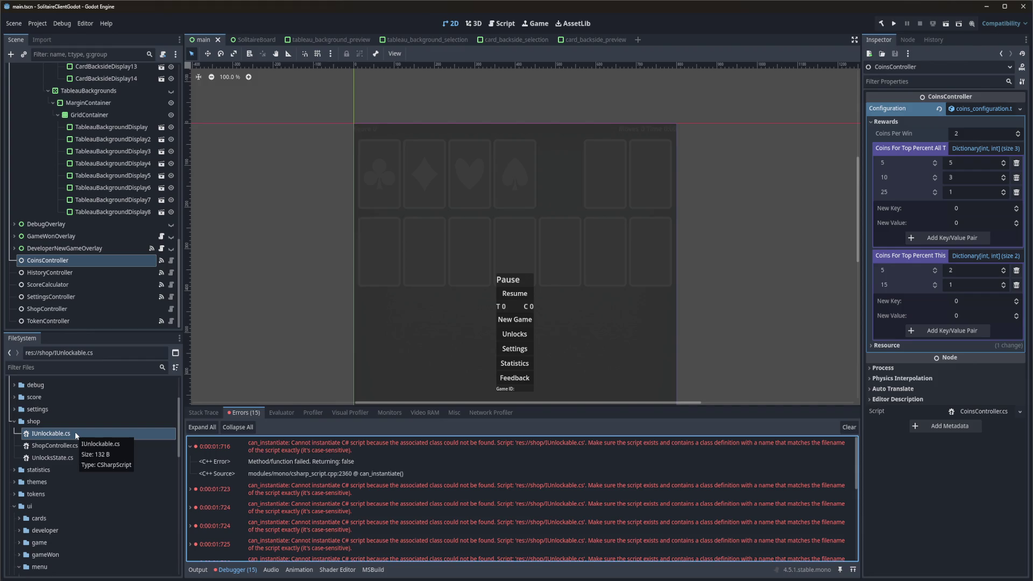
scroll(90, 460, down, 5)
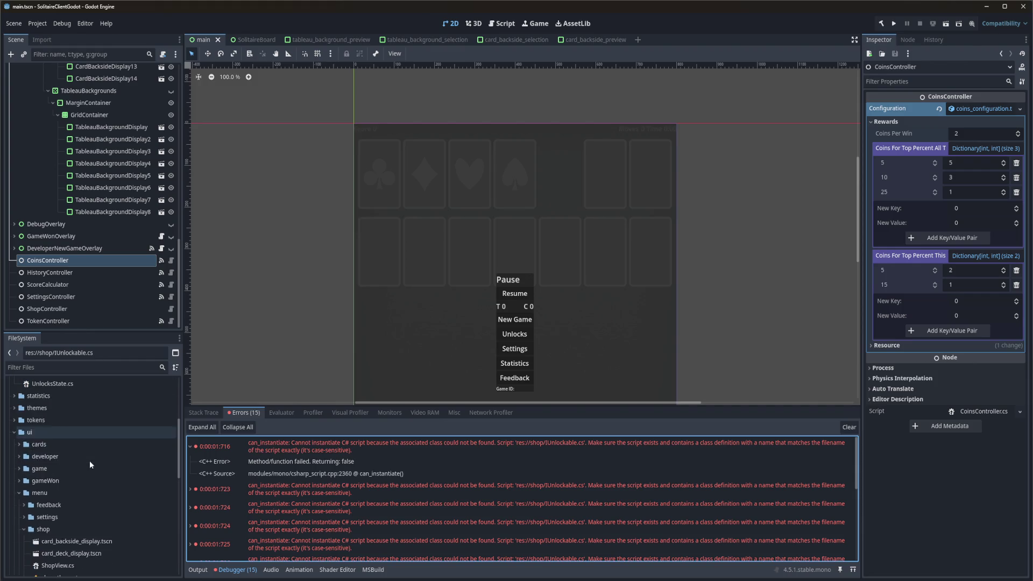
click(15, 409)
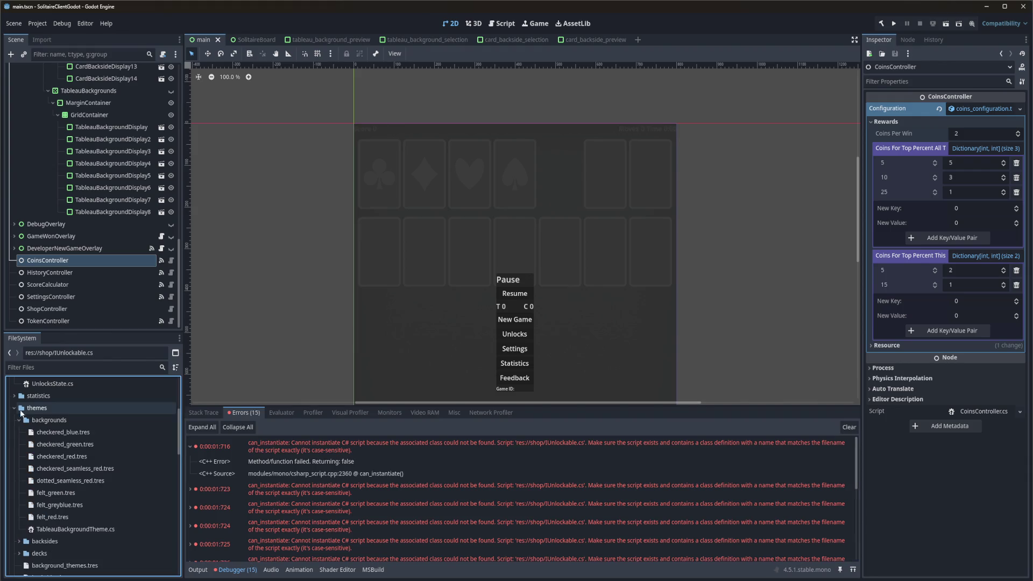
Inspect checkered_blue.tres (Unlocking Cost 0), collapse the first error entry, and return to Rider.
click(83, 433)
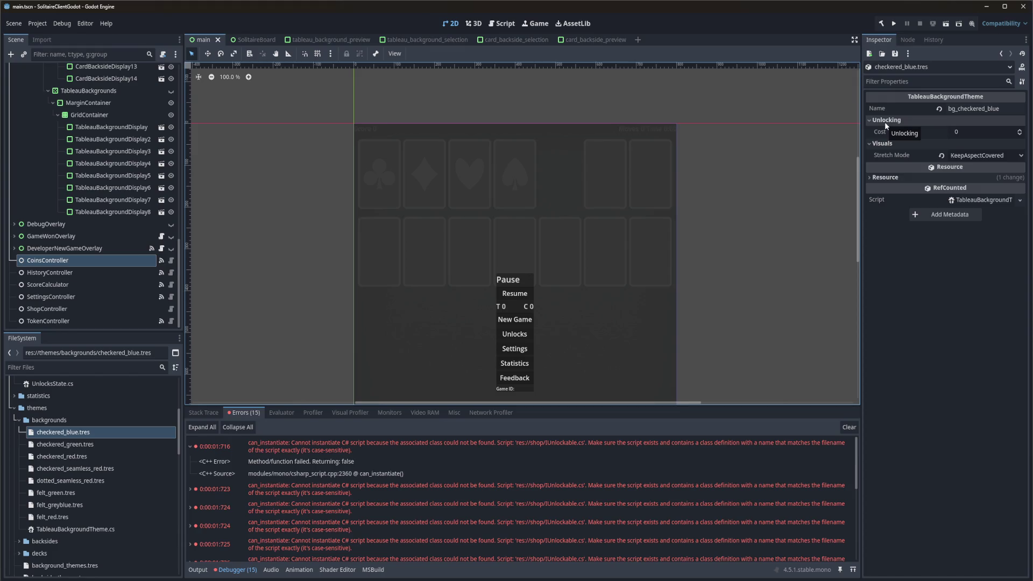
click(884, 178)
click(884, 178)
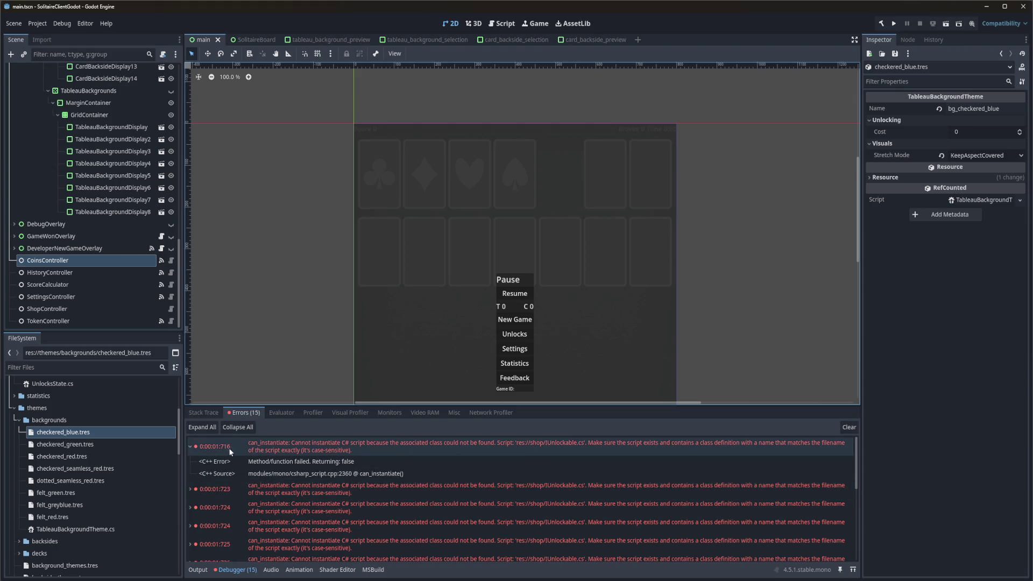
click(189, 452)
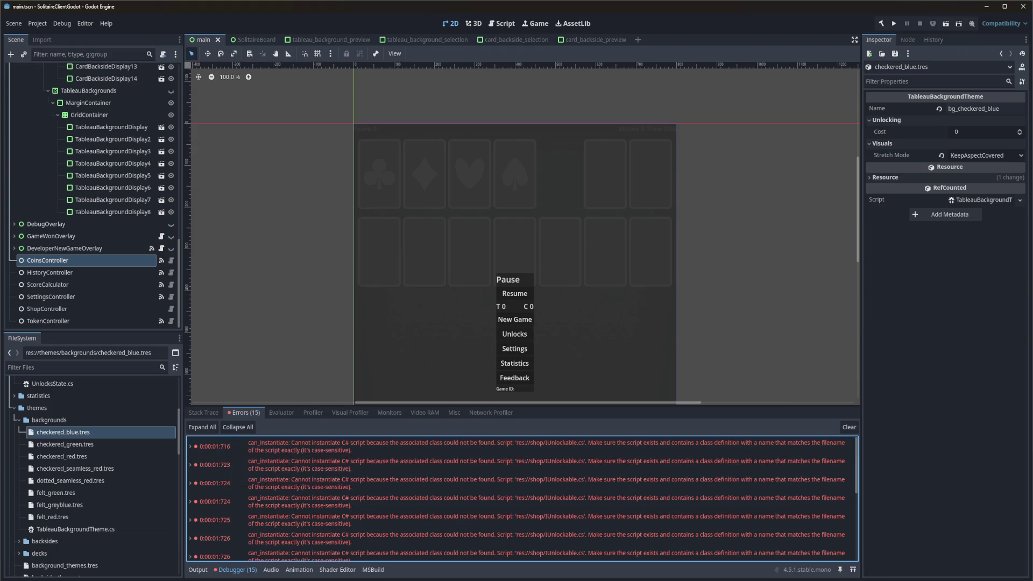
key(alt+Tab)
Switch Rider's project tree to the File System view and open themes/decks/dark.tres.
key(alt+1)
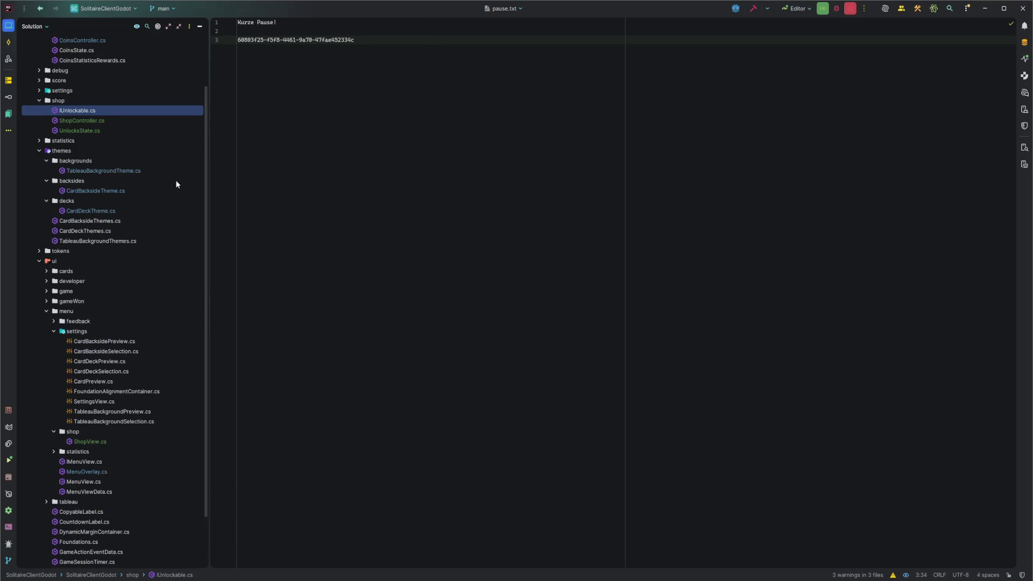
scroll(127, 237, up, 3)
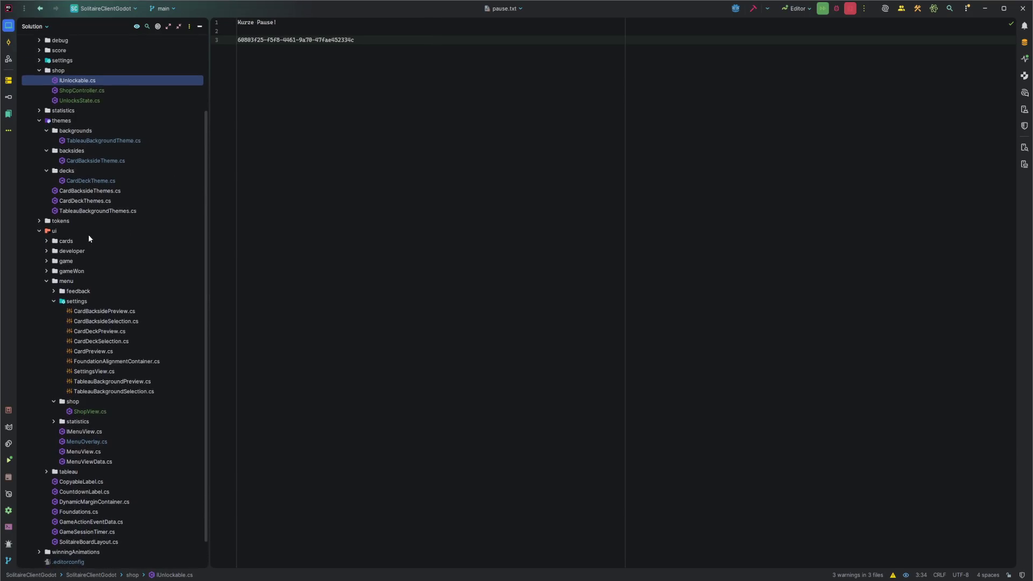
scroll(42, 205, down, 2)
scroll(40, 215, up, 2)
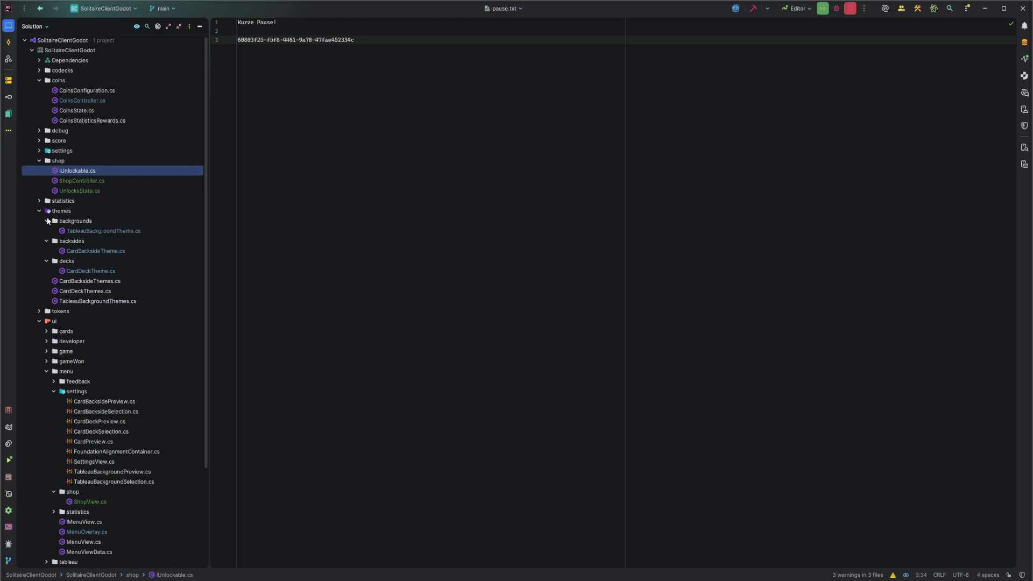
click(33, 26)
click(45, 64)
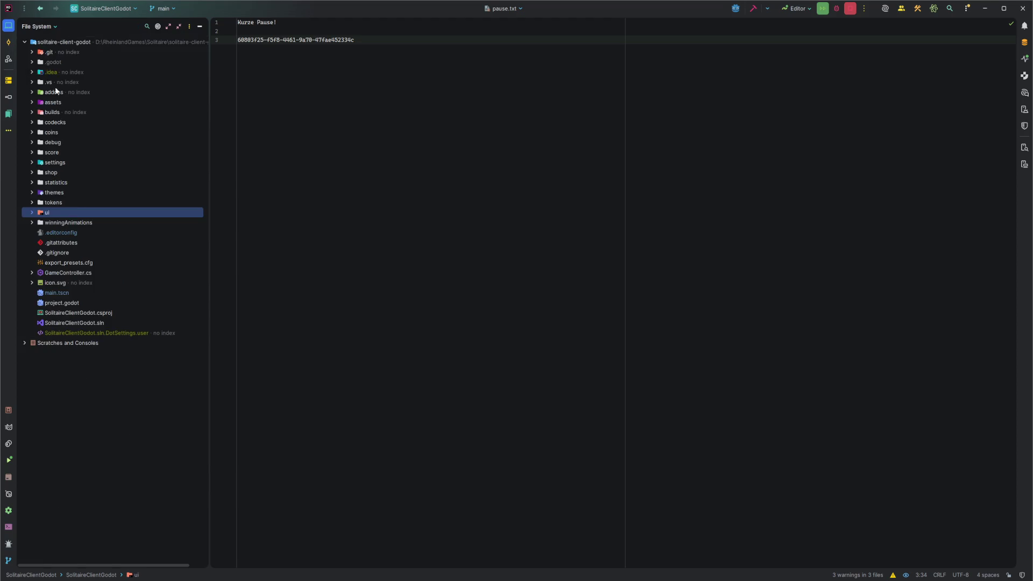
click(33, 194)
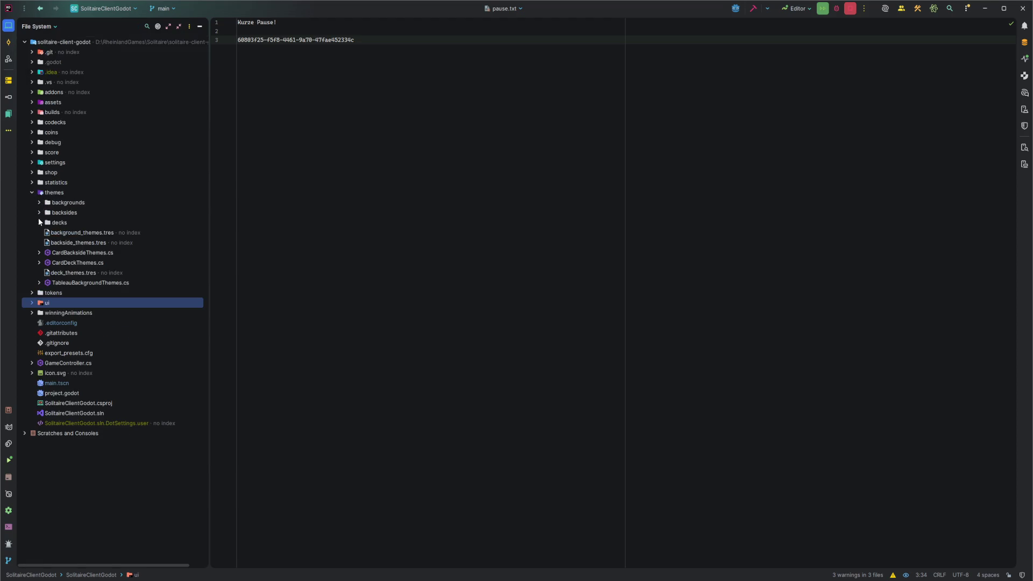
click(39, 221)
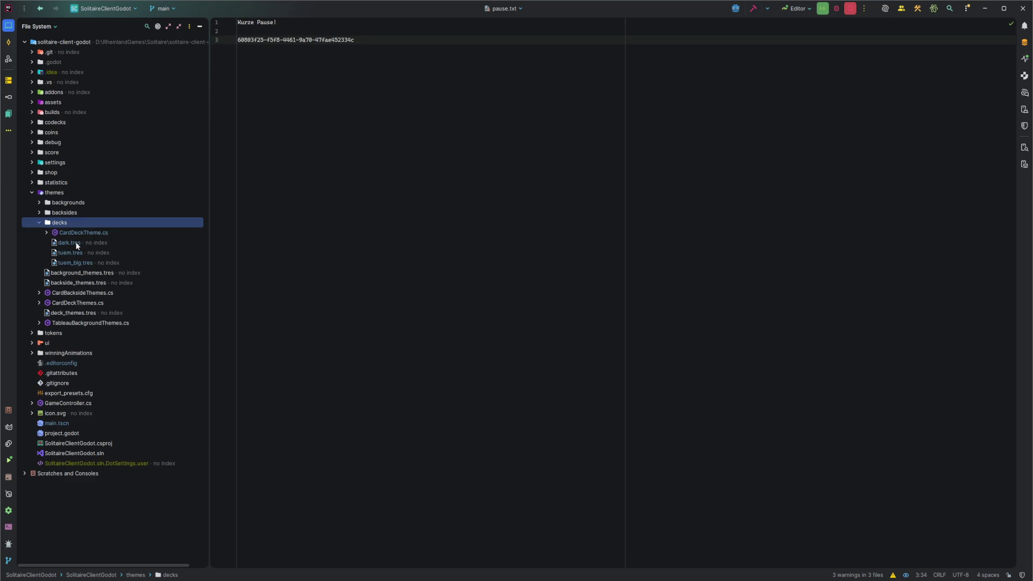
double_click(75, 243)
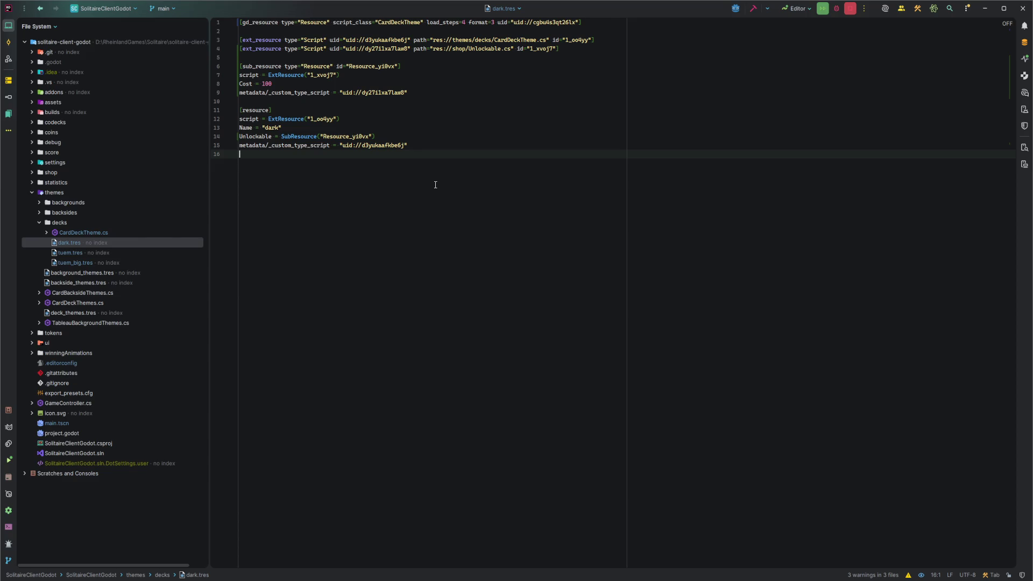
Select the IUnlockable.cs script reference line in dark.tres, then bring the Godot editor forward.
triple_click(256, 49)
key(shift+Home)
click(470, 49)
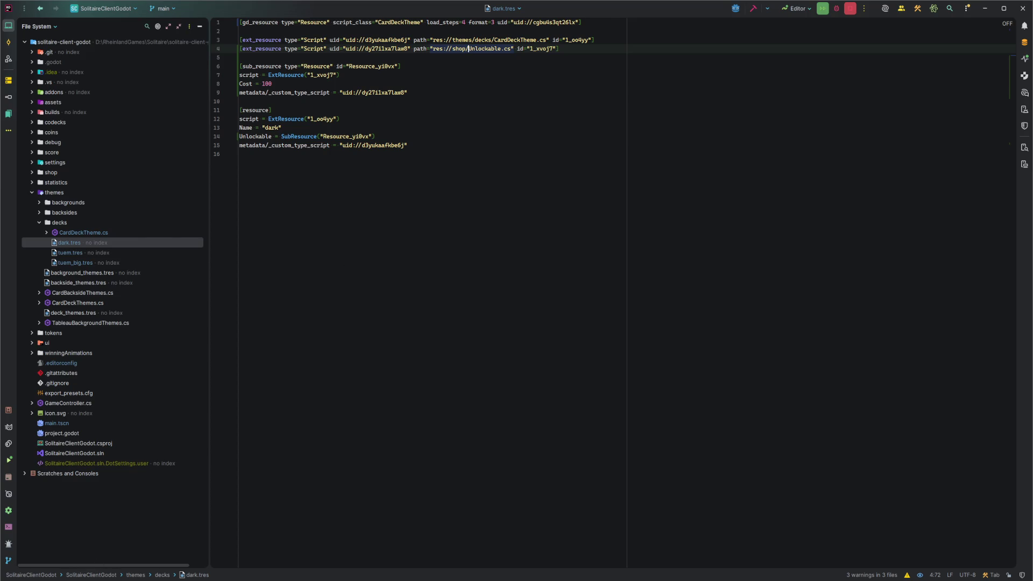
mouse_move(98, 580)
click(98, 552)
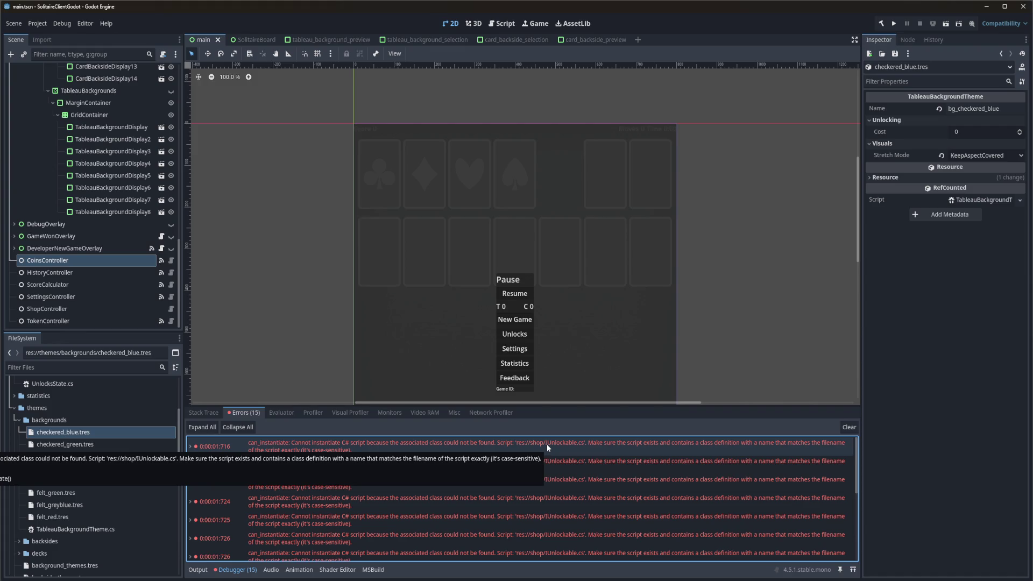
Scroll Godot's FileSystem dock up to the shop folder and switch back to Rider.
mouse_move(35, 580)
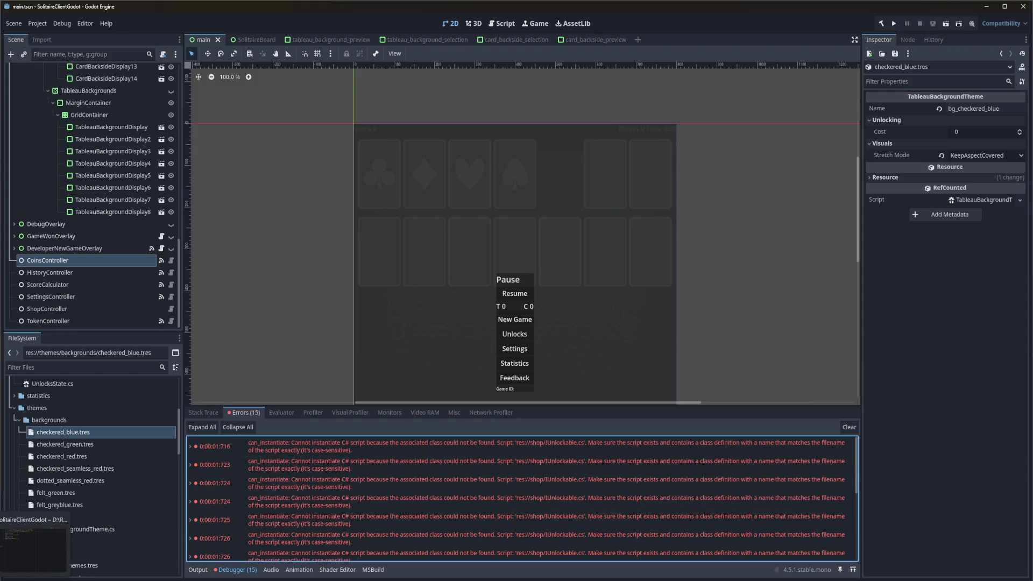
scroll(47, 560, up, 2)
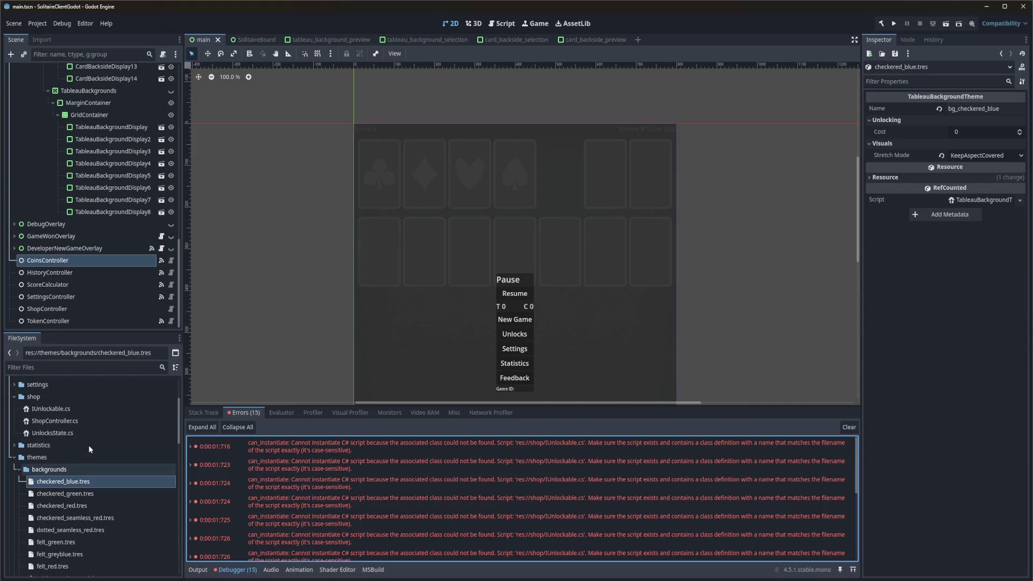
click(35, 580)
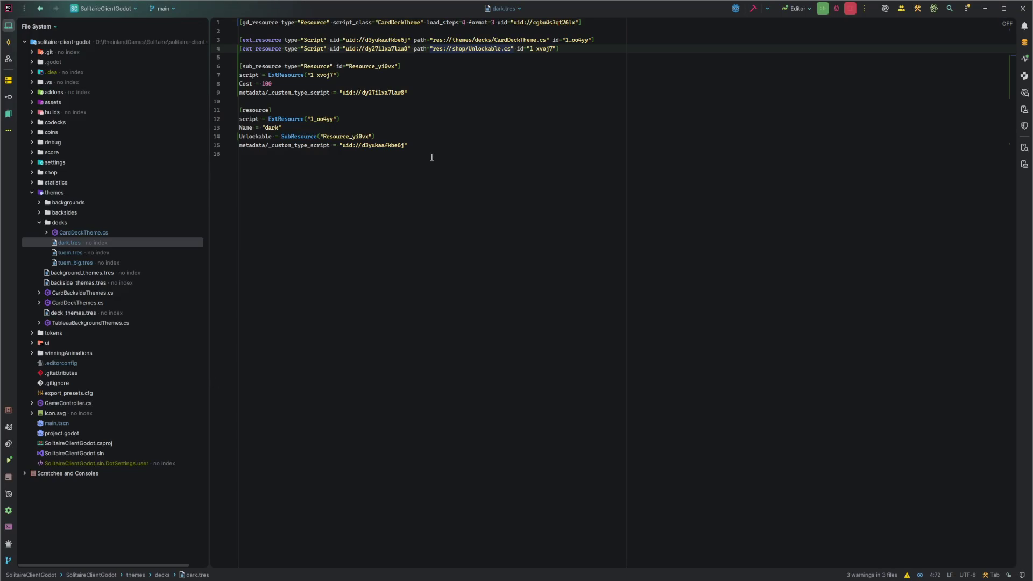
Open IUnlockable.cs.uid and search the whole solution for its uid, finding nothing.
click(439, 98)
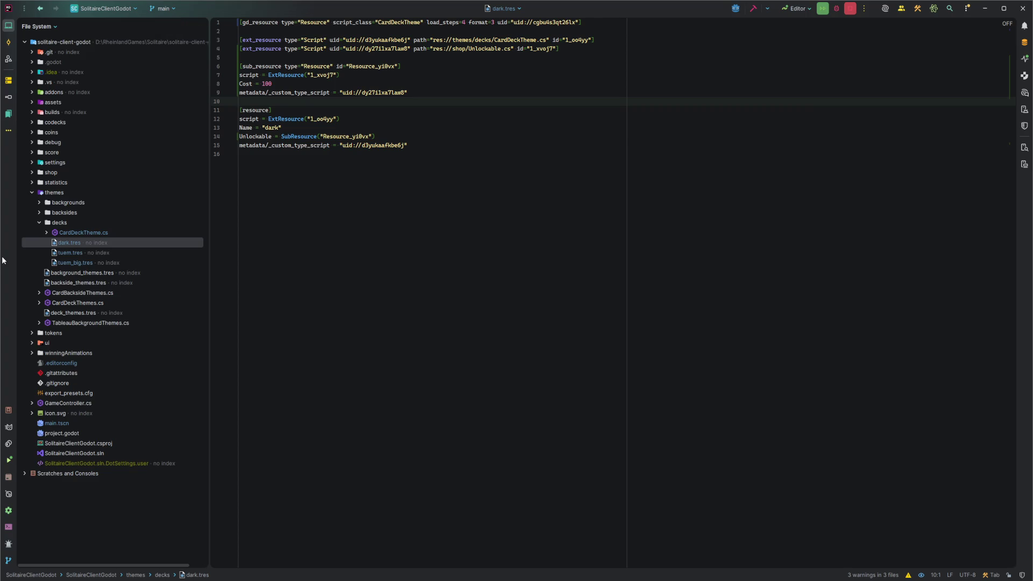
click(32, 172)
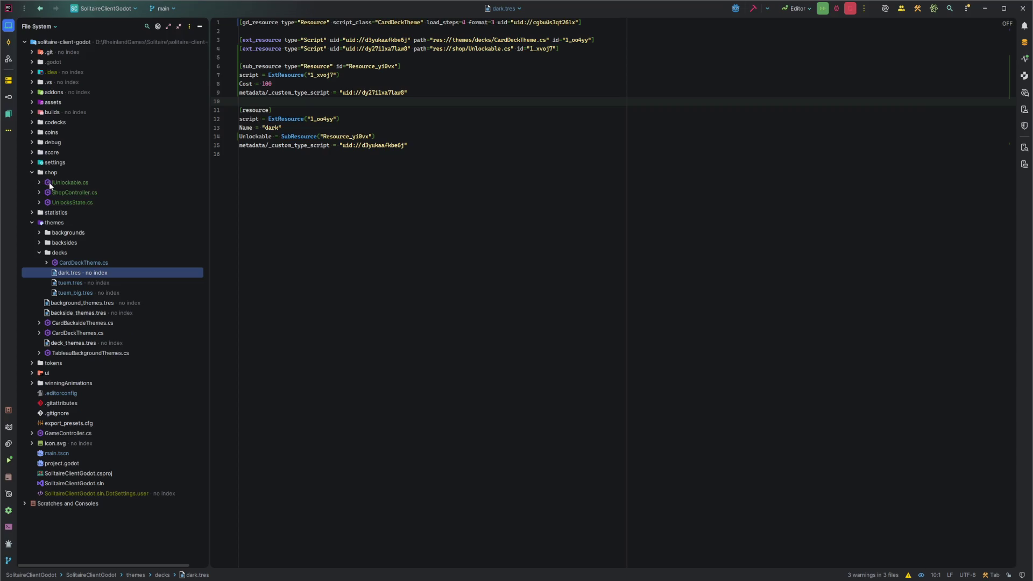
click(39, 182)
click(91, 195)
double_click(91, 195)
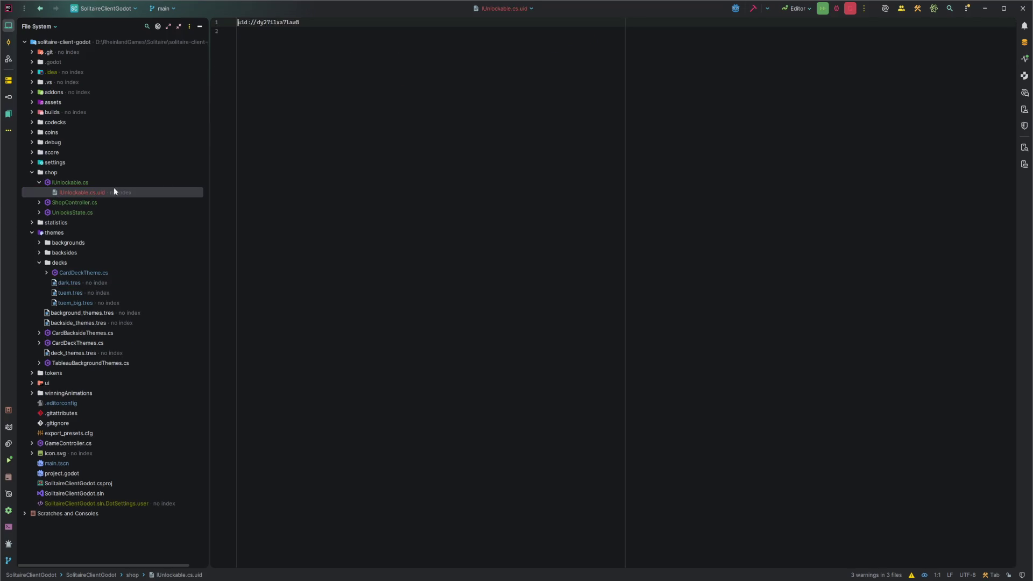
drag(308, 23, 257, 26)
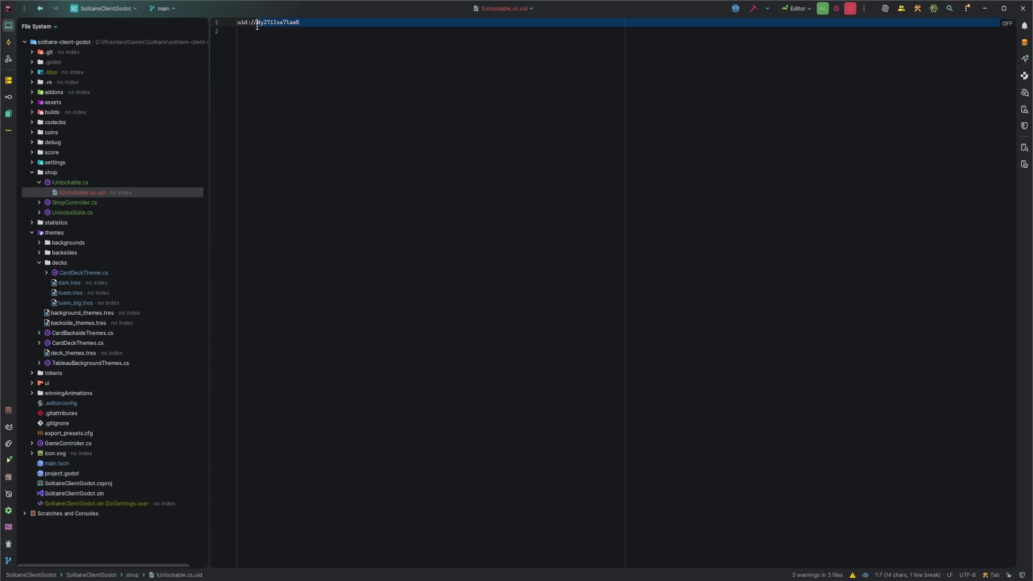
key(ctrl+shift+f)
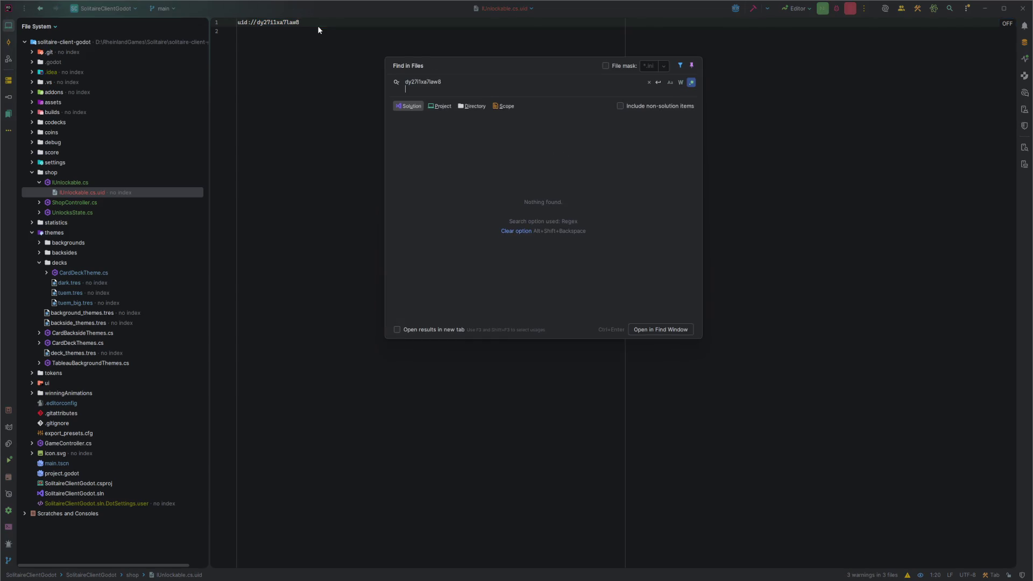
click(454, 53)
Reopen dark.tres with the caret at the end of line 4.
click(369, 57)
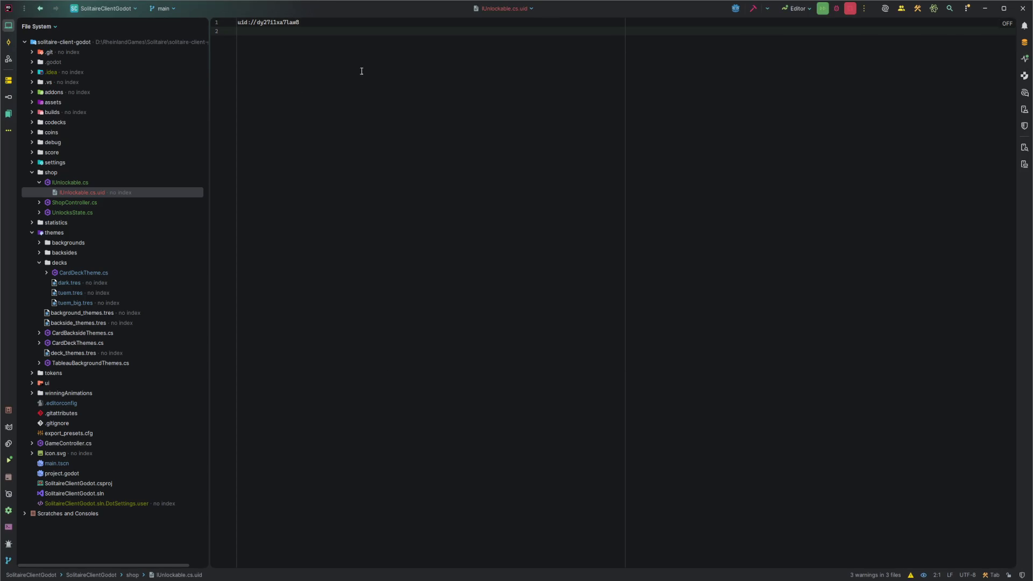
double_click(73, 282)
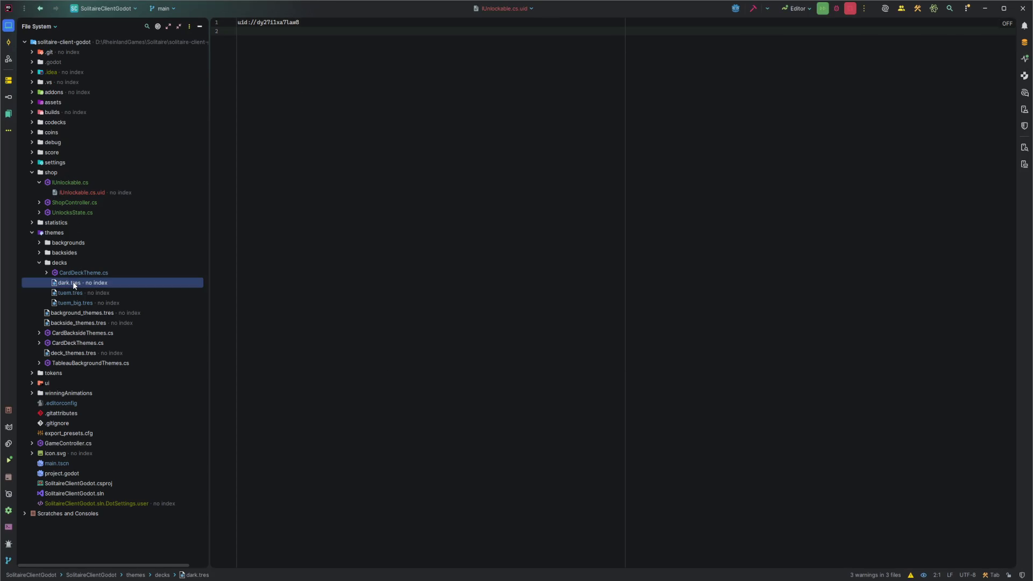
click(563, 54)
click(564, 50)
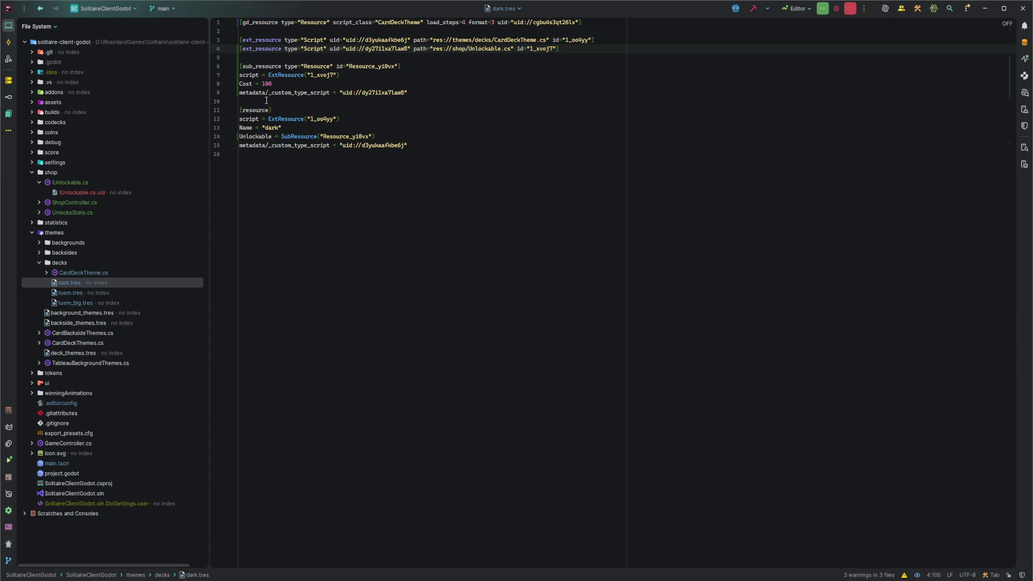
Delete the Unlockable definitions from dark.tres, tuem.tres and tuem_big.tres, including tuem_big's Unlockable line.
mouse_move(296, 100)
mouse_down()
mouse_move(592, 94)
mouse_move(603, 37)
mouse_up()
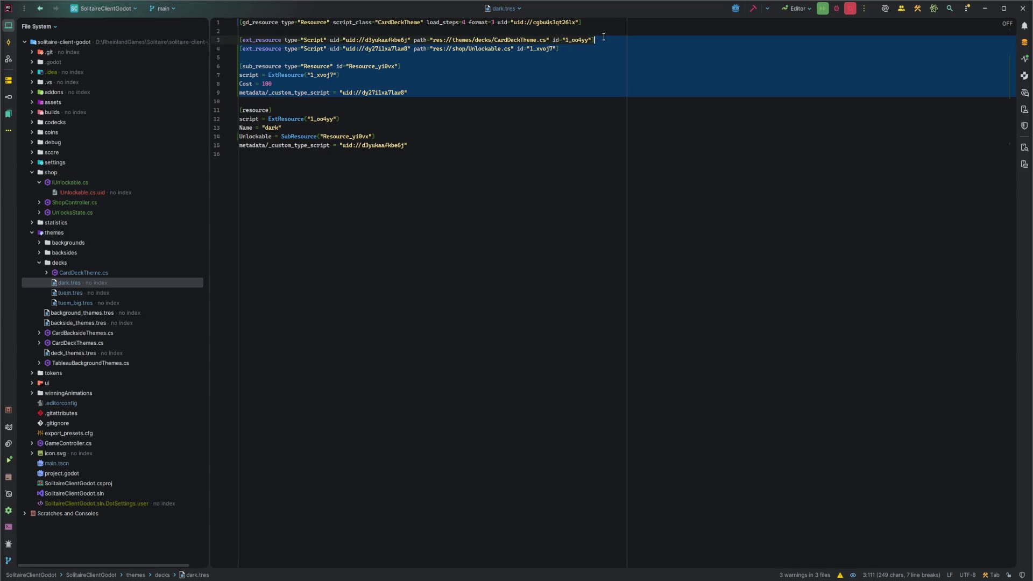
key(Return)
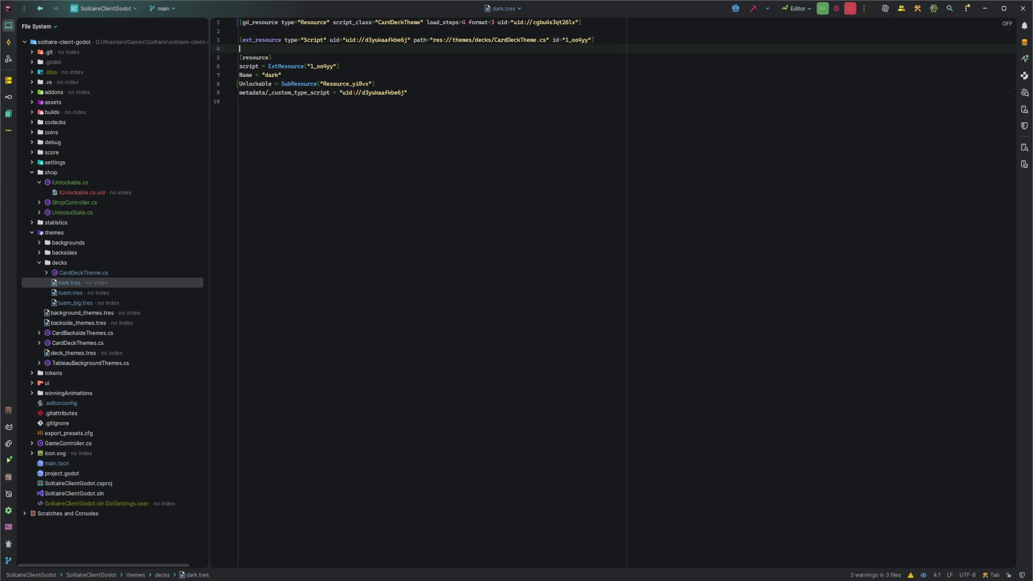
double_click(85, 292)
drag(425, 87, 614, 40)
key(BackSpace)
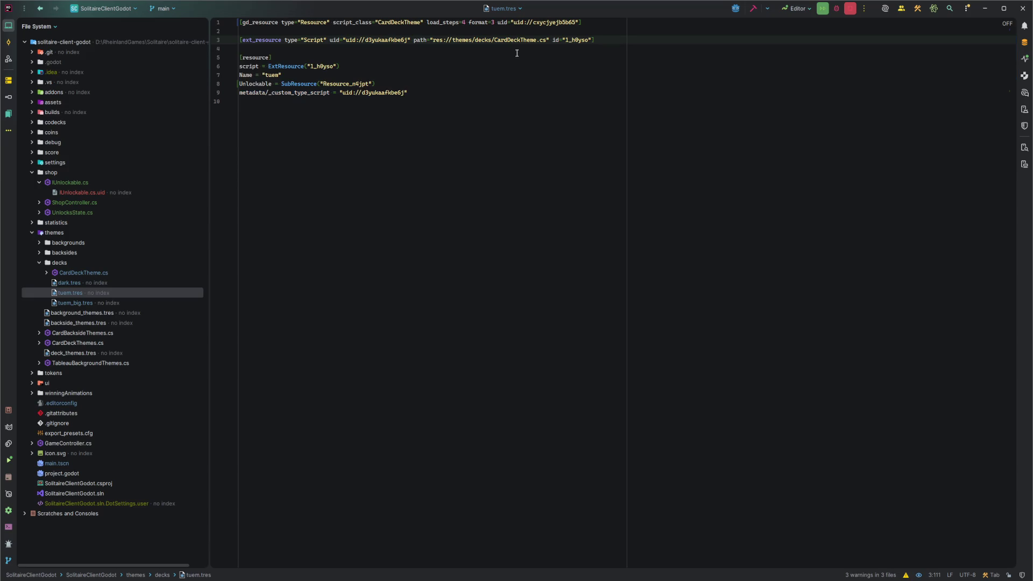
double_click(90, 300)
drag(430, 92, 595, 40)
key(BackSpace)
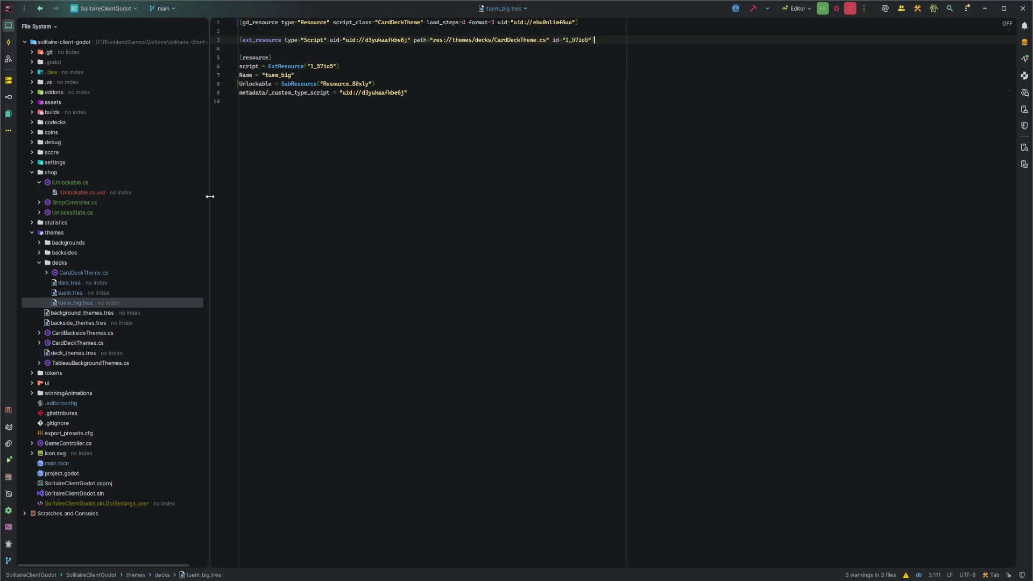
click(262, 84)
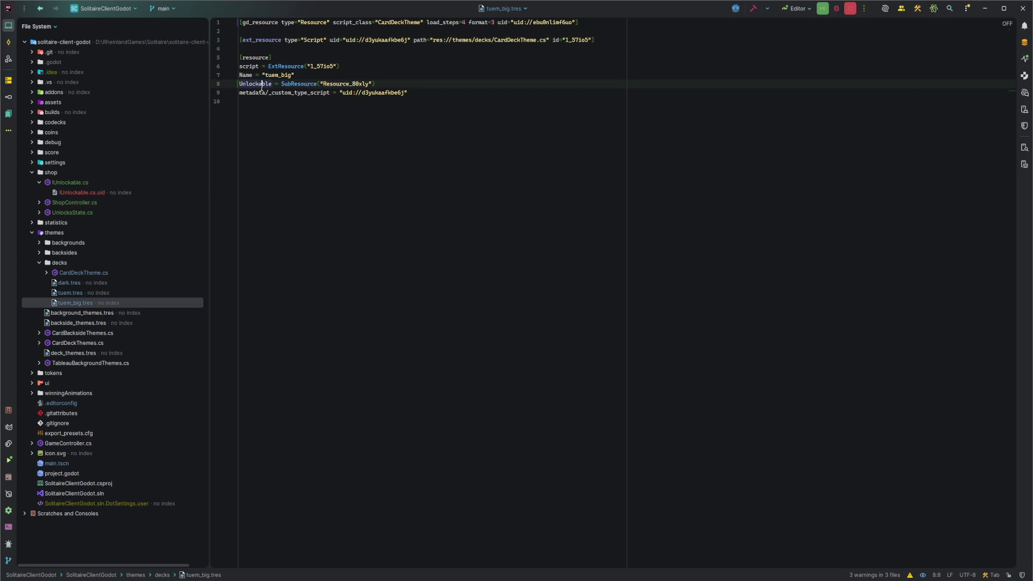
key(ctrl+y)
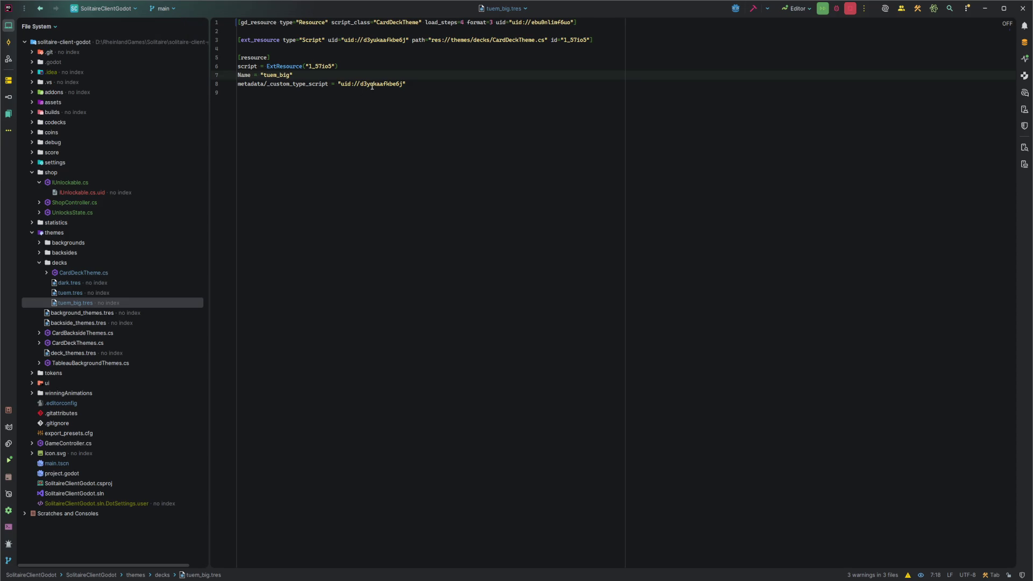
Remove the remaining Unlockable lines from tuem.tres and dark.tres.
double_click(82, 294)
click(397, 84)
key(shift+Up)
key(BackSpace)
click(75, 283)
double_click(75, 283)
click(397, 84)
key(shift+Up)
key(BackSpace)
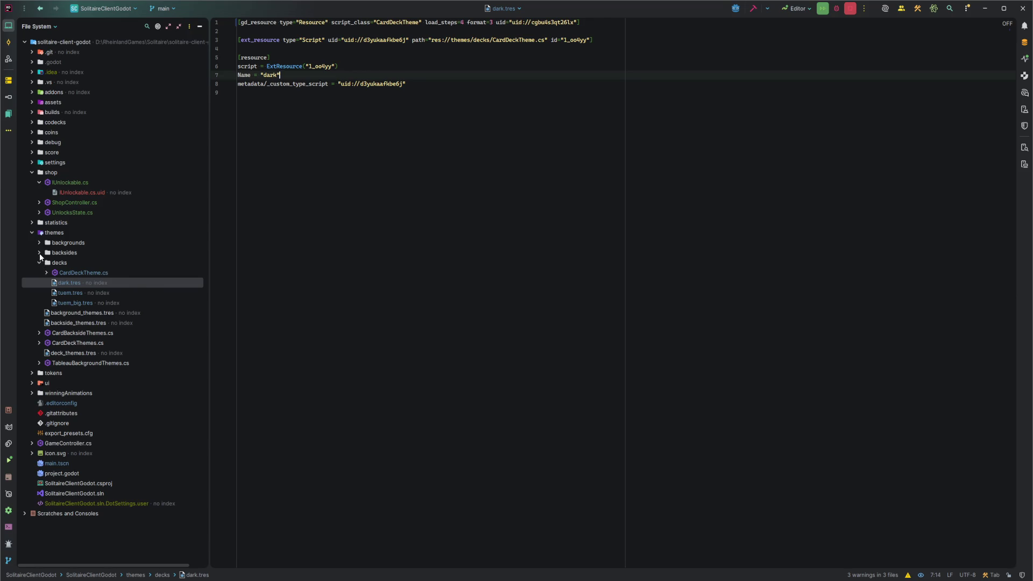
Delete the Unlockable sub-resource blocks from backside_raster_blue.tres and backside_raster_green.tres.
click(40, 253)
double_click(90, 264)
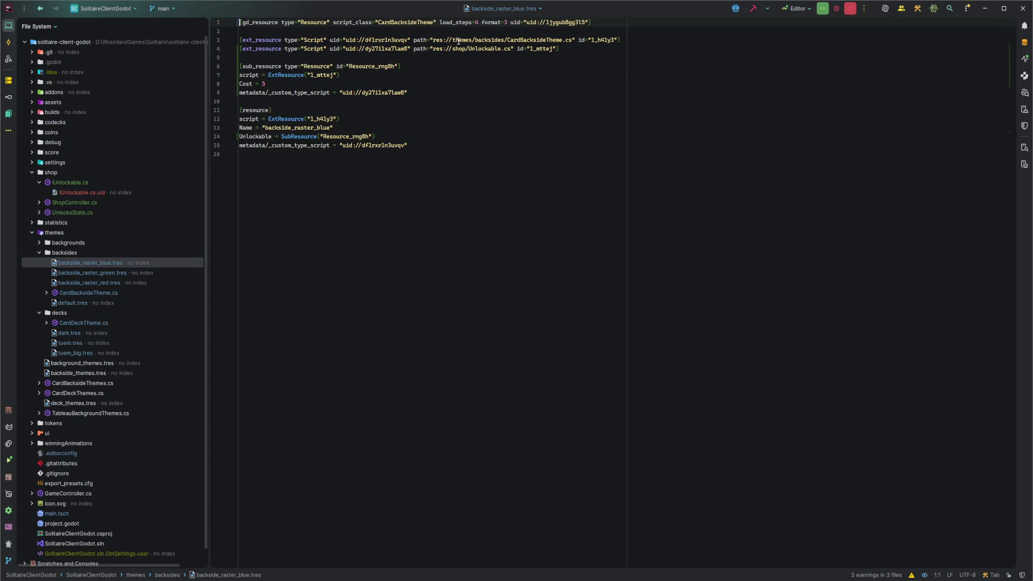
click(408, 92)
key(shift+Up)
key(shift+Up)
key(shift+Up)
key(shift+End)
key(BackSpace)
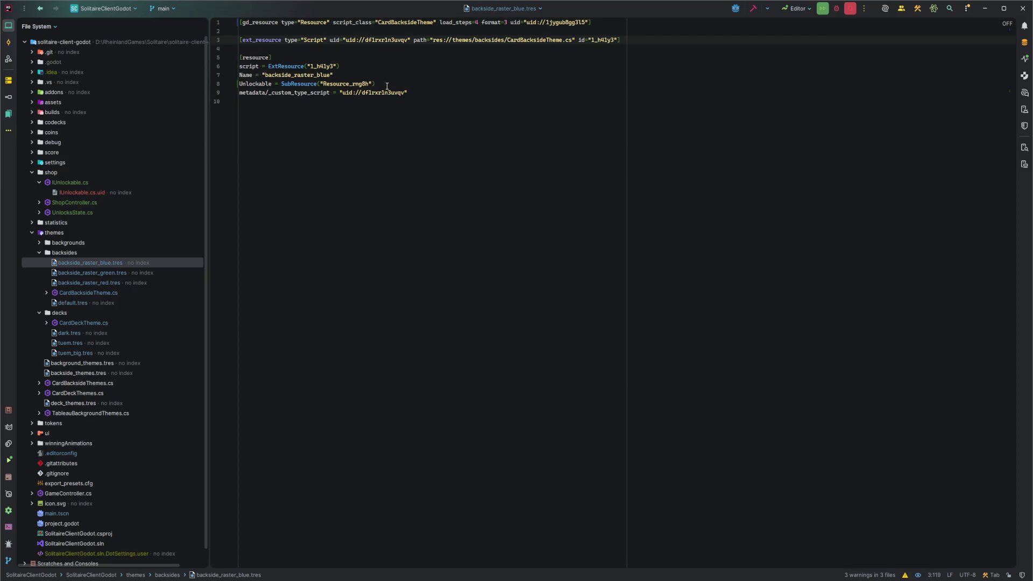
double_click(89, 273)
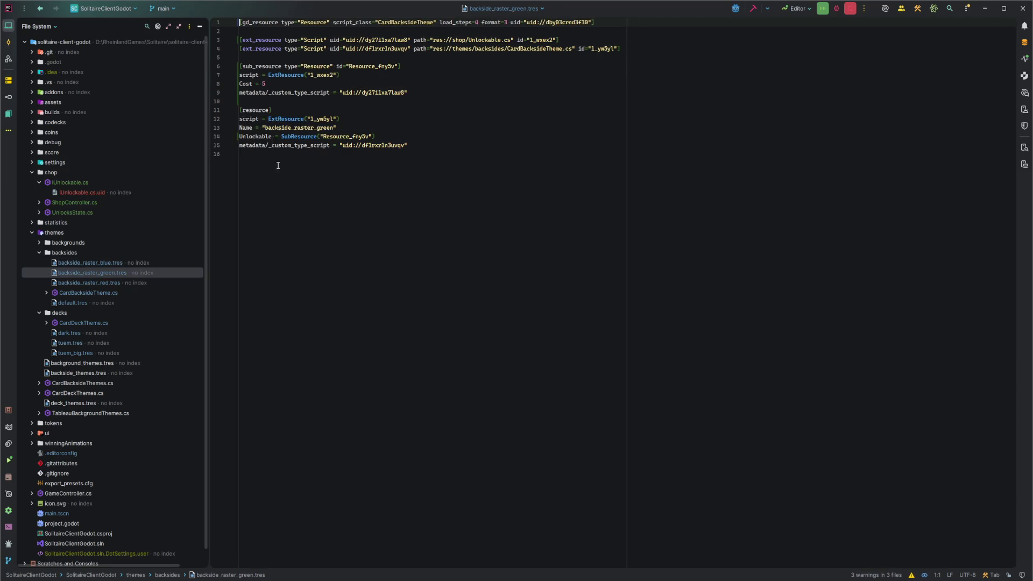
click(410, 92)
key(shift+Up)
key(shift+Up)
key(shift+Up)
key(shift+End)
key(BackSpace)
click(376, 93)
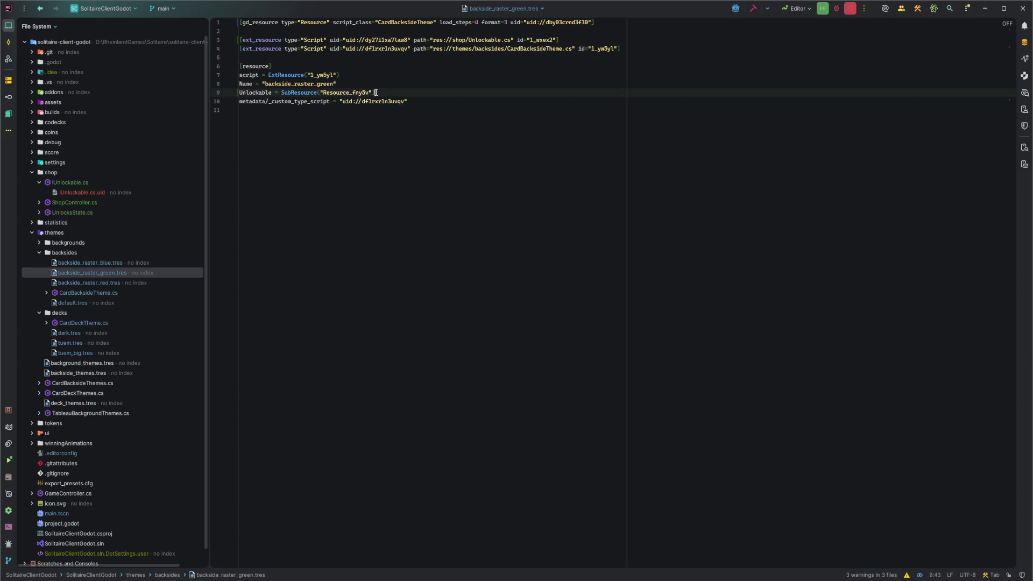
Strip the Unlockable block and line from backside_raster_red.tres, then open the default backside theme.
double_click(82, 282)
click(407, 93)
key(shift+Up)
key(shift+Up)
key(shift+Up)
key(shift+End)
key(BackSpace)
click(373, 83)
key(shift+Up)
key(BackSpace)
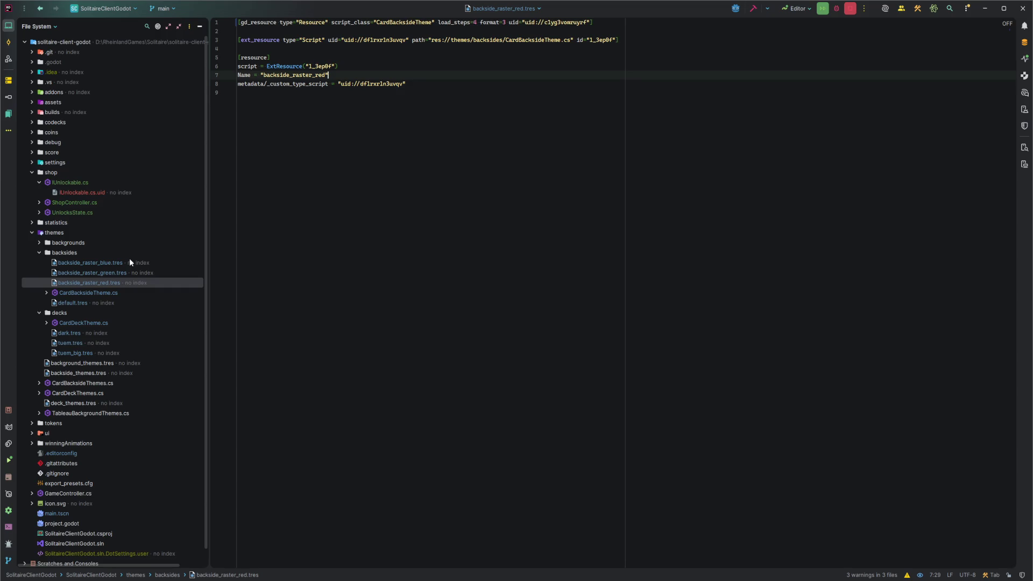
double_click(107, 302)
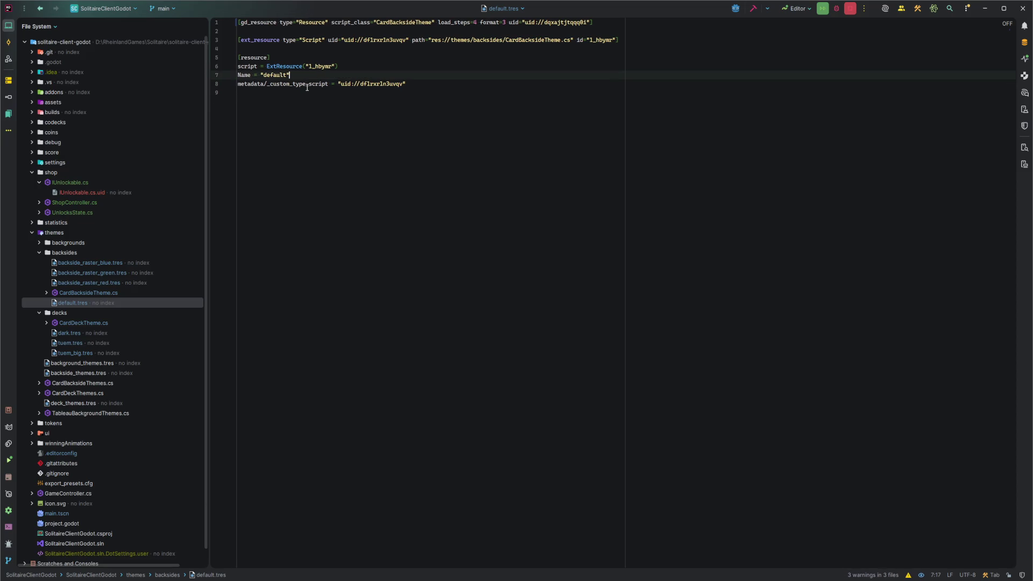
click(39, 243)
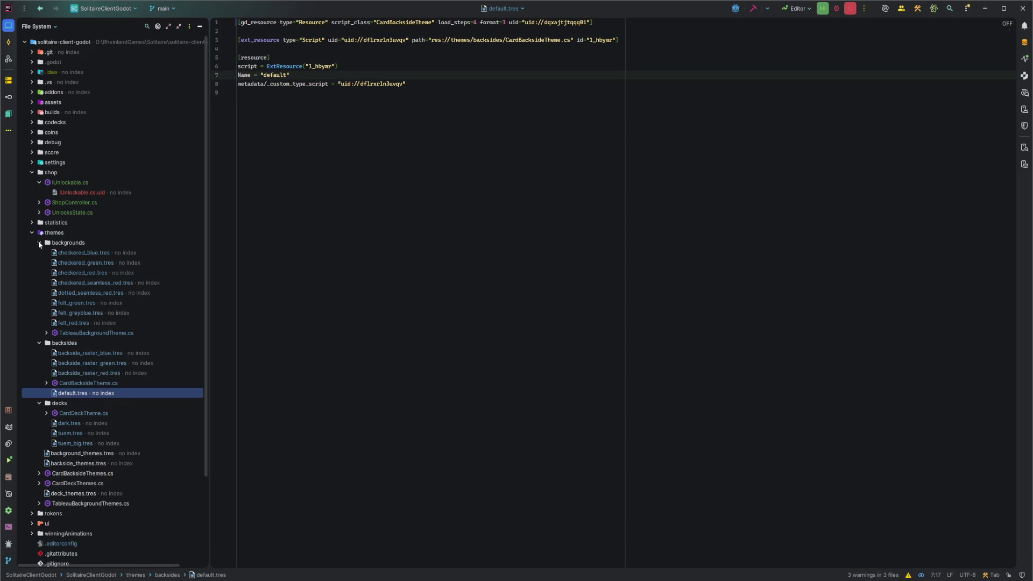
Delete the Unlockable lines from checkered_green.tres and checkered_blue.tres.
double_click(85, 253)
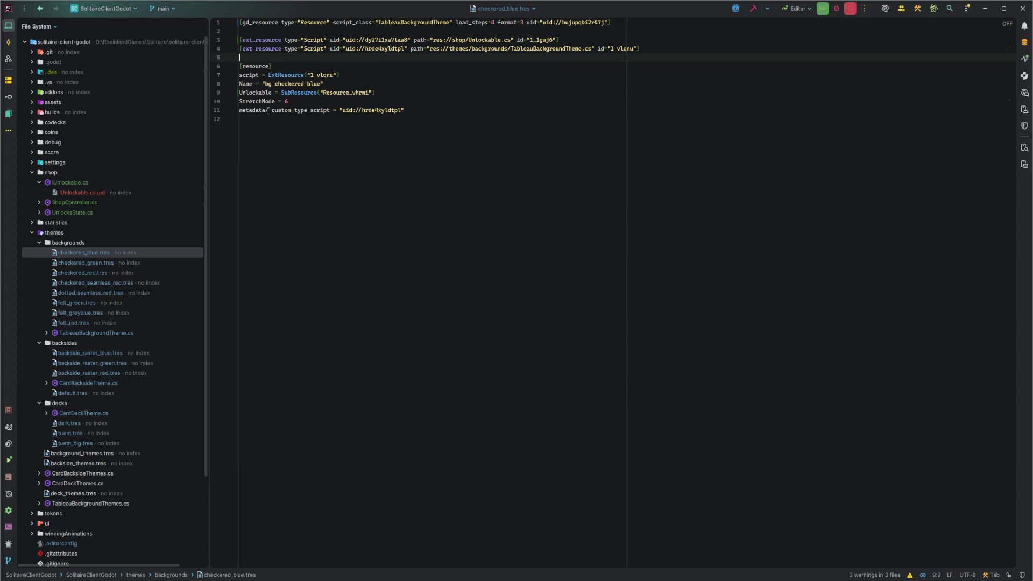
double_click(89, 261)
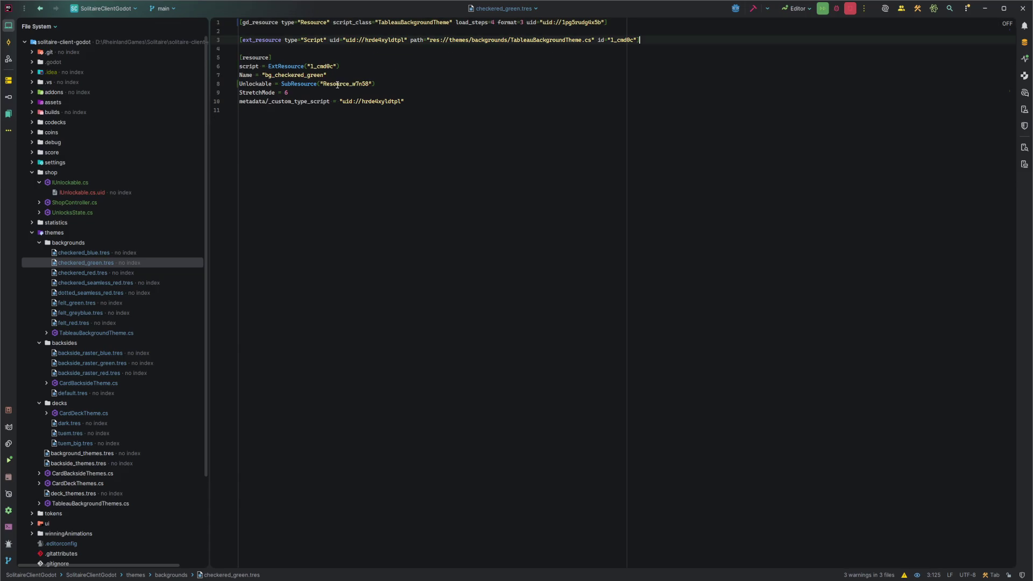
click(316, 84)
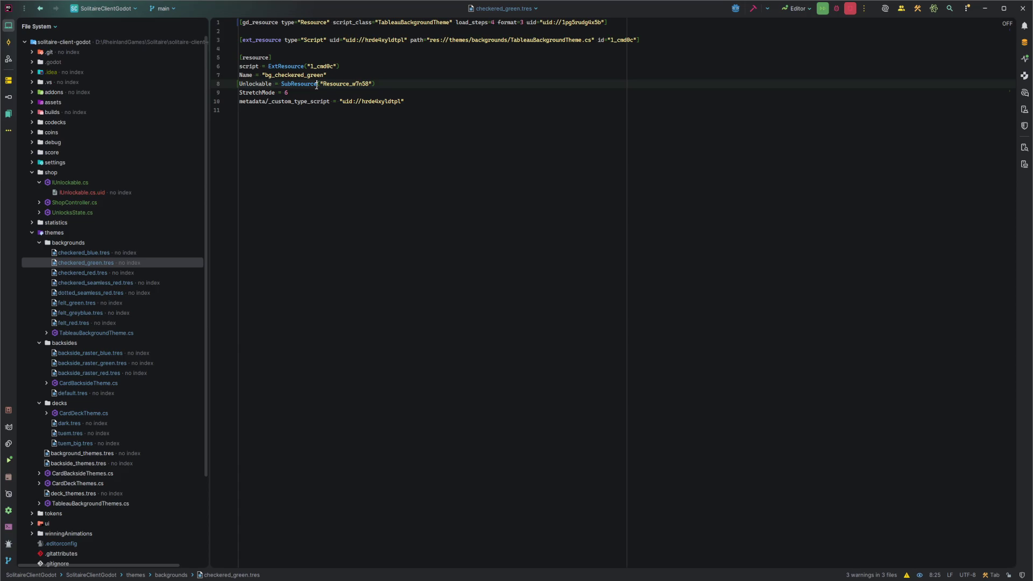
key(ctrl+y)
click(95, 251)
click(424, 40)
key(ctrl+y)
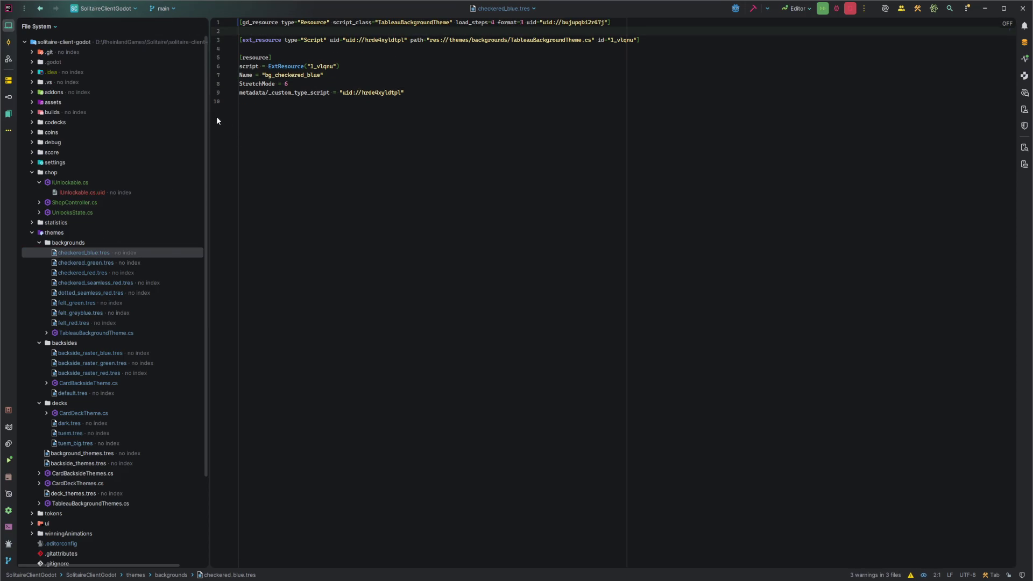
Remove the Unlockable ext_resource, sub-resource and line from checkered_red.tres and checkered_seamless_red.tres.
click(91, 273)
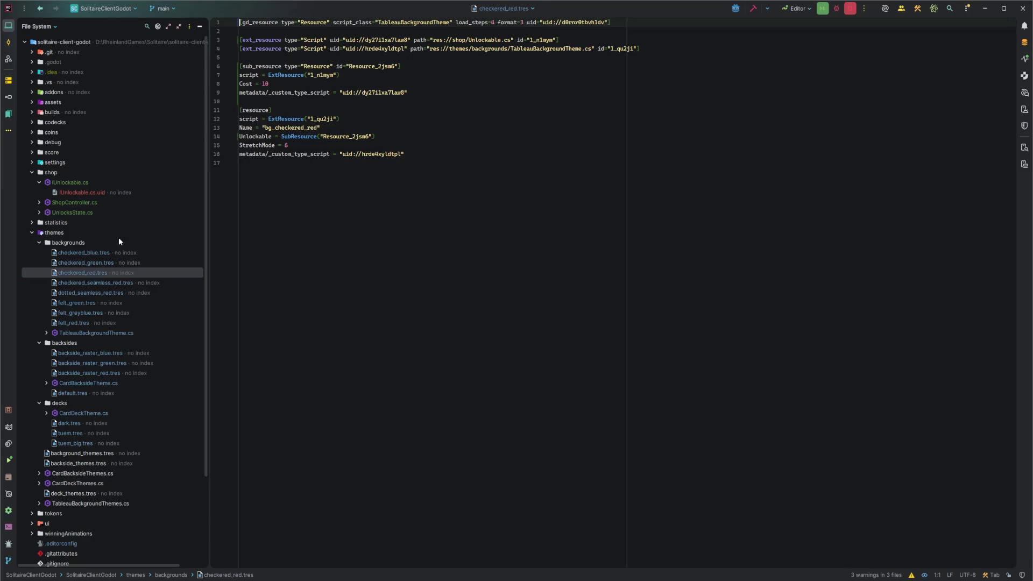
click(291, 41)
key(ctrl+y)
key(Down)
key(shift+Down)
key(shift+Down)
key(shift+Down)
key(Delete)
click(98, 282)
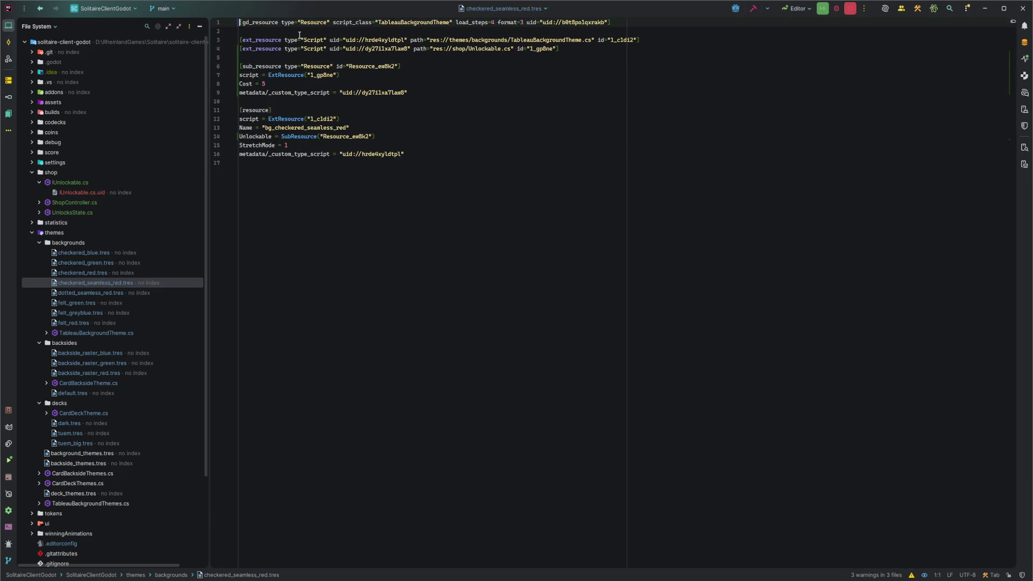
key(End)
key(shift+Down)
key(shift+Down)
key(shift+Down)
key(Delete)
key(Down)
key(Down)
key(Down)
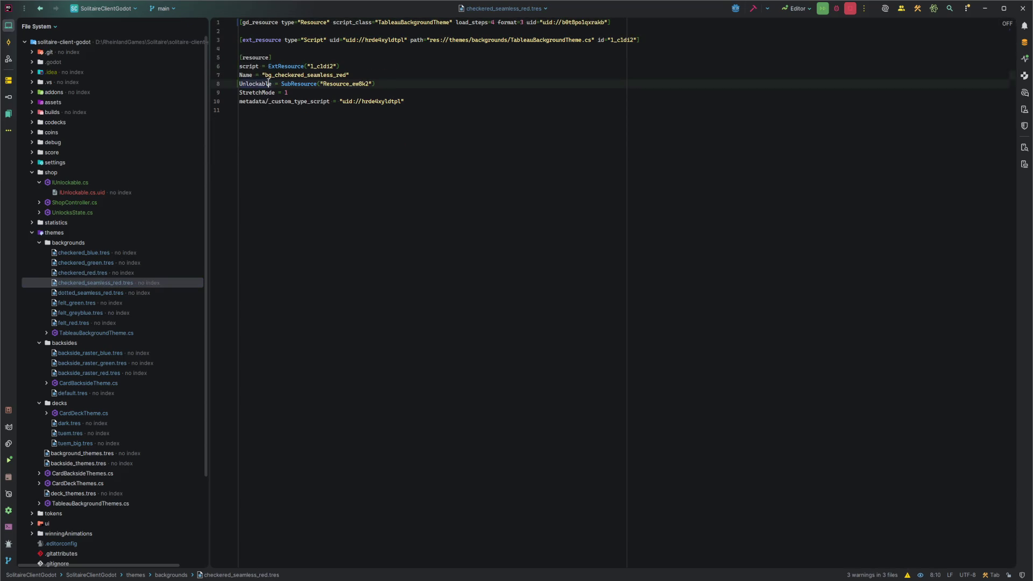
key(shift+Up)
key(Delete)
Remove the Unlockable block and Unlockable line from dotted_seamless_red.tres.
click(90, 292)
key(Down)
key(Down)
key(End)
key(shift+Down)
key(shift+Down)
key(shift+Down)
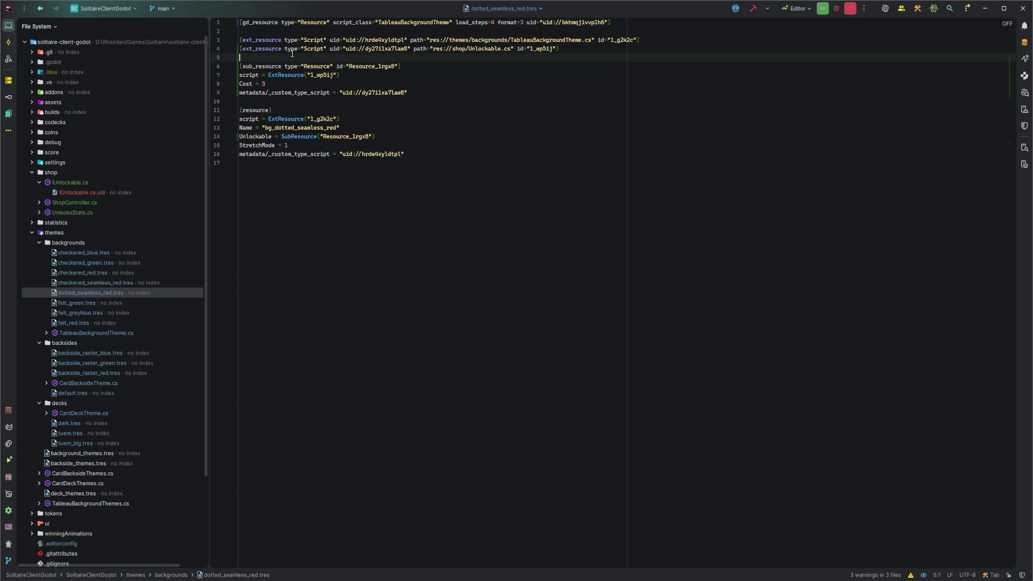
key(Delete)
key(Down)
key(Down)
key(Down)
key(shift+Up)
key(Delete)
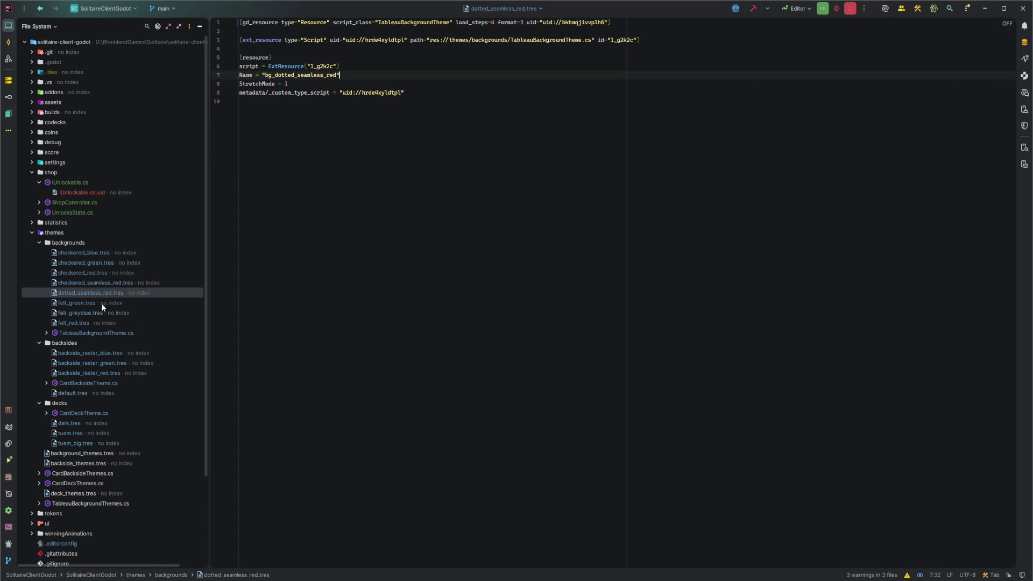
Clear the Unlockable script reference, sub-resource and line from felt_green.tres, redoing after an undo.
click(101, 303)
click(309, 71)
key(Up)
key(Up)
key(Up)
key(Up)
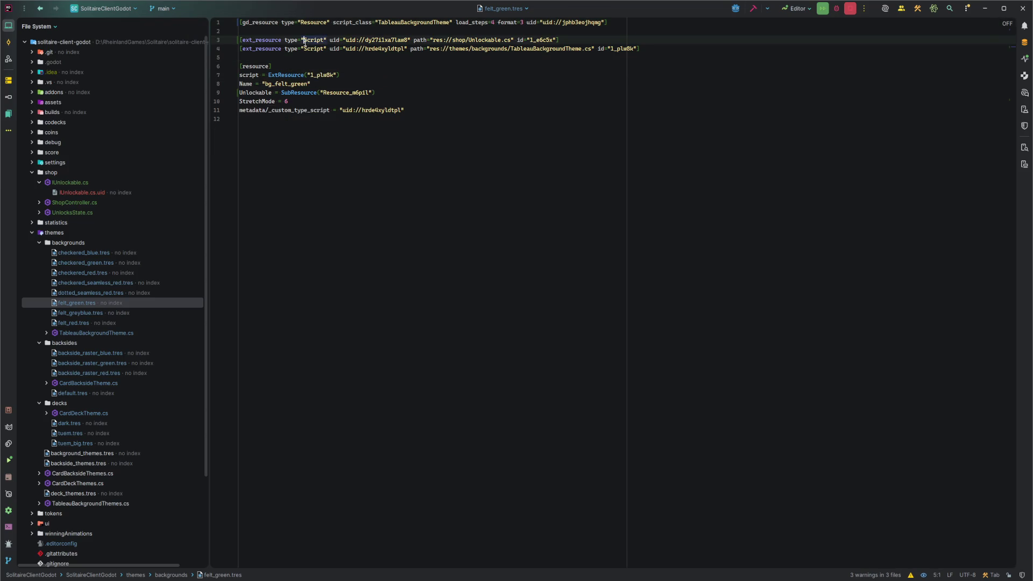
key(End)
key(shift+Up)
key(Delete)
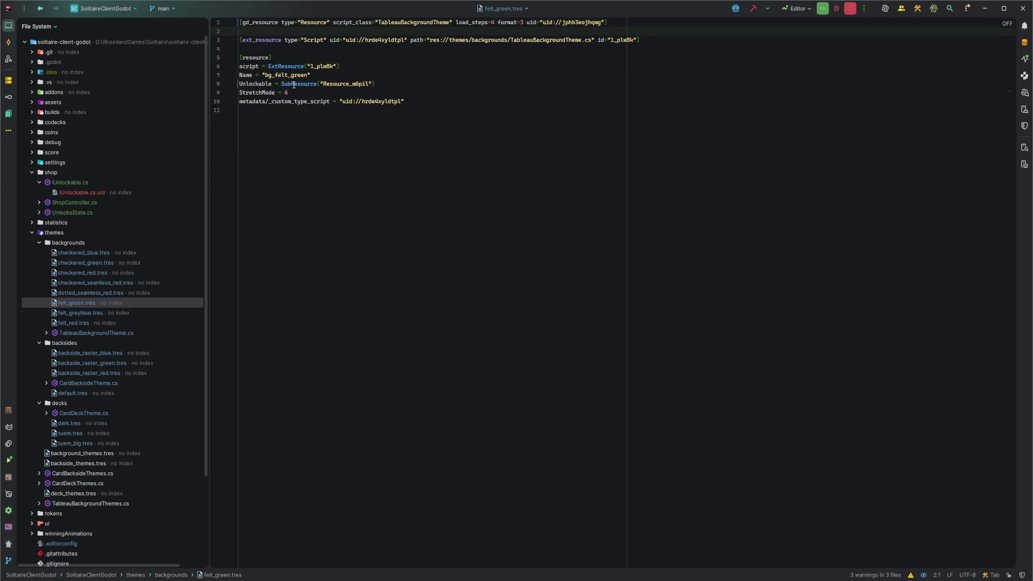
key(ctrl+z)
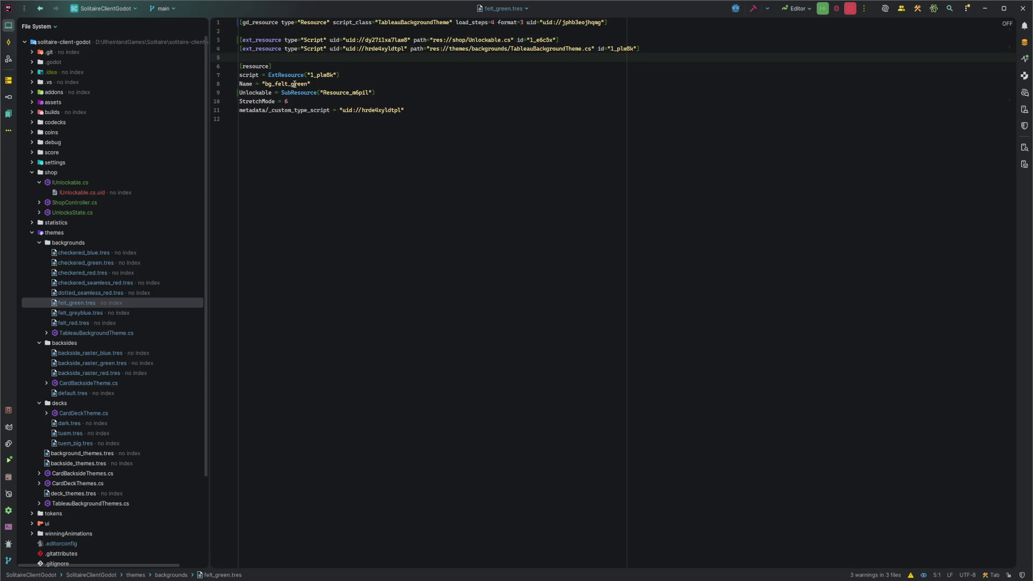
key(ctrl+z)
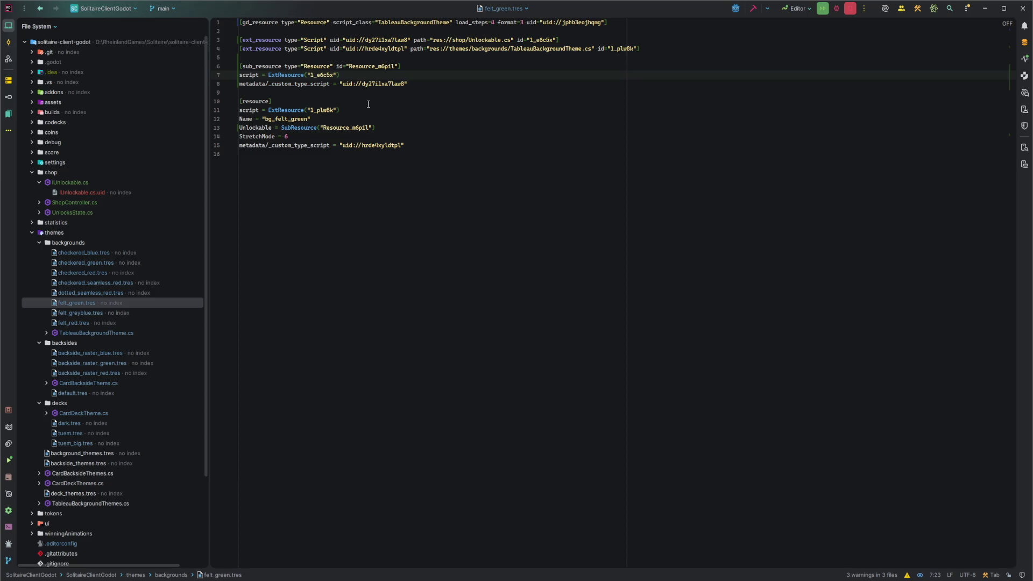
key(ctrl+shift+z)
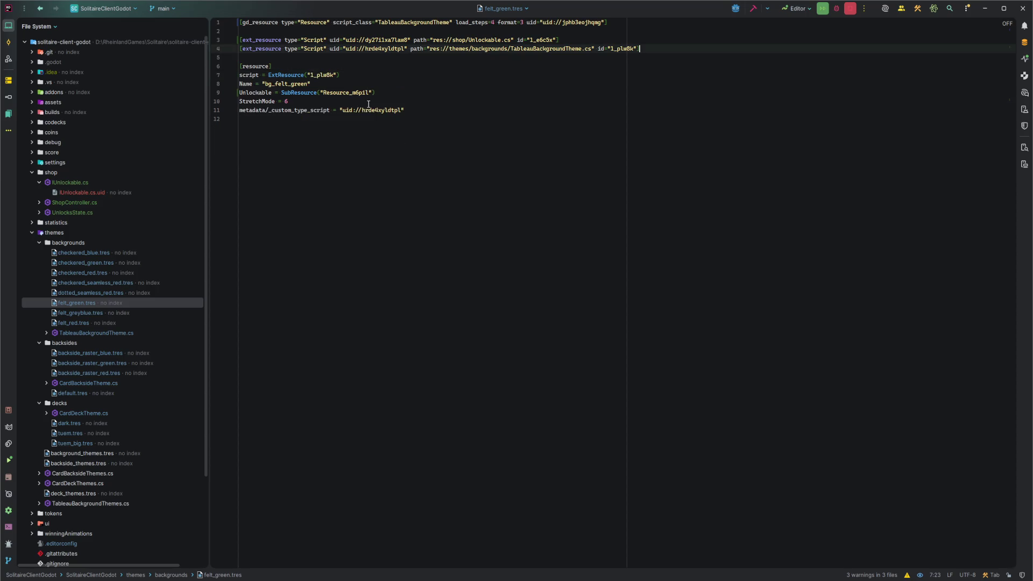
key(ctrl+shift+z)
key(ctrl+y)
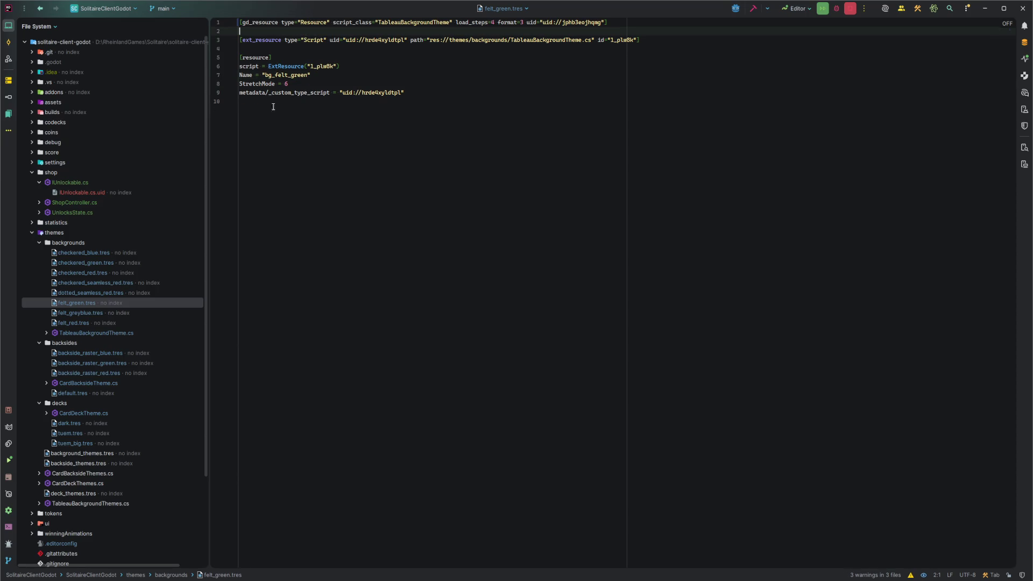
Remove the Unlockable entries from felt_greyblue.tres and felt_red.tres, then switch to Godot.
click(78, 313)
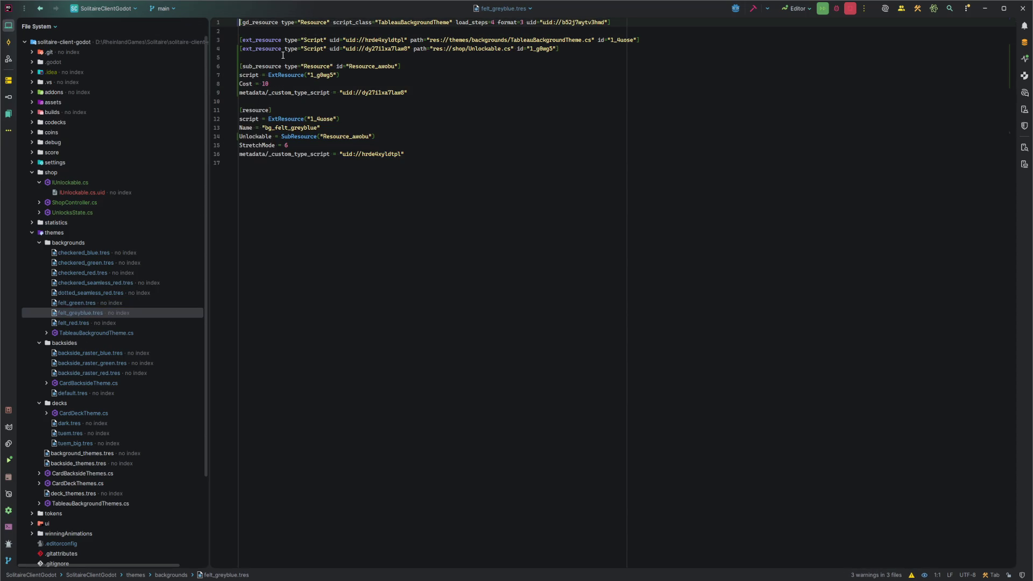
key(ctrl+y)
click(270, 83)
key(ctrl+y)
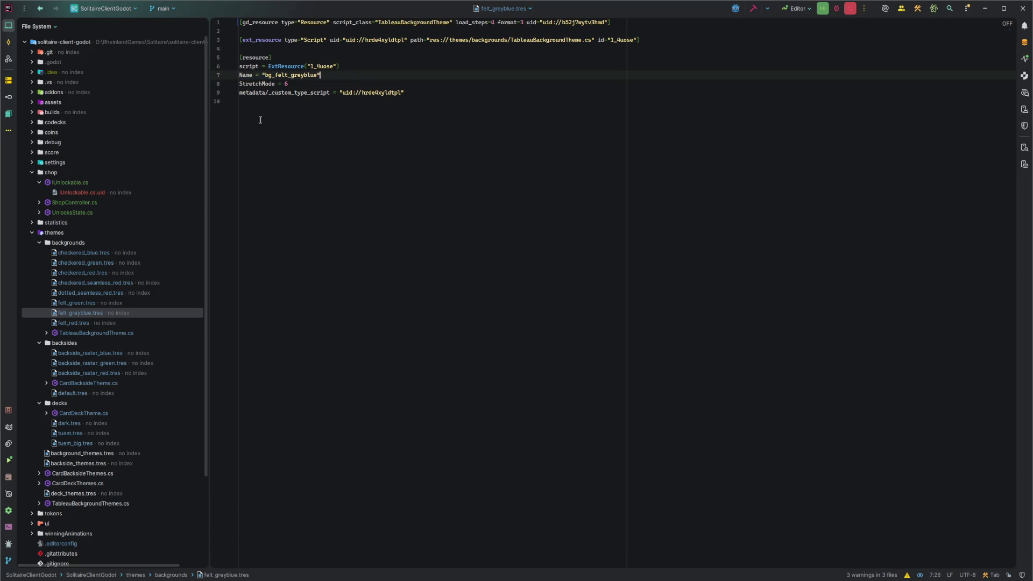
click(79, 322)
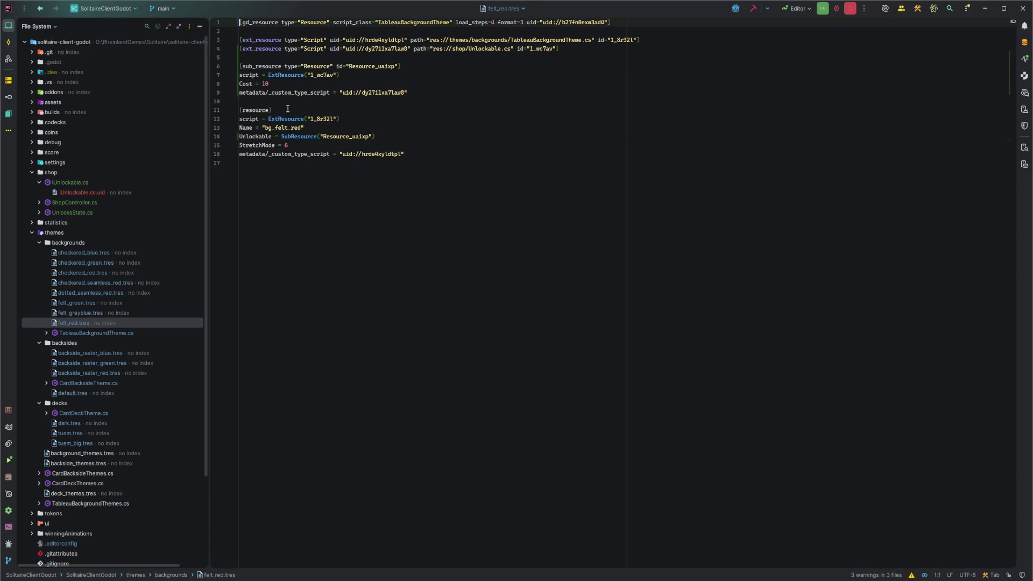
click(277, 136)
key(ctrl+y)
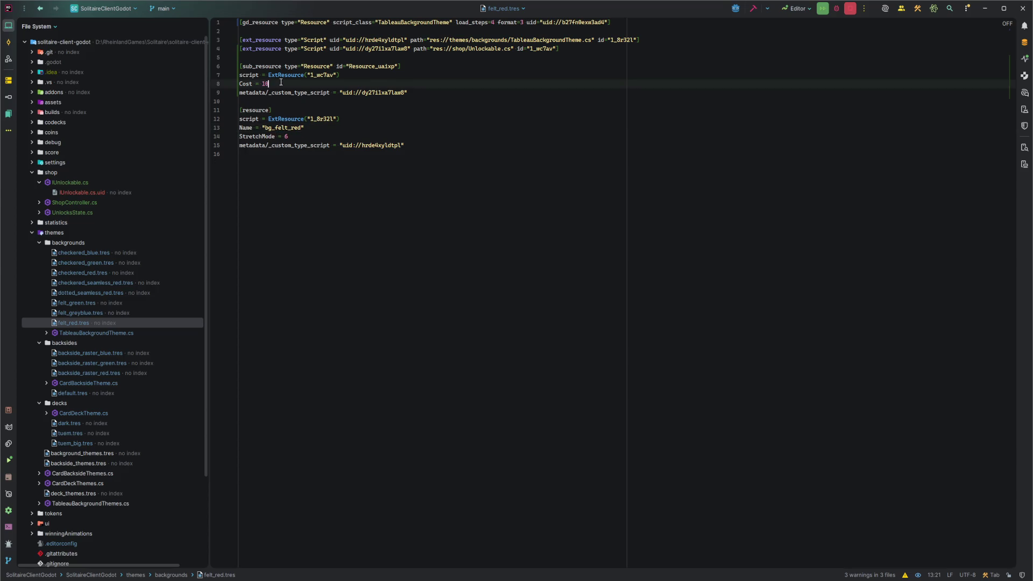
click(280, 83)
key(ctrl+y)
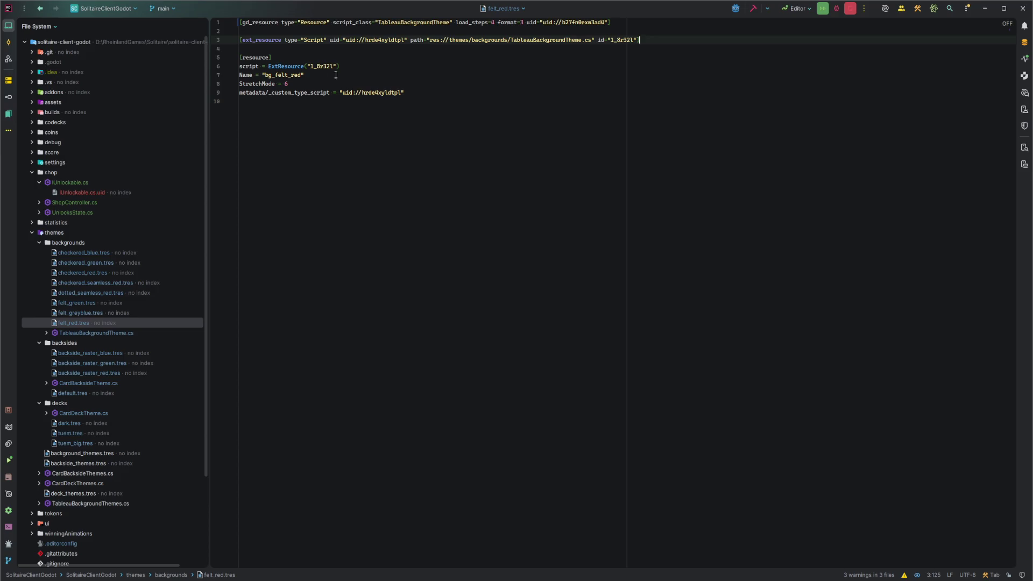
key(alt+Tab)
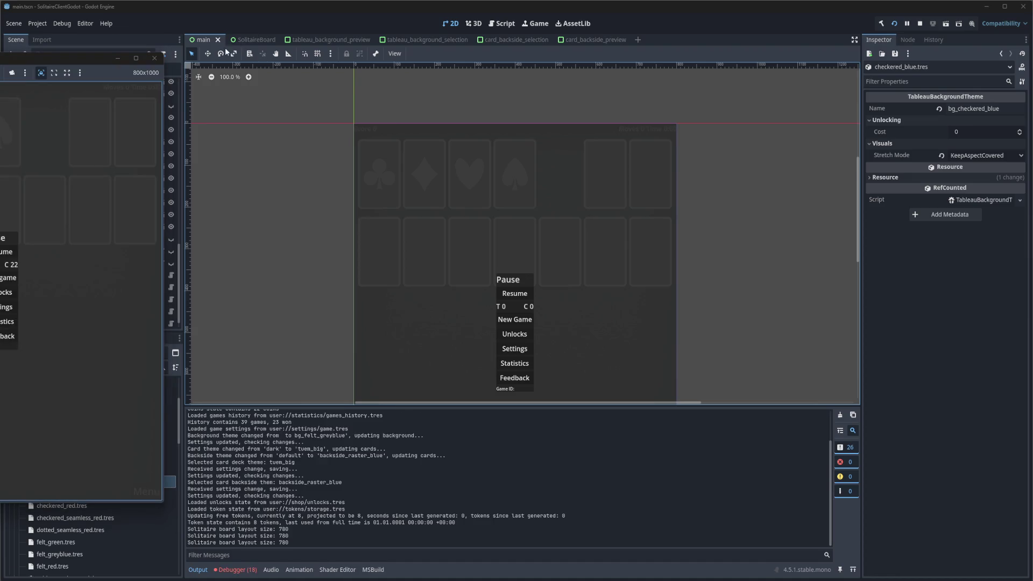
Show the debugger's Errors list and look through the logged errors.
click(237, 569)
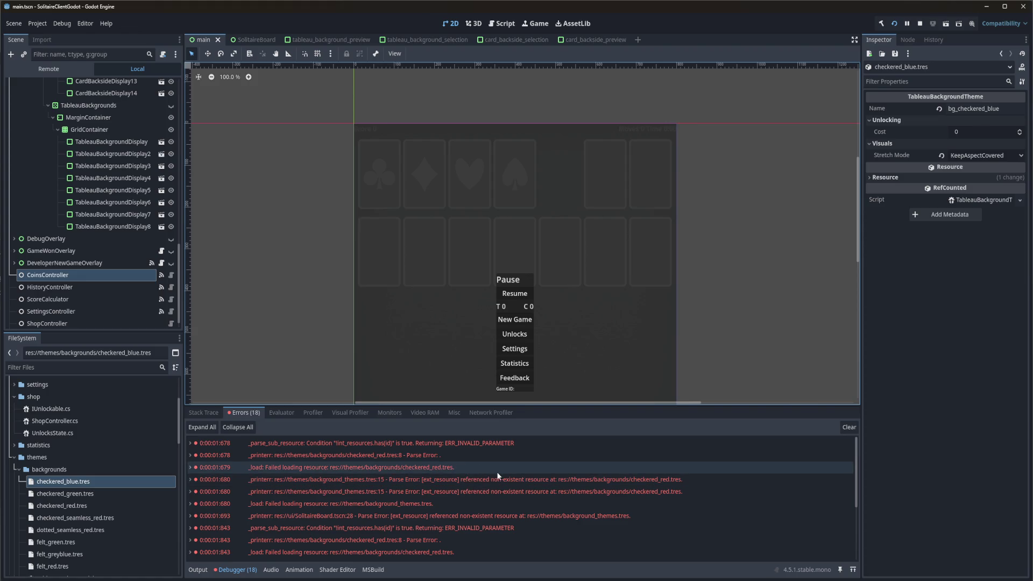
mouse_move(497, 476)
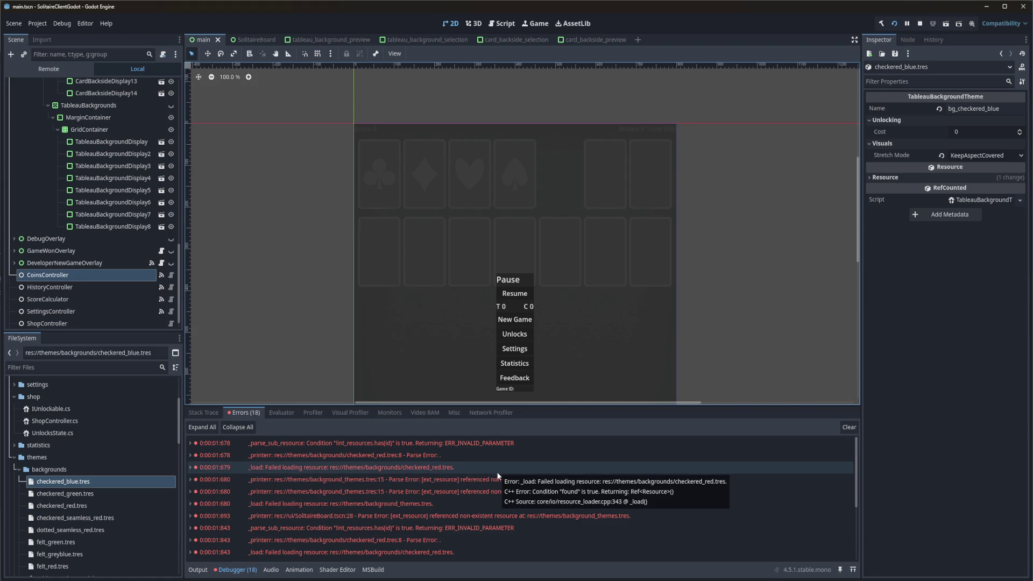
scroll(489, 471, down, 4)
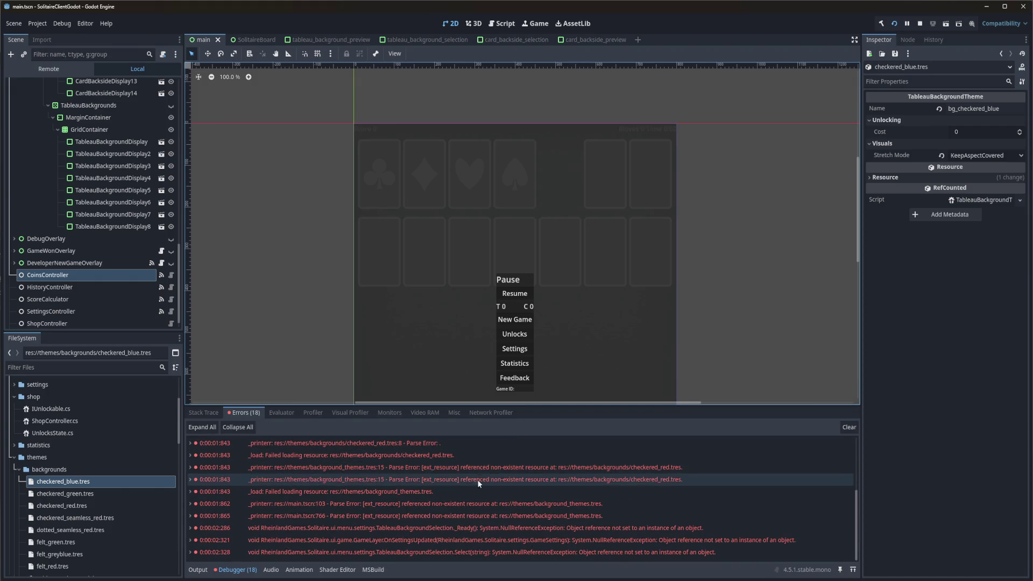
mouse_move(473, 497)
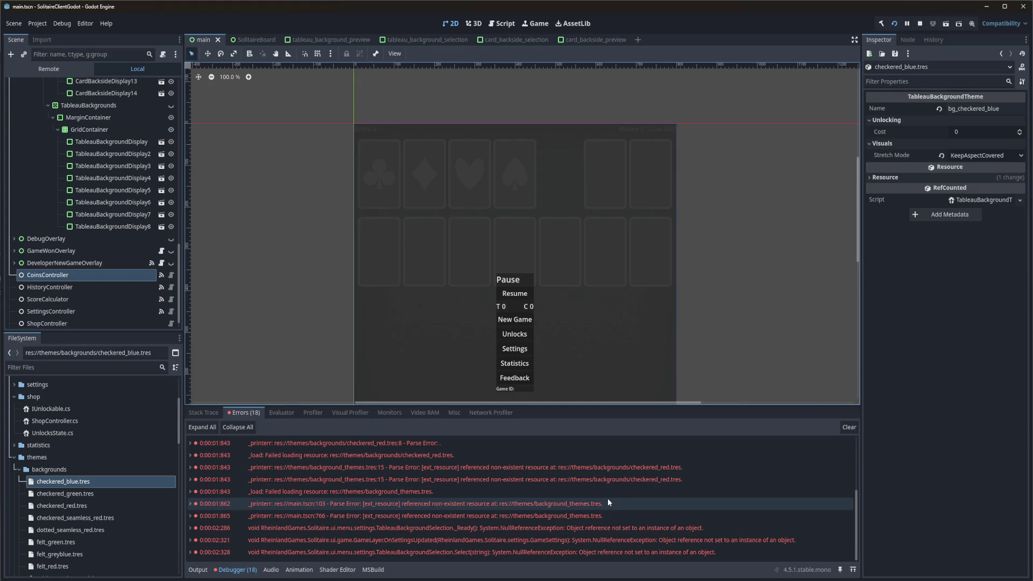
mouse_move(608, 505)
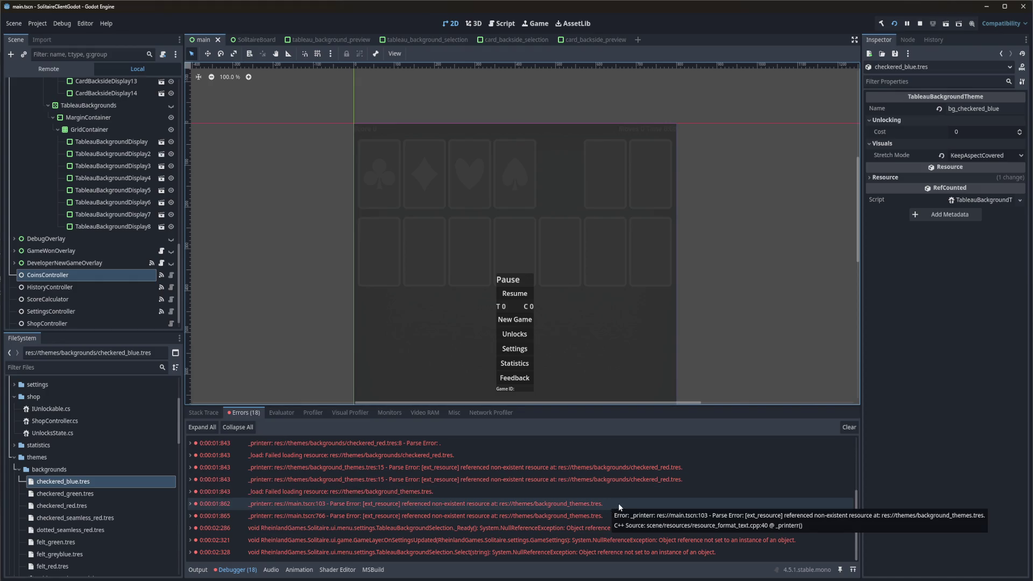
mouse_move(510, 515)
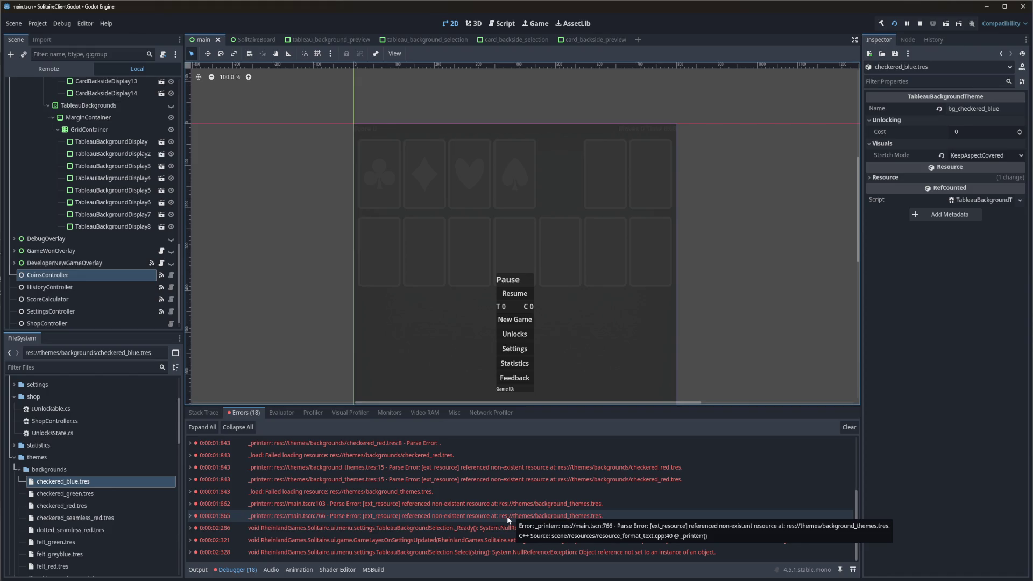
scroll(414, 510, up, 3)
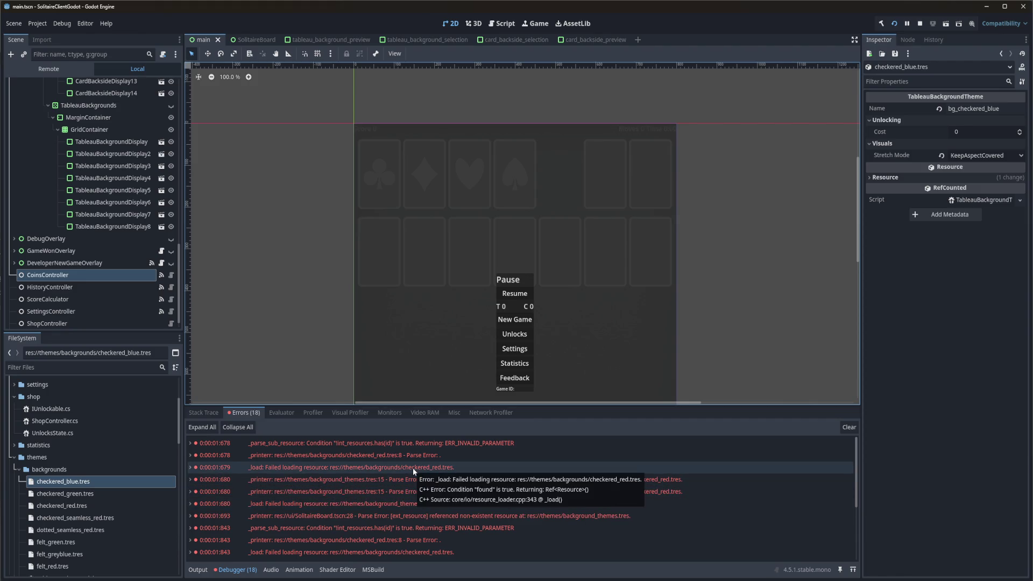
Expand the checkered_red.tres failed-loading and parse error rows, then return to Rider.
click(191, 466)
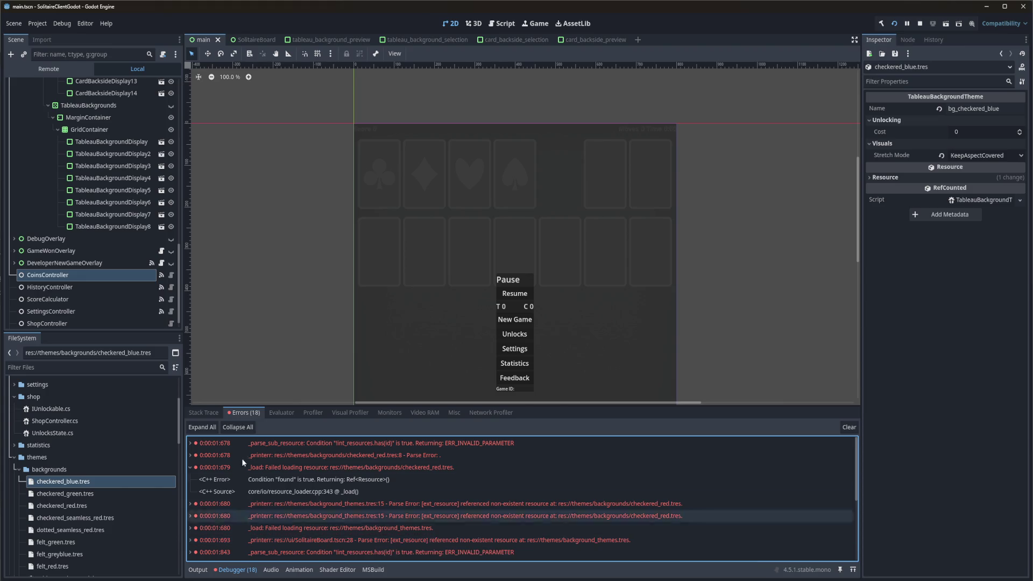
click(190, 443)
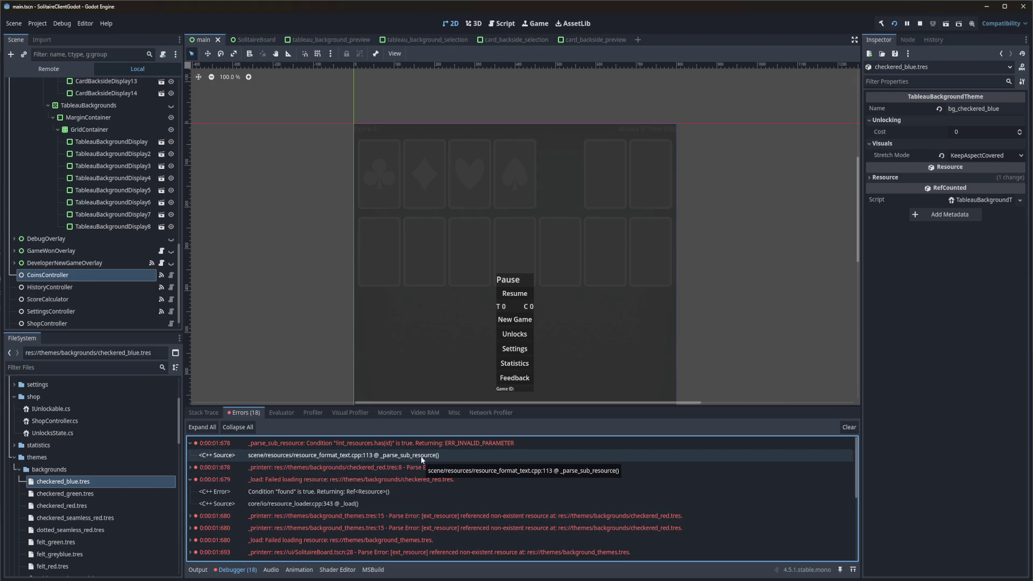
click(190, 468)
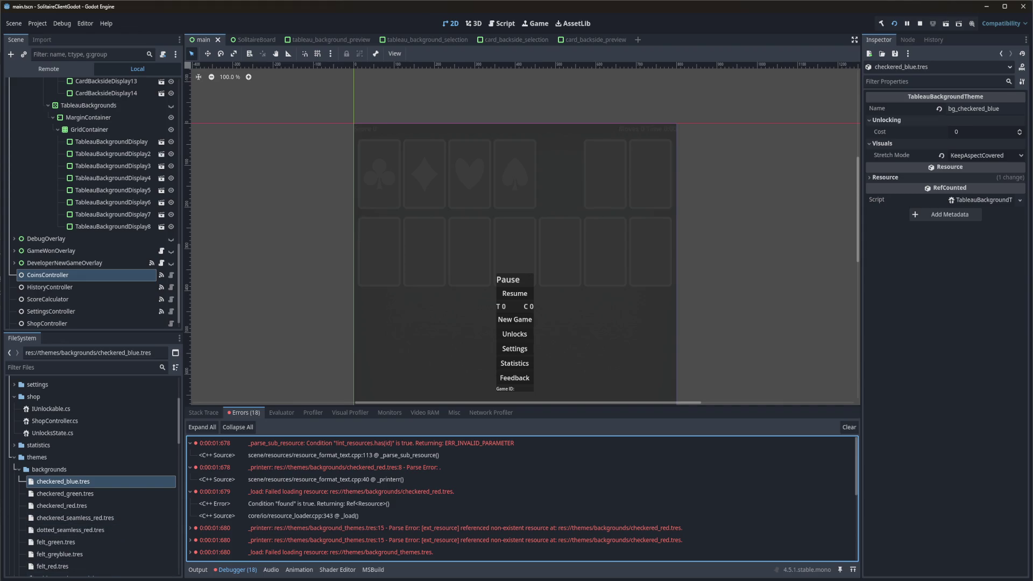
key(alt+Tab)
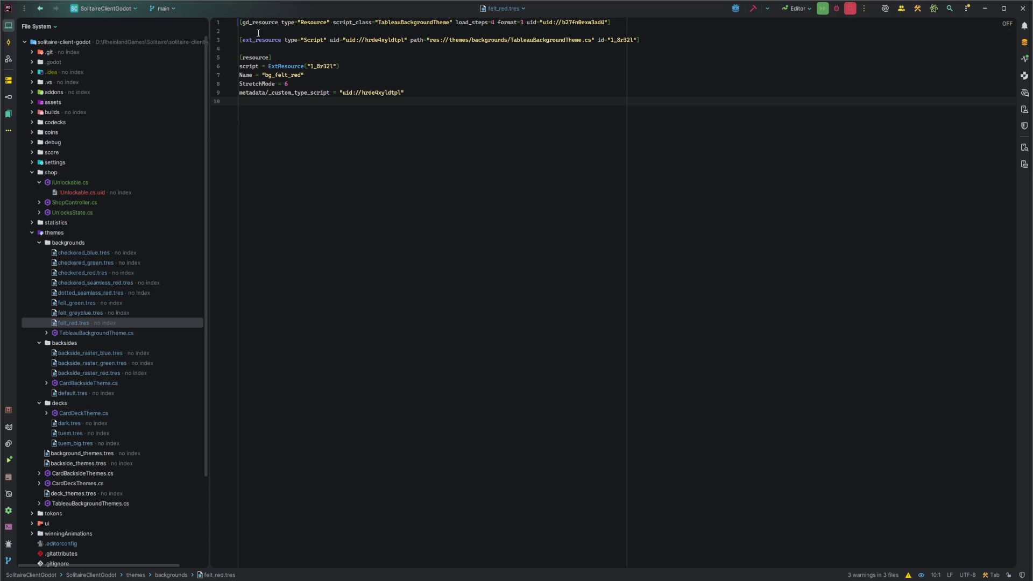
Inspect the version-control diff for line 1 of felt_red.tres.
click(238, 25)
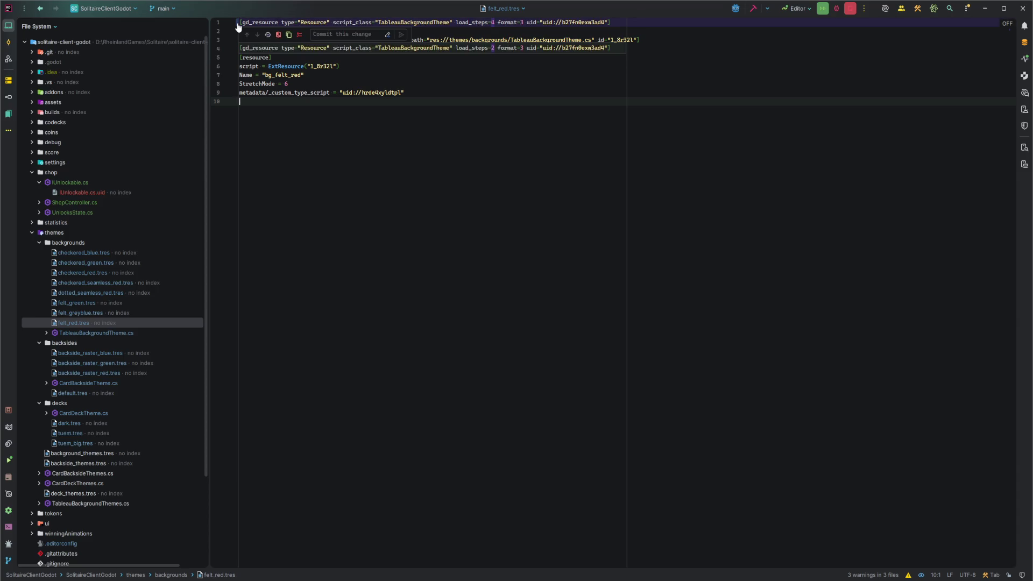
key(Escape)
key(Up)
key(Up)
key(Up)
click(276, 24)
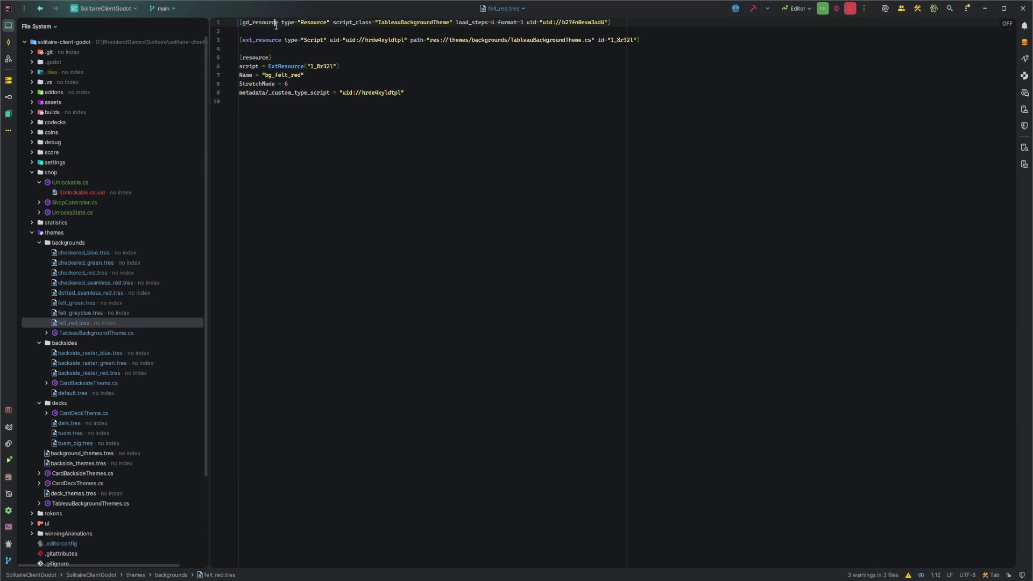
Roll back the background, backside and deck theme .tres files to their committed versions.
click(83, 254)
shift+click(82, 324)
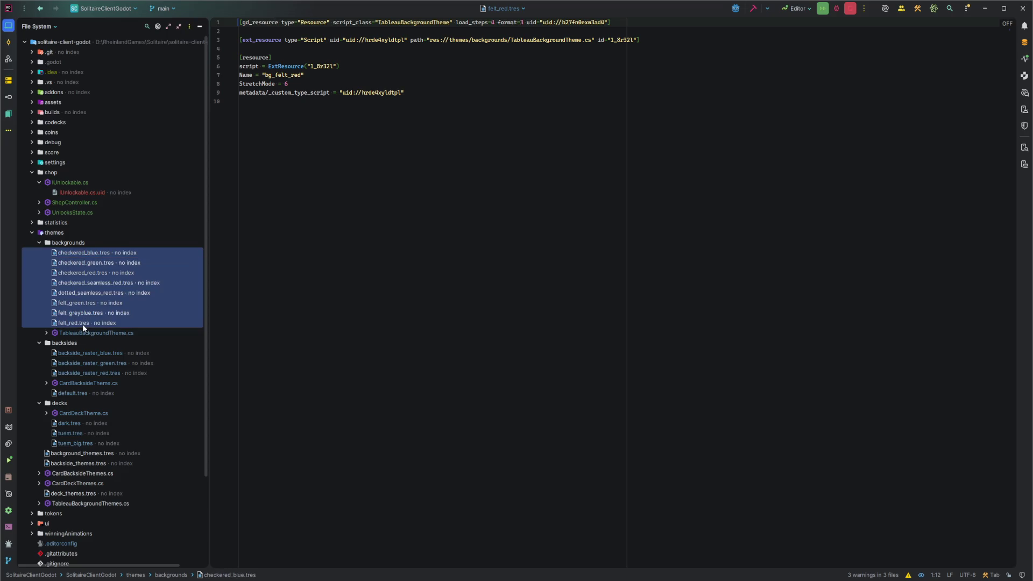
ctrl+click(93, 353)
ctrl+click(91, 363)
ctrl+click(89, 373)
ctrl+click(86, 393)
ctrl+click(75, 423)
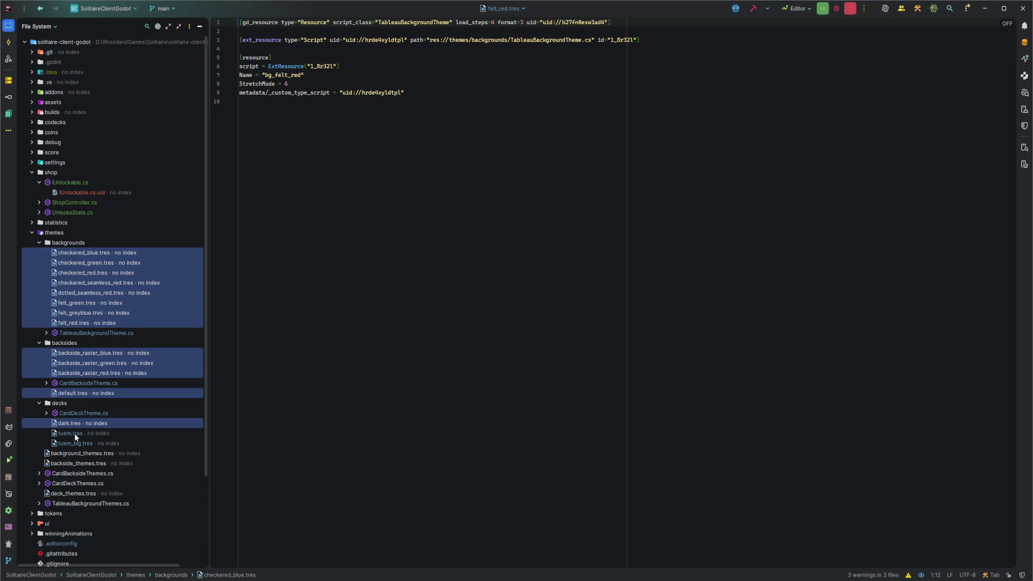
ctrl+click(74, 433)
ctrl+click(74, 443)
key(ctrl+alt+z)
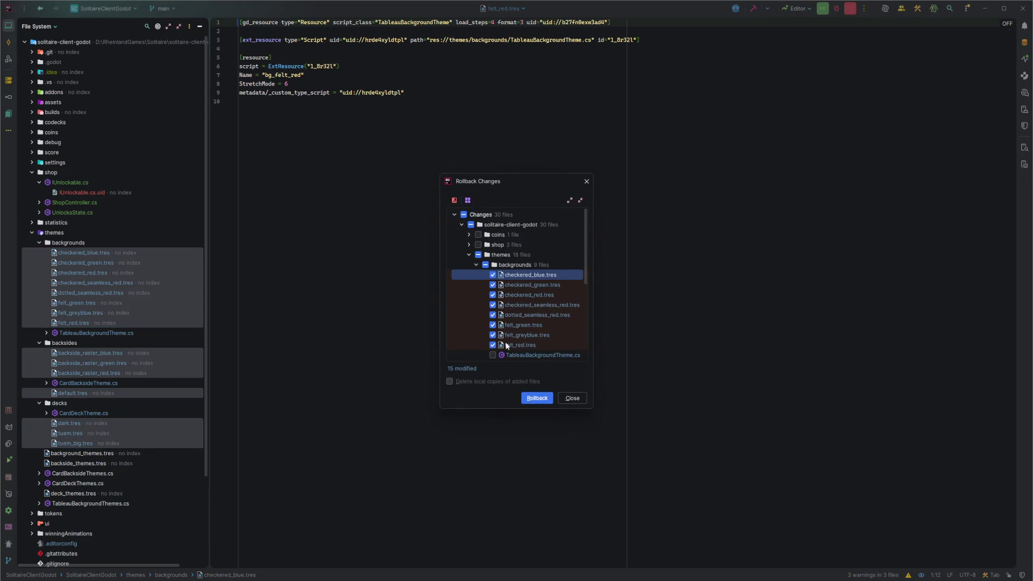
click(536, 398)
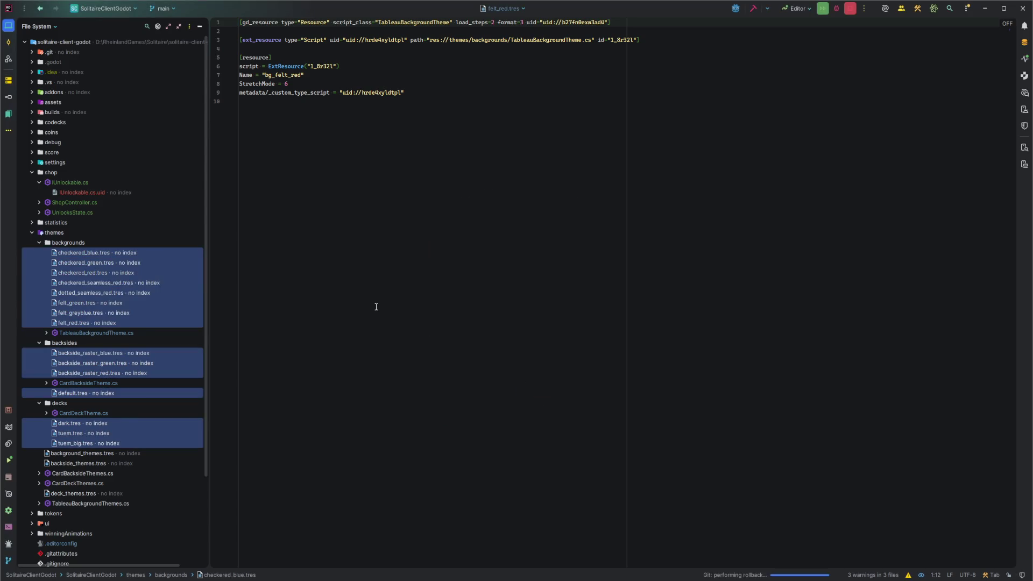
Close the old running game window.
click(379, 263)
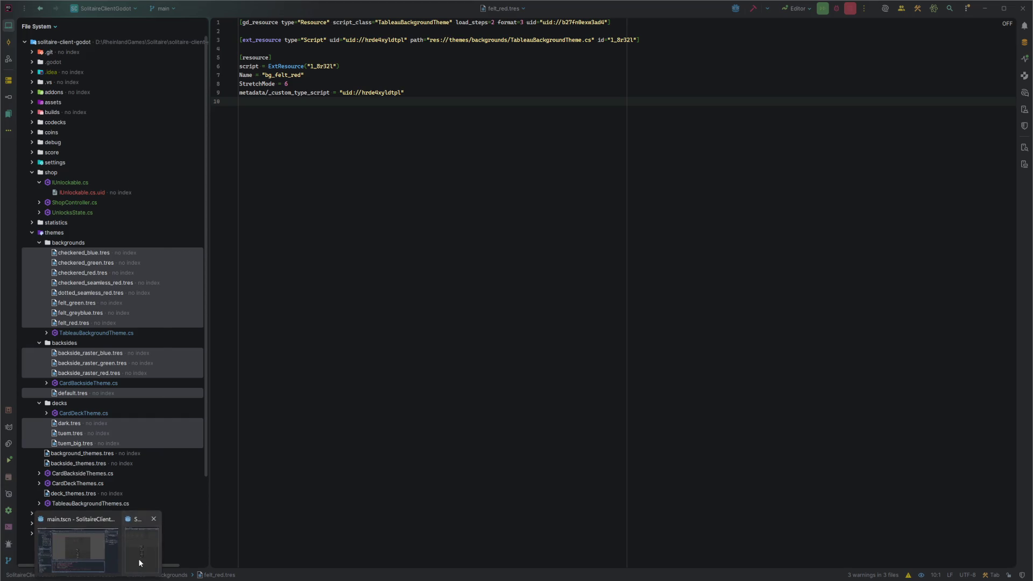
click(97, 540)
click(157, 59)
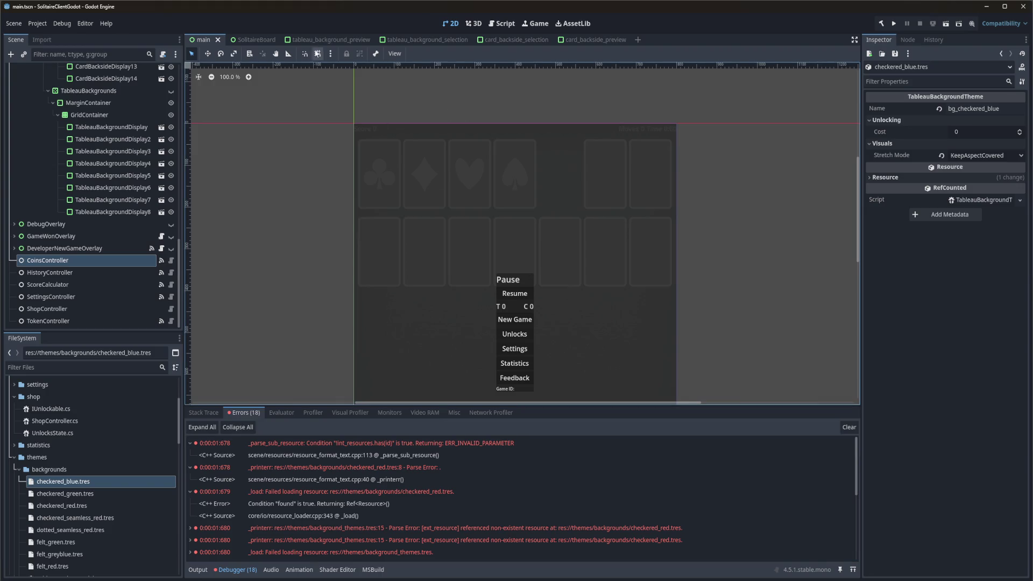
Rebuild and run the game with F5, then close the game window after an error-free start.
key(F5)
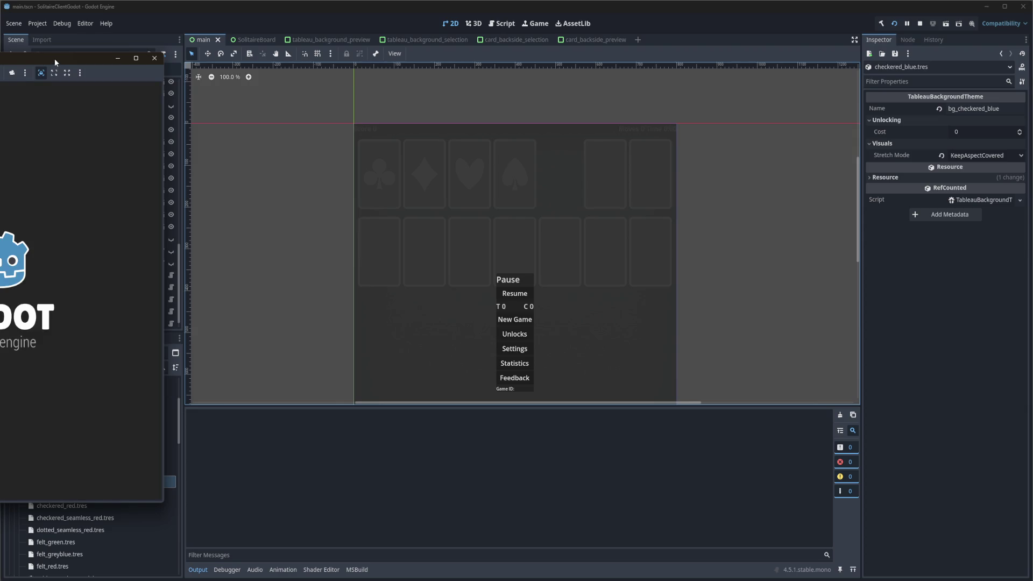
click(158, 60)
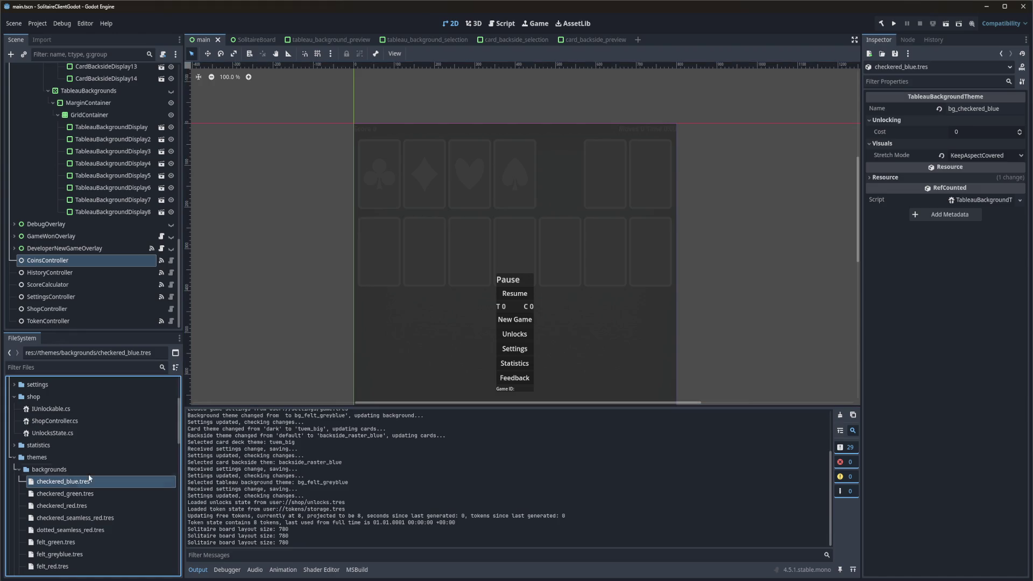
click(974, 131)
Set Cost to 10 on checkered_blue.tres and checkered_green.tres and save.
click(973, 132)
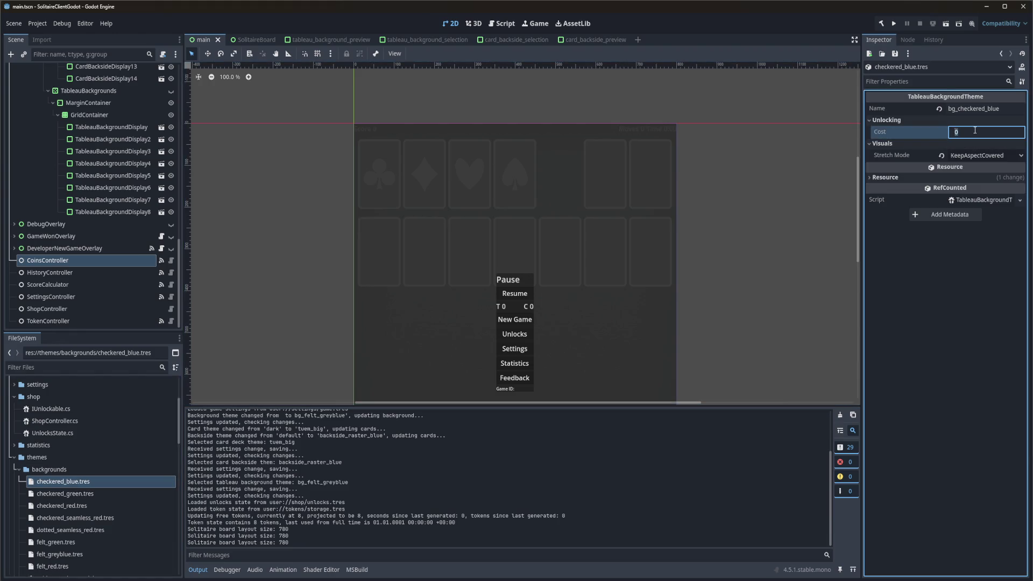
text(10)
key(Return)
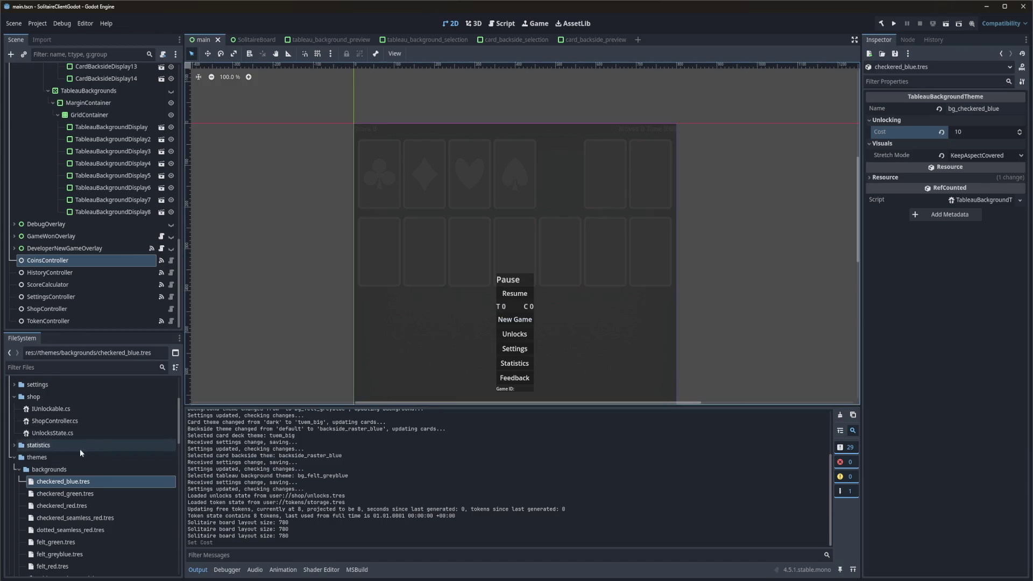
click(71, 494)
click(977, 134)
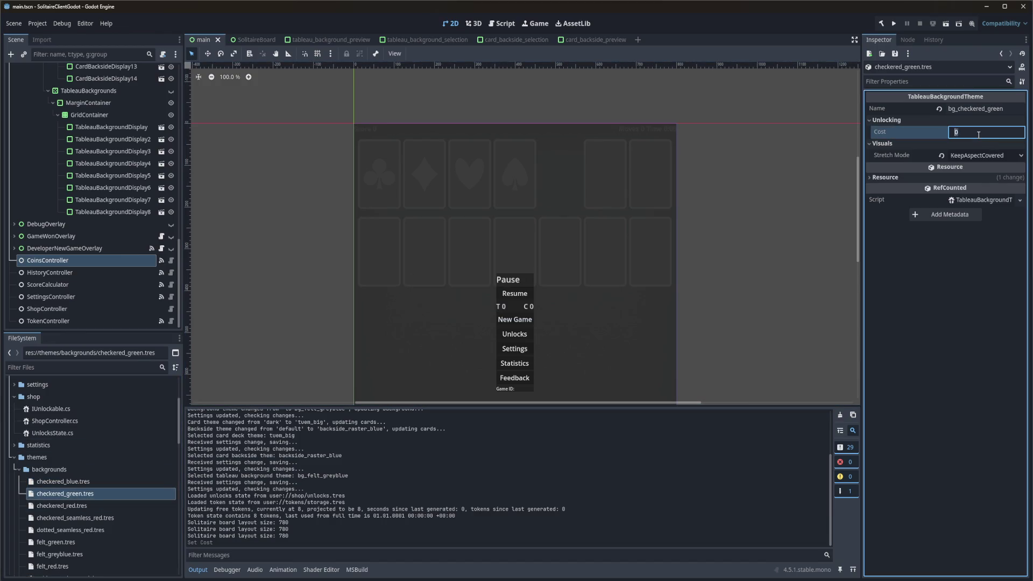
text(10)
key(Return)
key(ctrl+s)
Set checkered_red.tres Cost to 10.
click(62, 505)
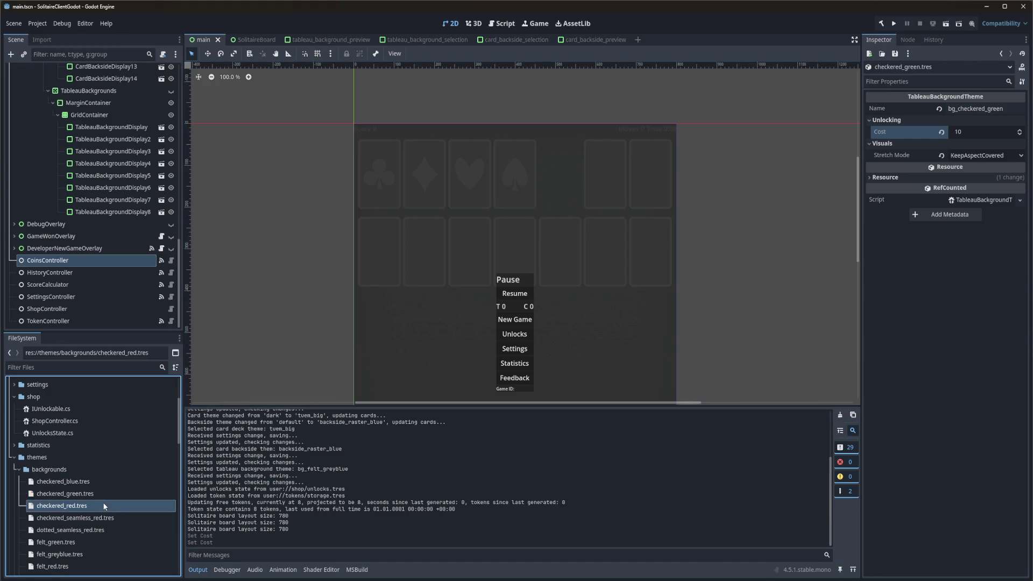
click(961, 132)
text(10)
key(Return)
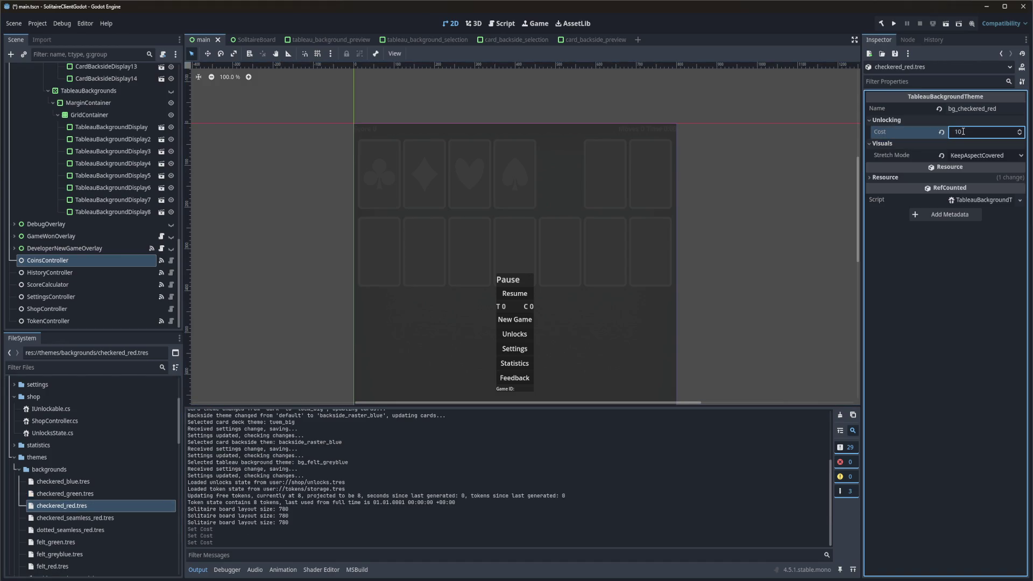
Give checkered_seamless_red and dotted_seamless_red a Cost of 5 and save.
click(75, 518)
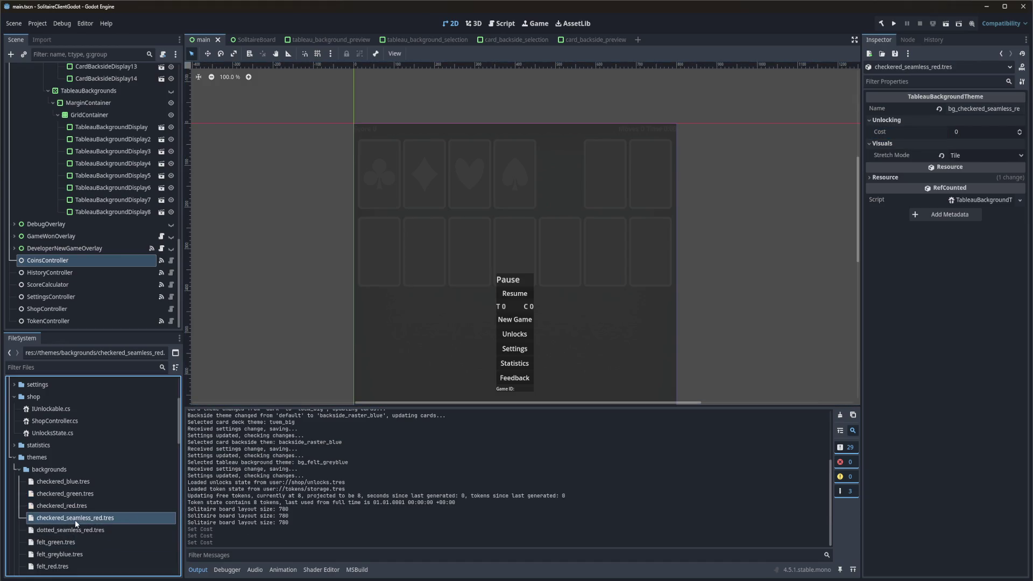
click(961, 135)
text(5)
key(Return)
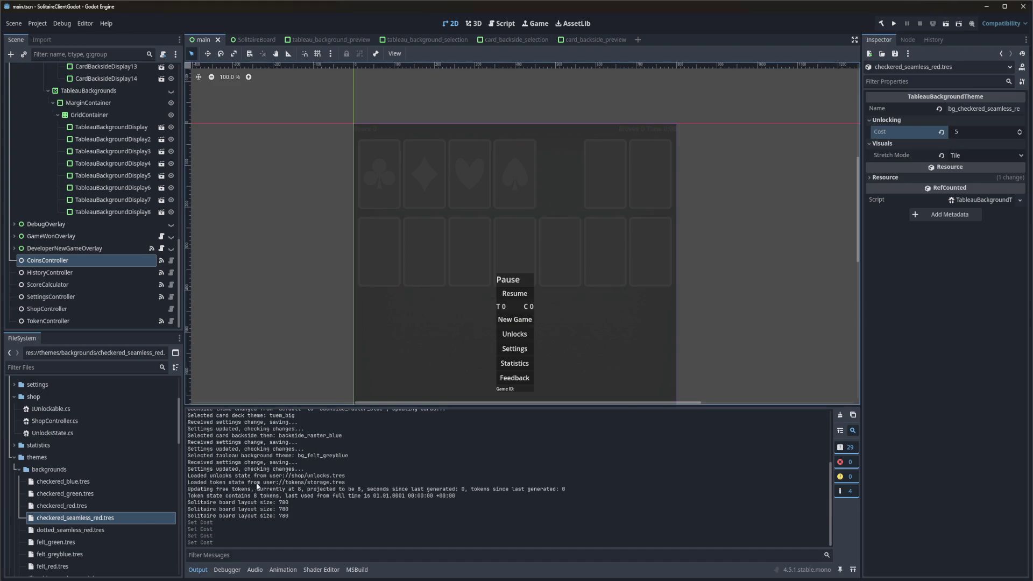
click(90, 532)
click(958, 134)
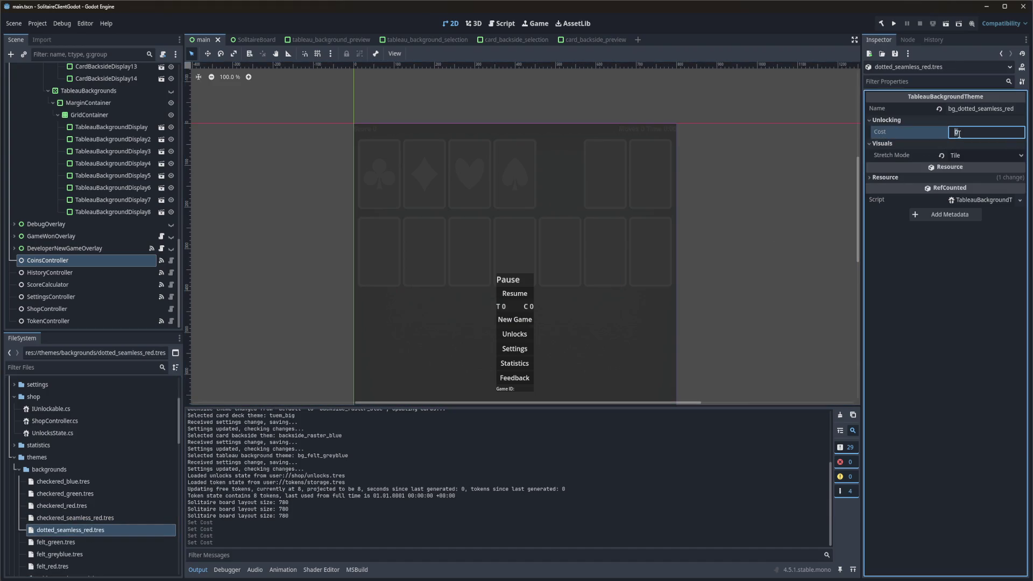
text(5)
key(Return)
key(ctrl+s)
Set the felt_greyblue and felt_red background costs to 10.
click(56, 541)
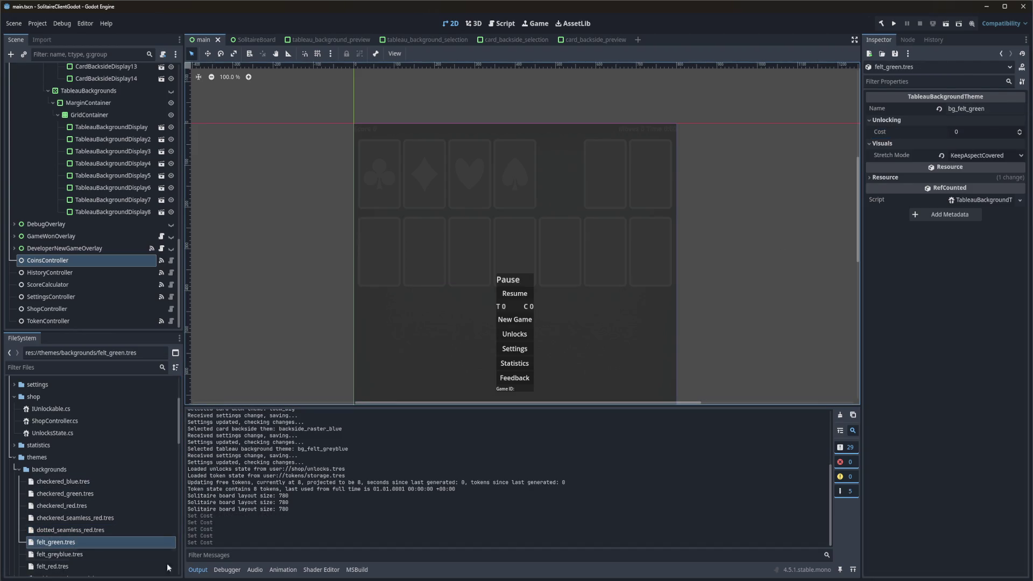
click(97, 554)
click(960, 133)
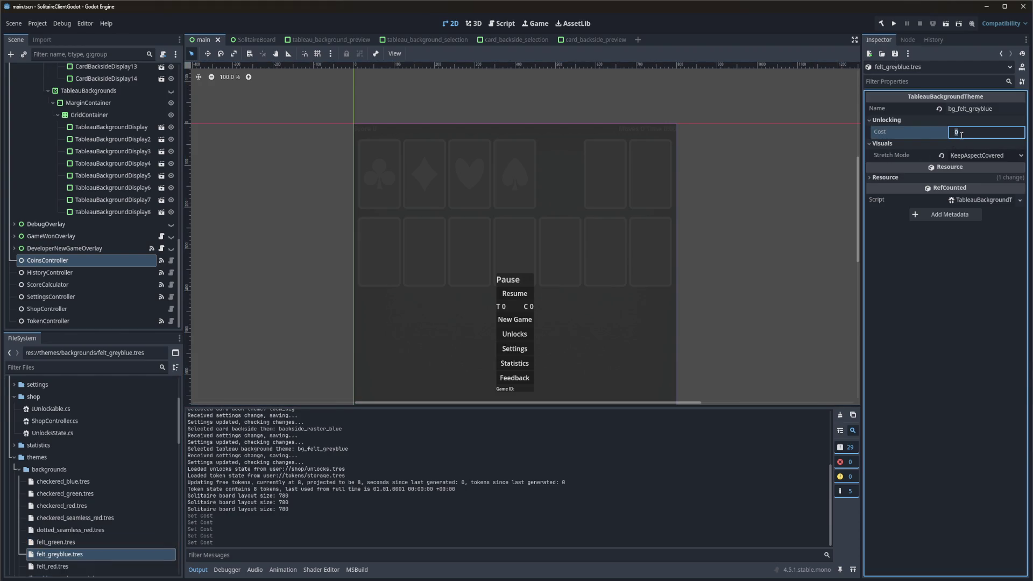
text(10)
key(Return)
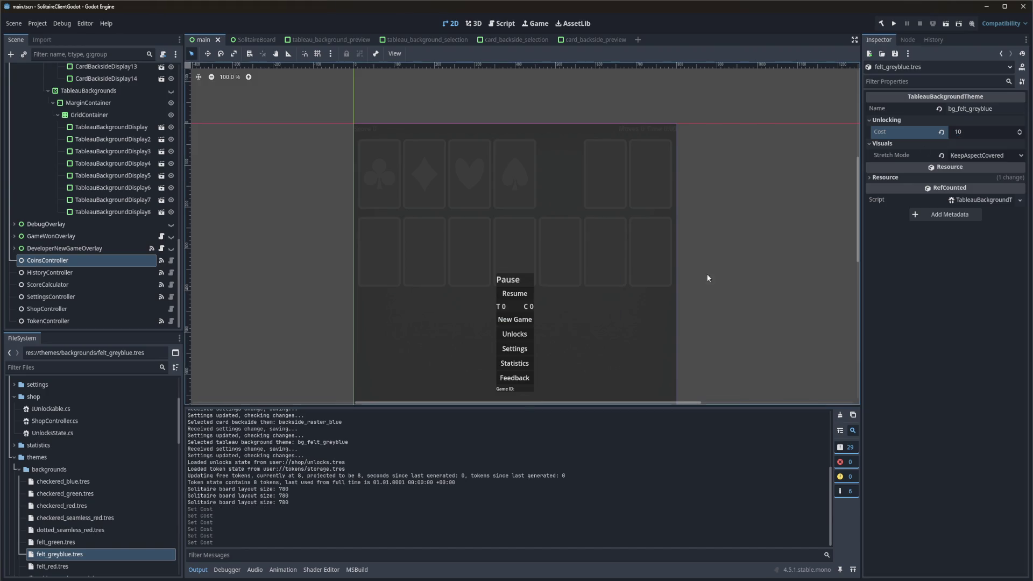
scroll(92, 538, down, 1)
click(92, 540)
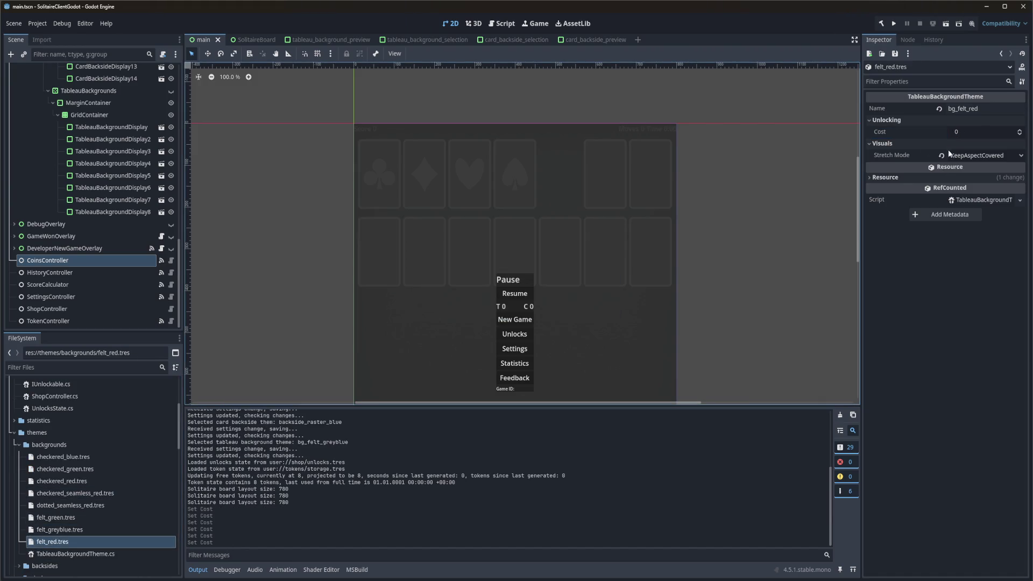
click(964, 135)
text(10)
key(Return)
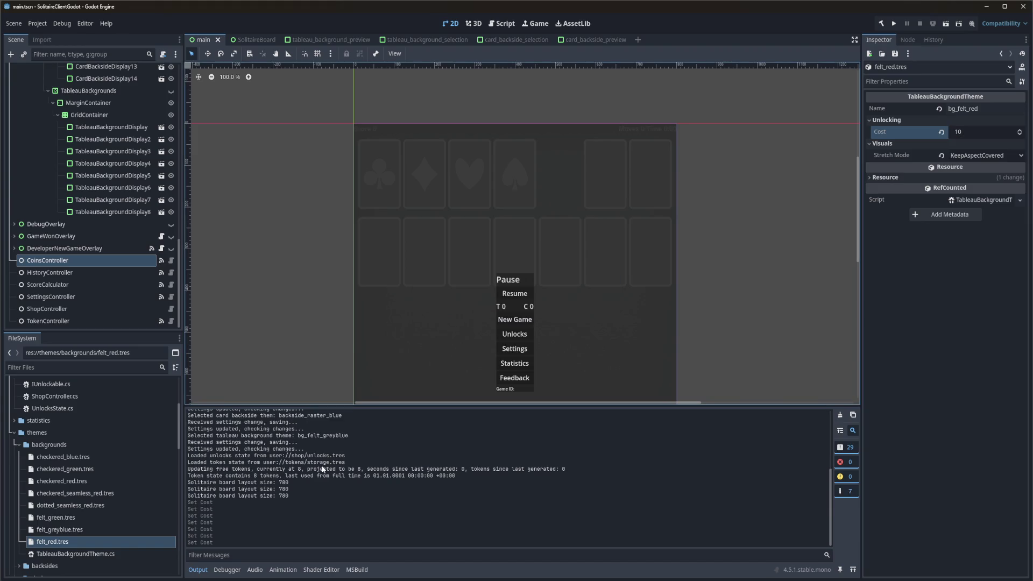
scroll(86, 479, down, 3)
click(20, 492)
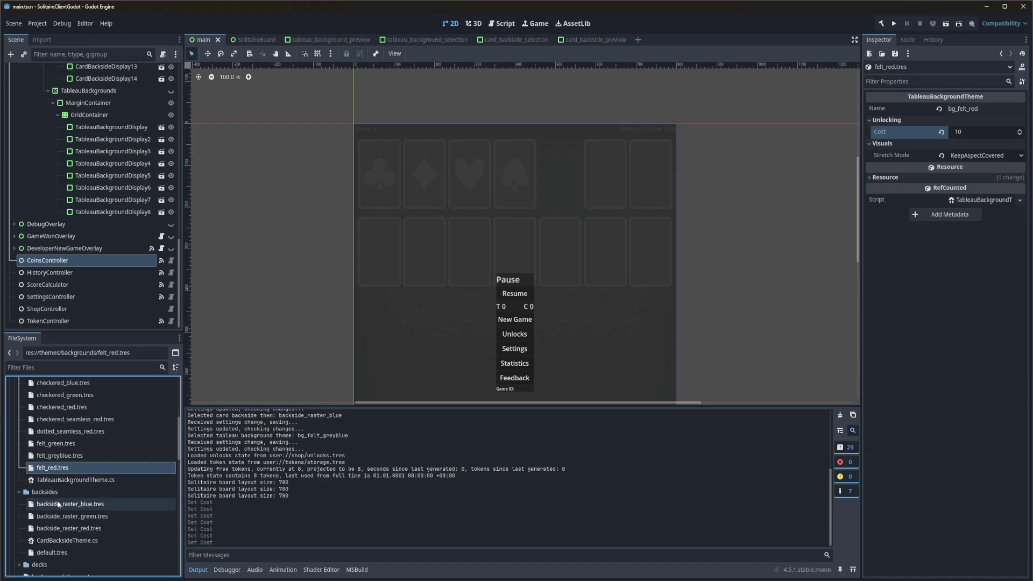
Set Cost to 5 on the blue, green and red raster backsides.
click(70, 504)
click(968, 132)
text(5)
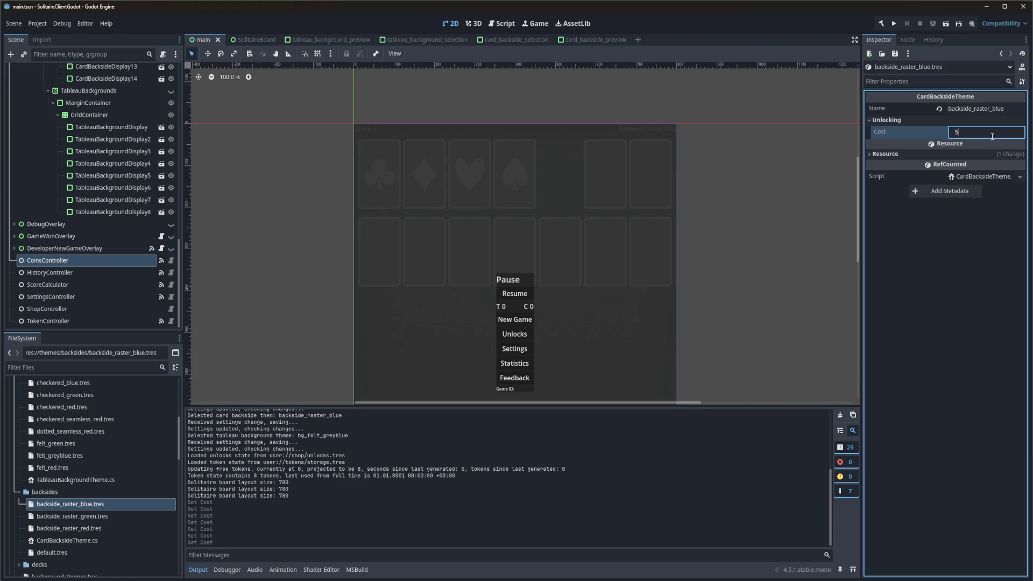
key(Return)
click(64, 516)
click(960, 132)
key(Return)
click(68, 529)
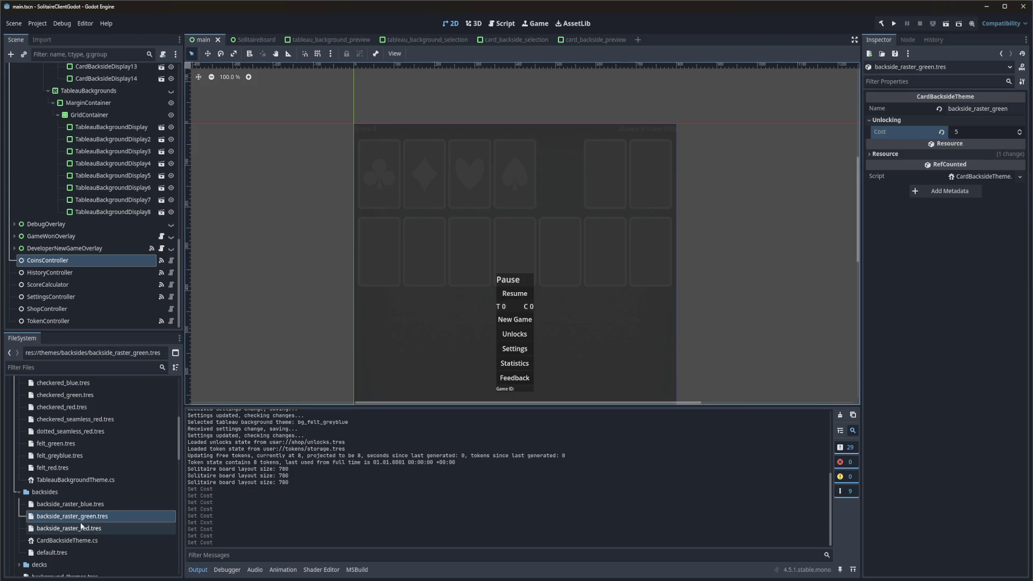
click(984, 132)
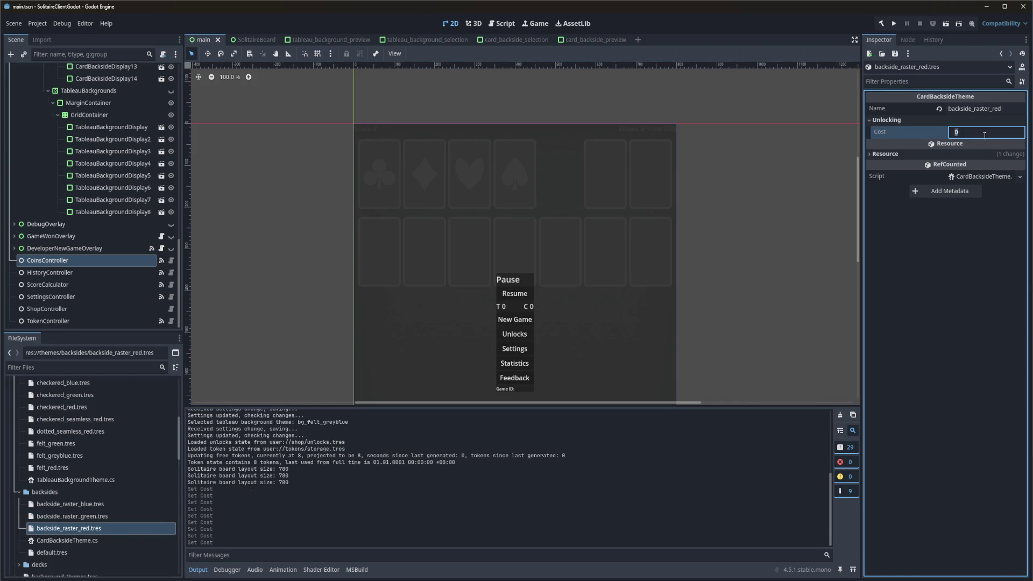
text(5)
key(Return)
Check the default backside, then give the dark deck a Cost of 100.
scroll(95, 506, down, 3)
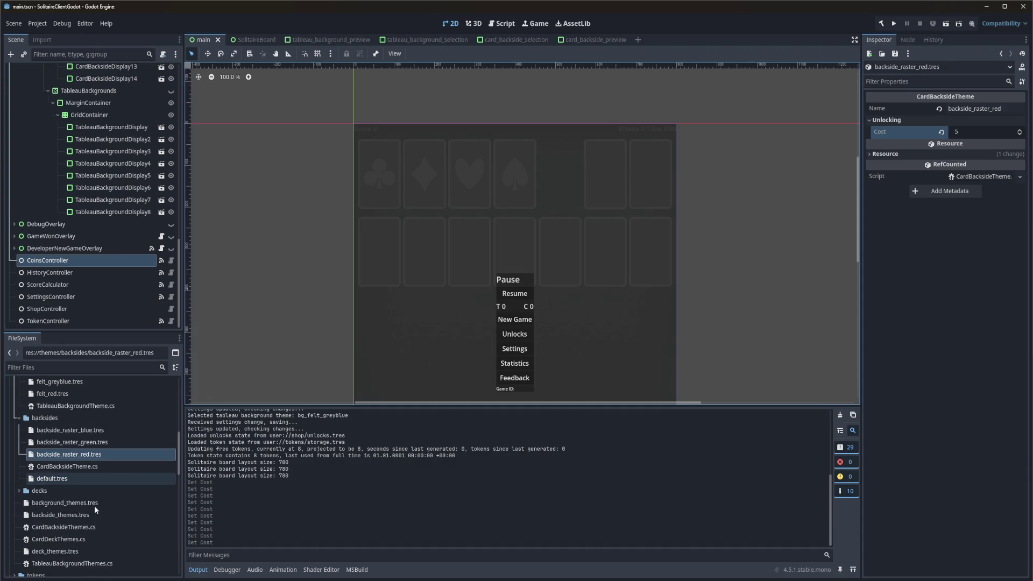
click(61, 481)
scroll(86, 476, down, 3)
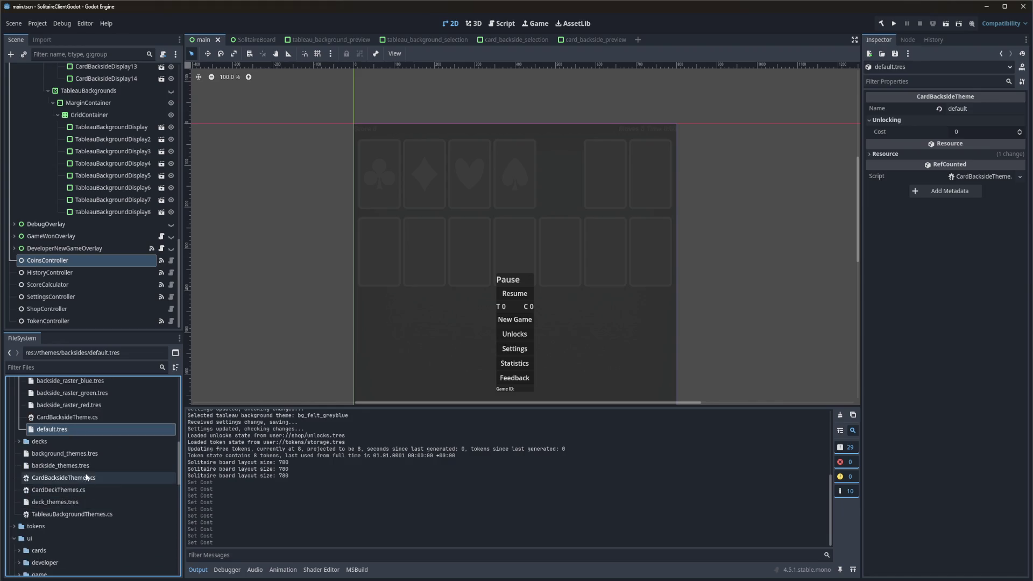
double_click(39, 441)
click(72, 465)
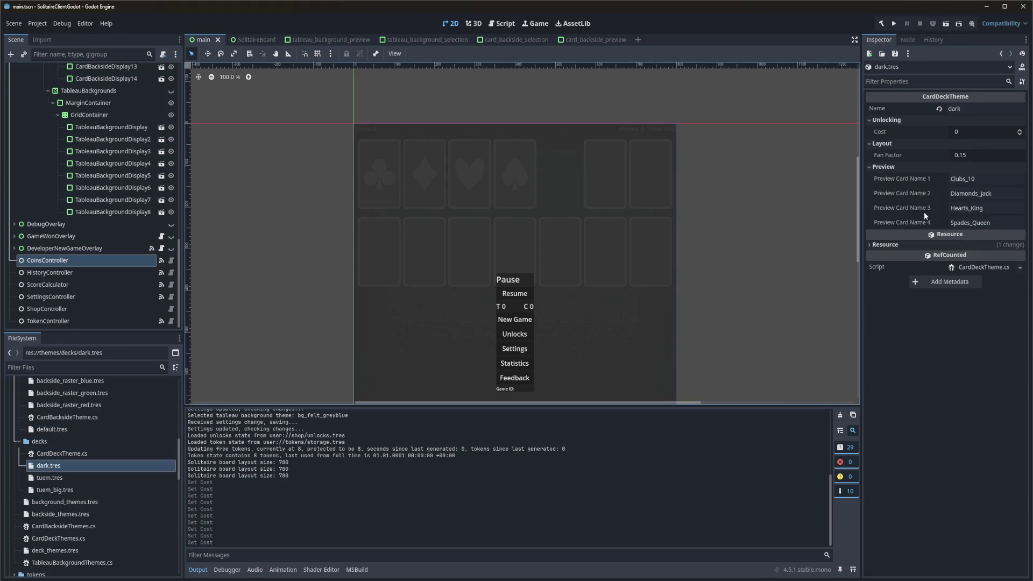
click(963, 132)
text(100)
key(Return)
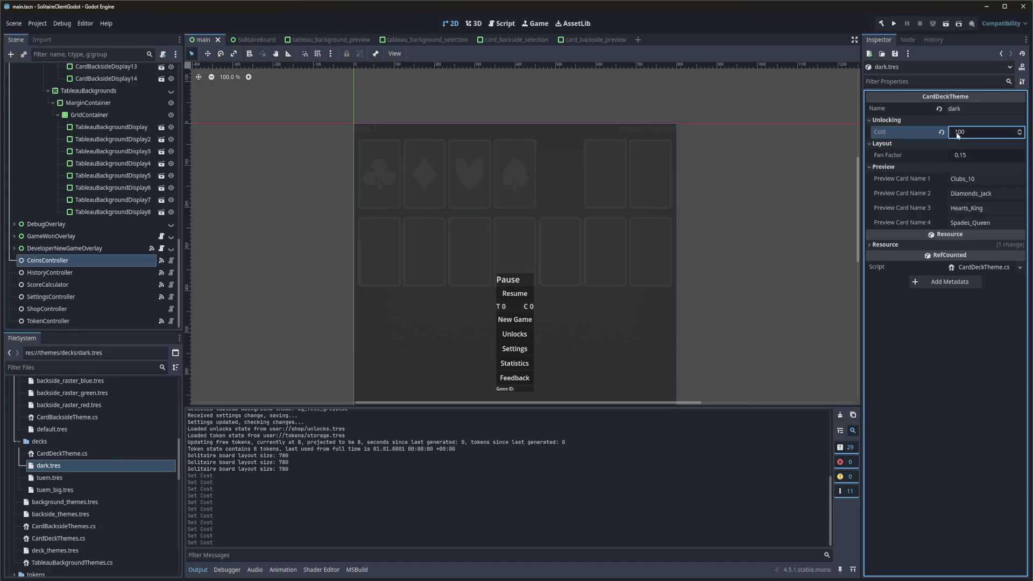
Set the tuem_big deck's Cost to 50 and save the project.
click(72, 481)
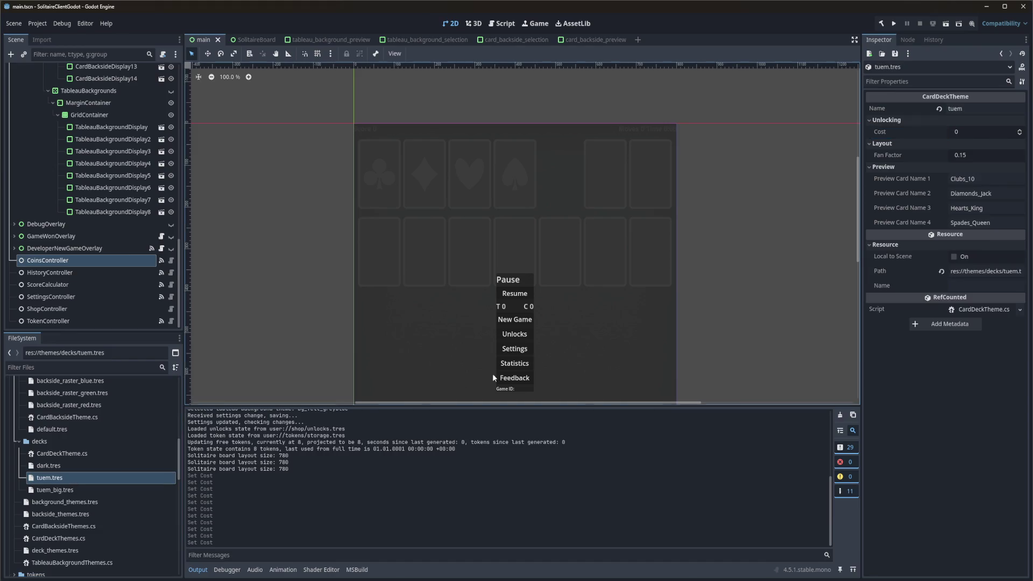
click(55, 489)
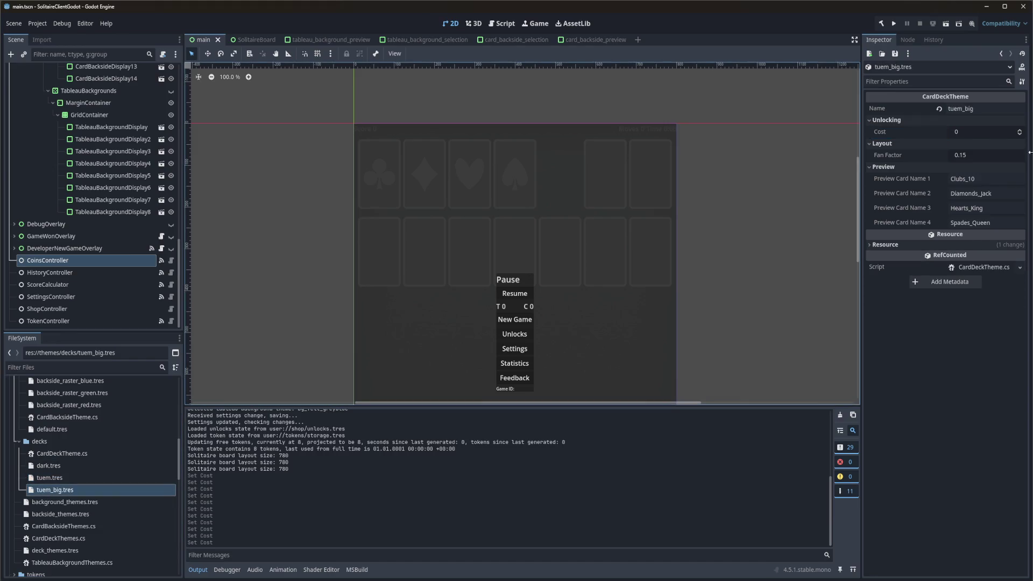
click(997, 129)
text(50)
key(Return)
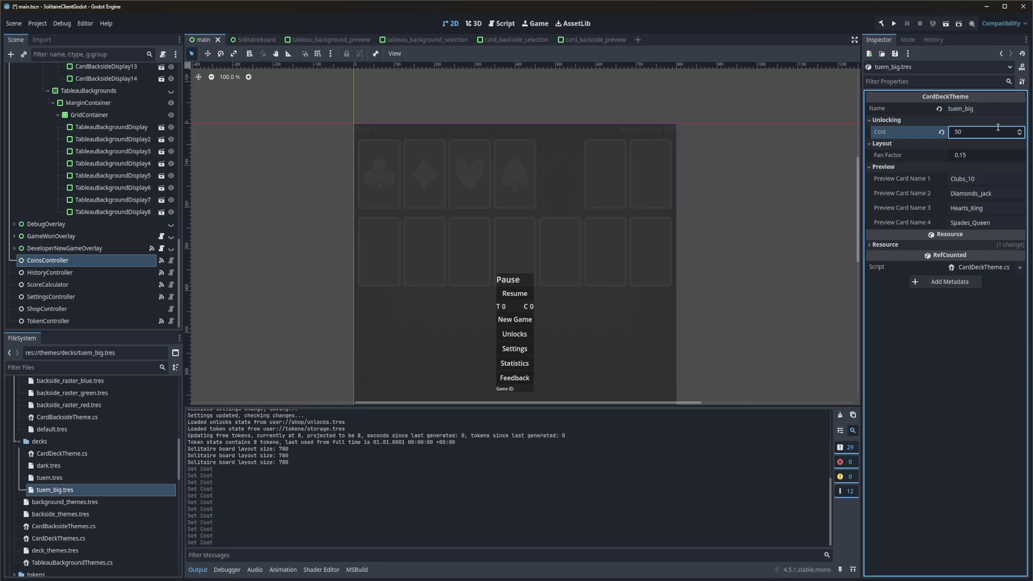
click(998, 127)
key(ctrl+s)
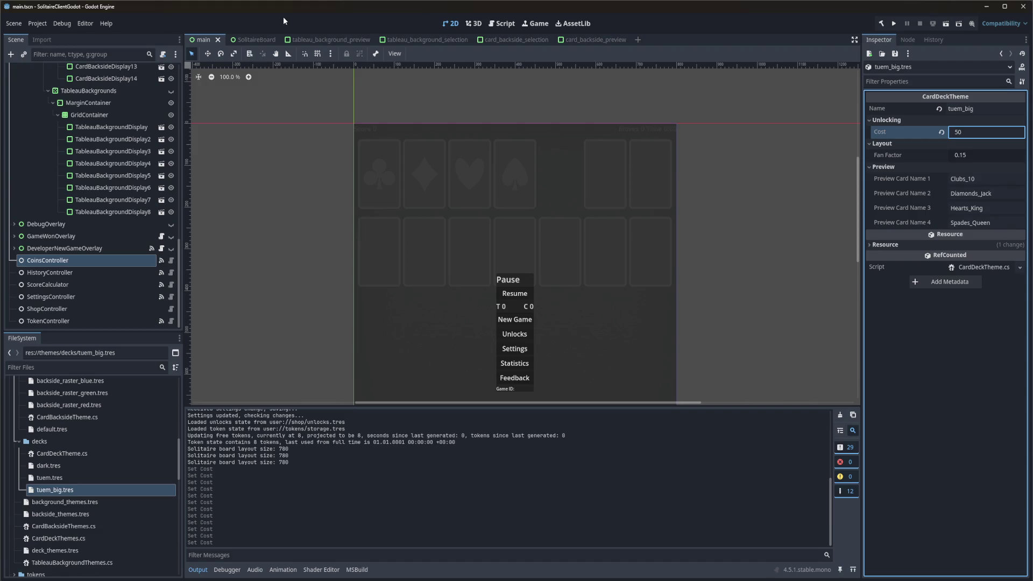
key(alt+Tab)
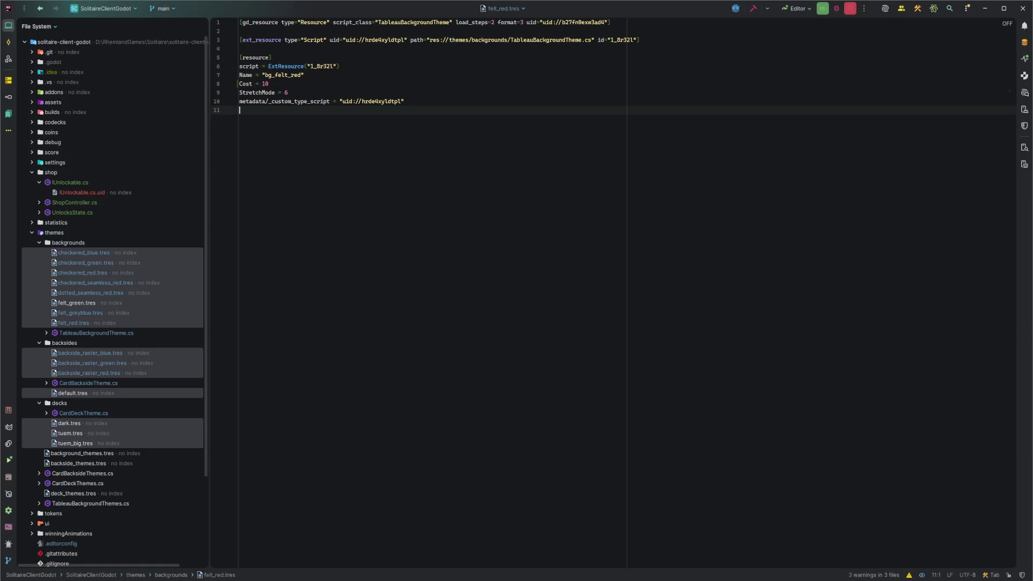
Review the Cost = 10 line in felt_red.tres and collapse the themes folders in the tree.
click(320, 76)
click(320, 84)
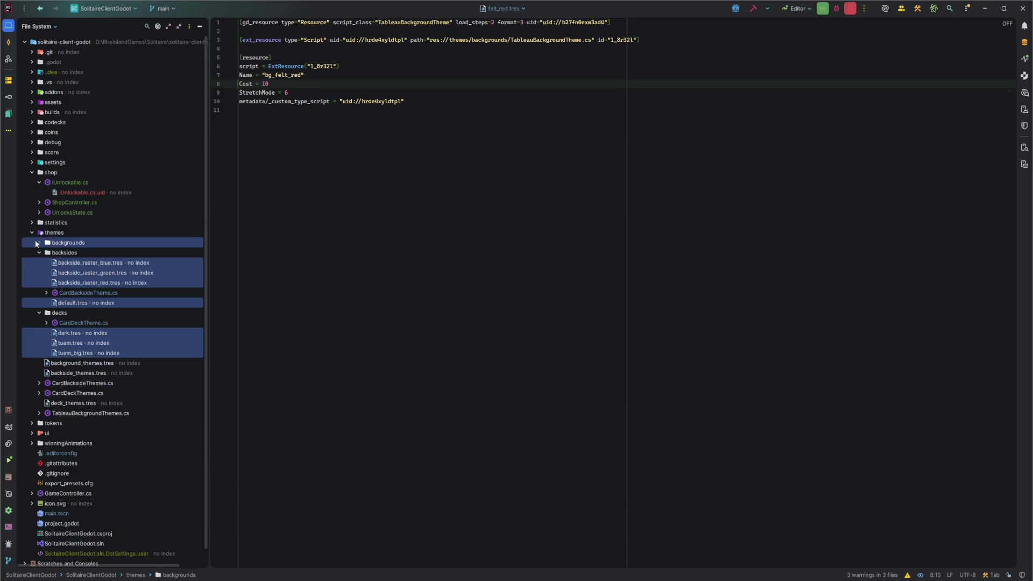
click(40, 242)
click(40, 253)
click(39, 253)
click(40, 263)
click(32, 233)
Switch Rider's project tree dropdown to the Solution view.
click(38, 26)
click(35, 39)
click(372, 160)
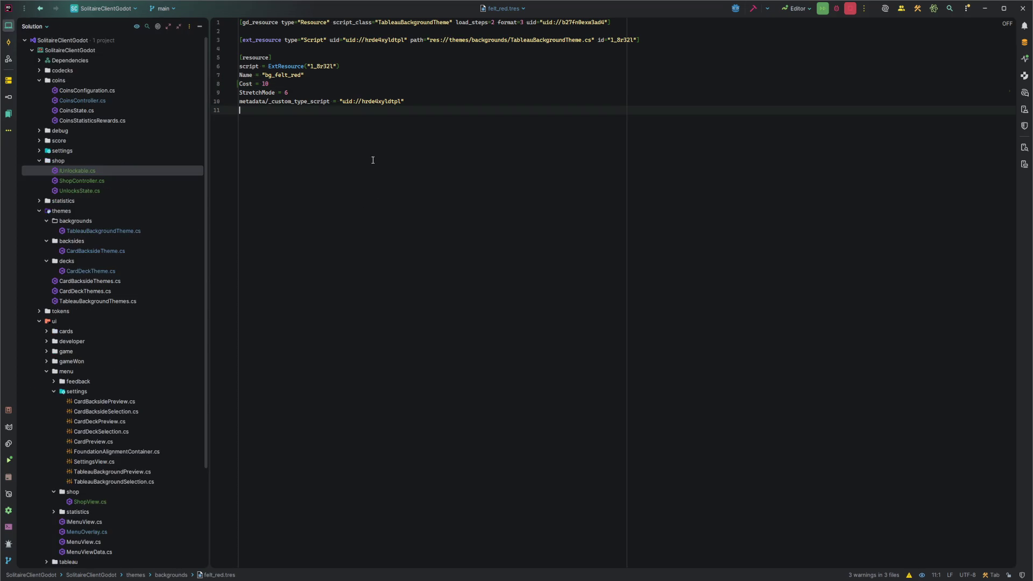
key(alt+Tab)
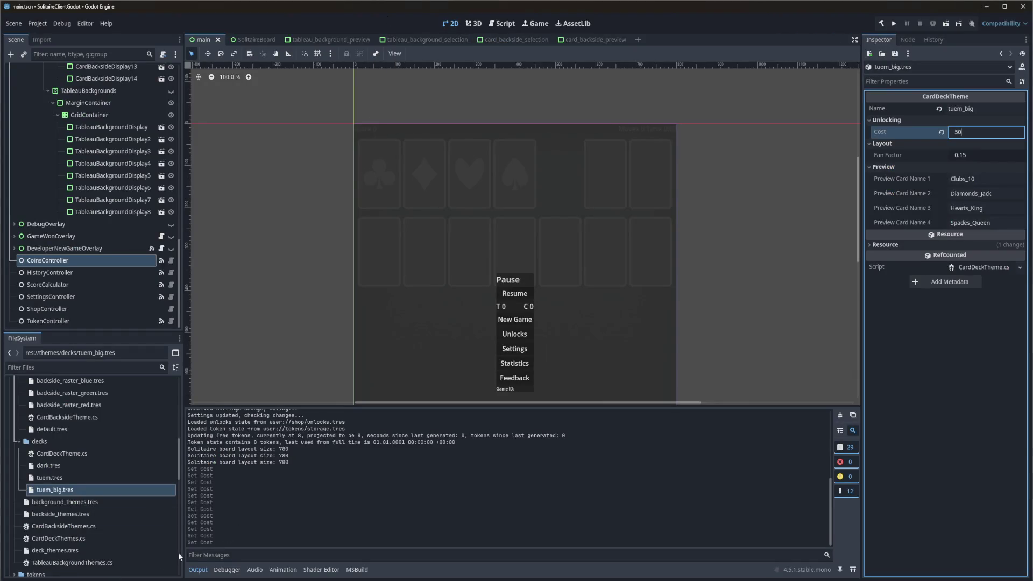
key(alt+Tab)
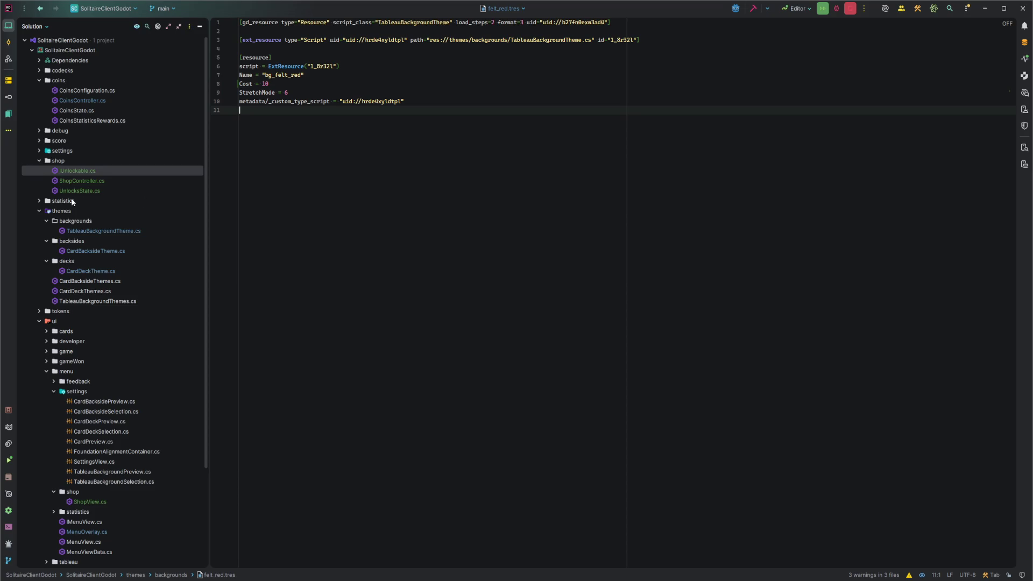
Open ShopController.cs at the IsUnlocked check on line 59.
double_click(95, 181)
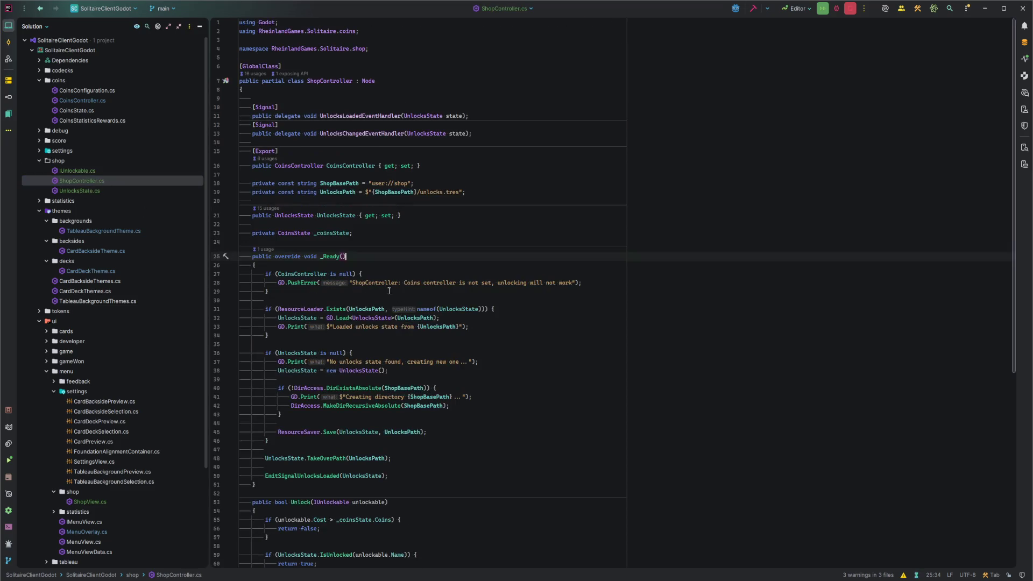
scroll(365, 272, down, 2)
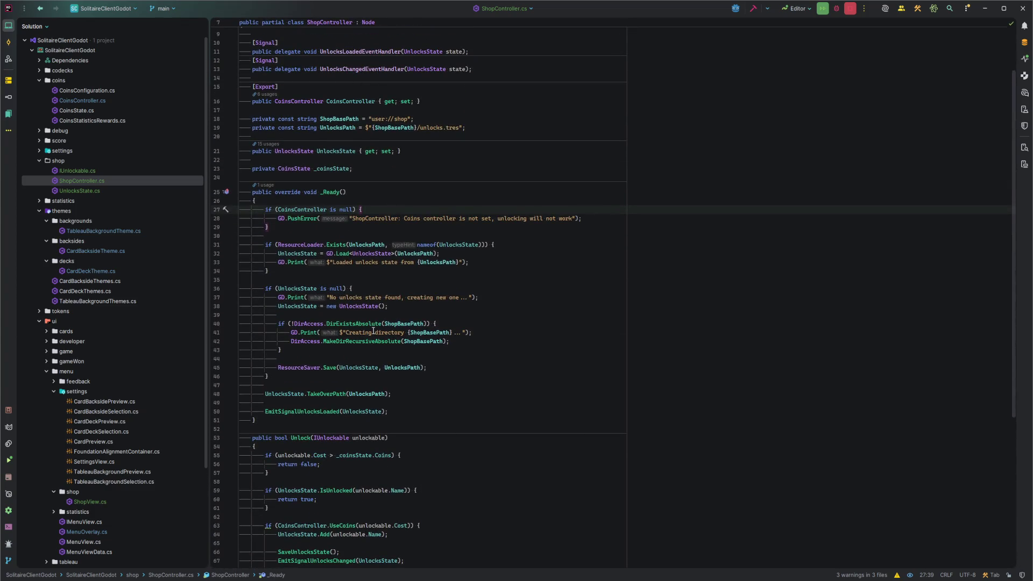
scroll(370, 342, down, 5)
click(339, 358)
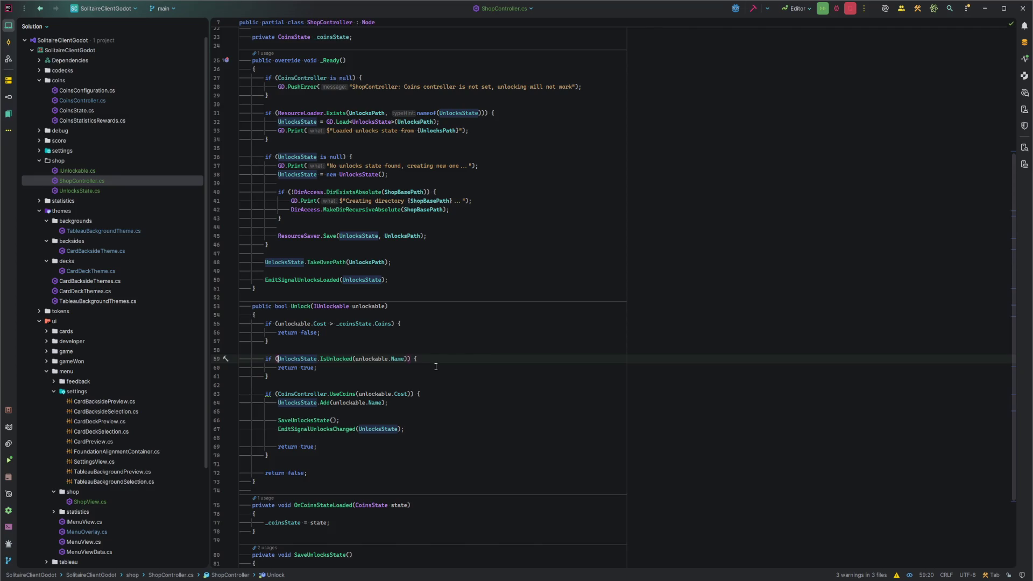
Extend the IsUnlocked condition with '|| unlockable.Cost == 0', then bring Godot forward.
click(409, 359)
text(|| unlockable.Cost == 0)
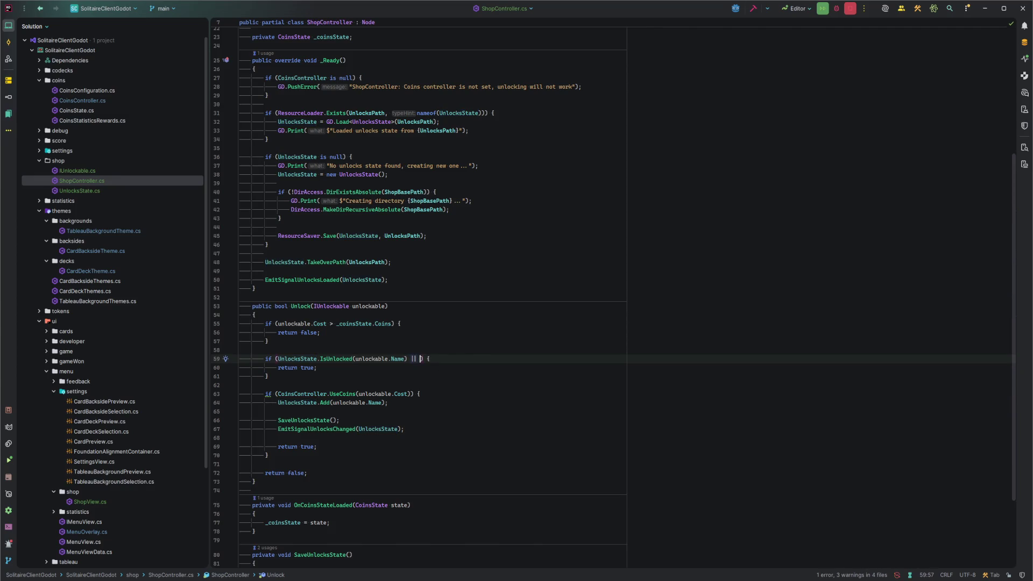
key(Down)
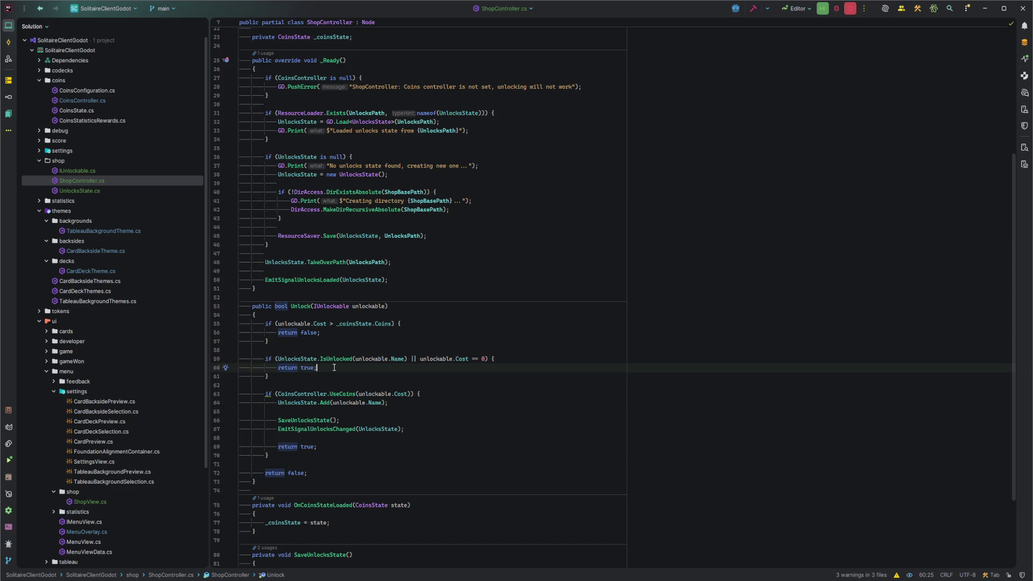
drag(419, 358, 483, 359)
click(486, 359)
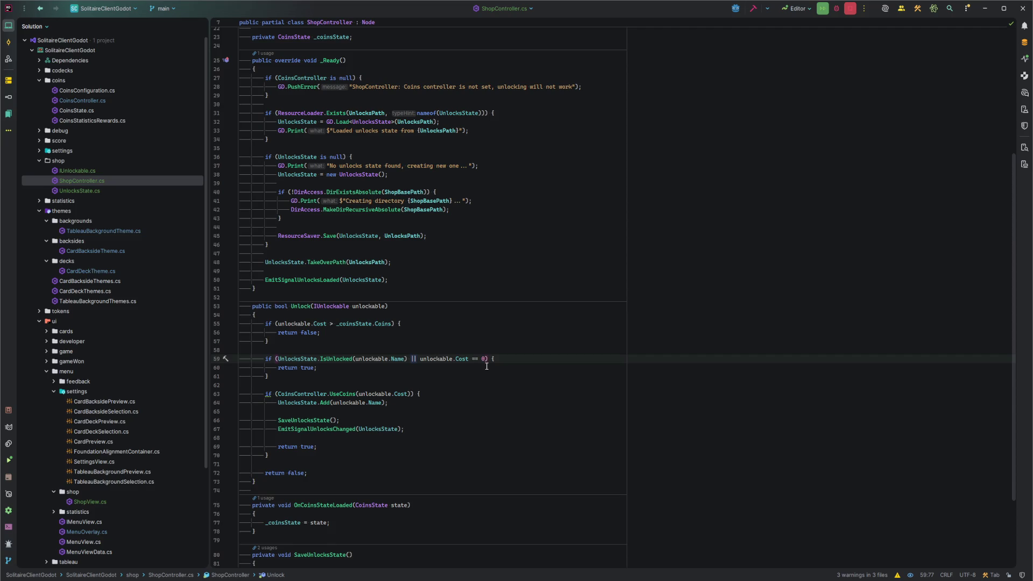
click(508, 366)
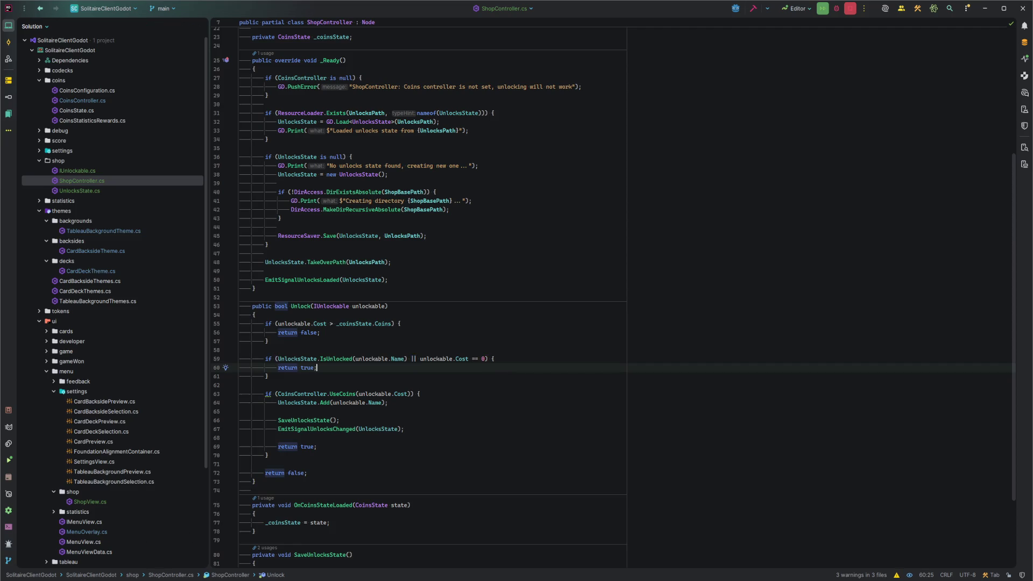
click(411, 341)
click(354, 350)
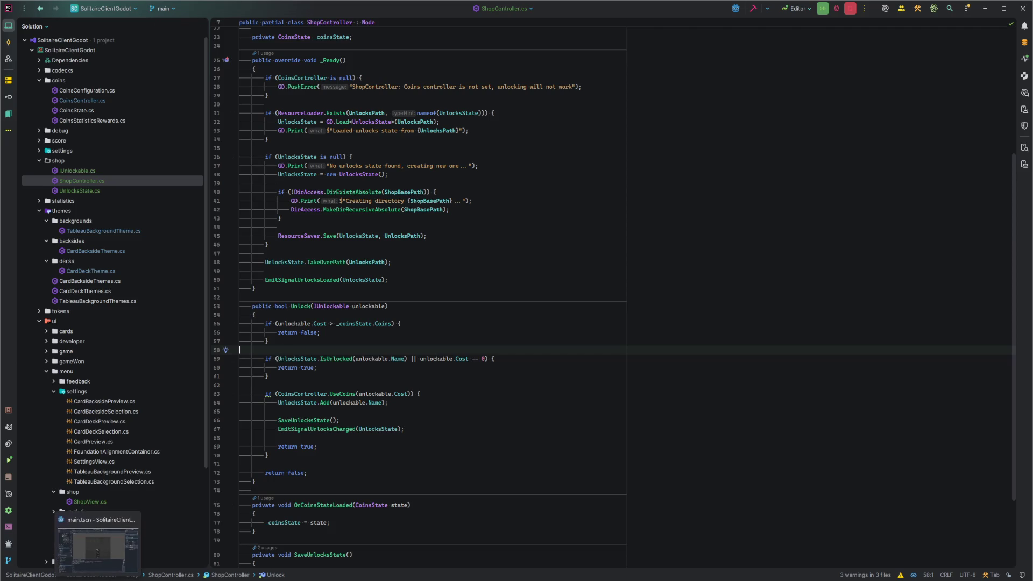
click(99, 549)
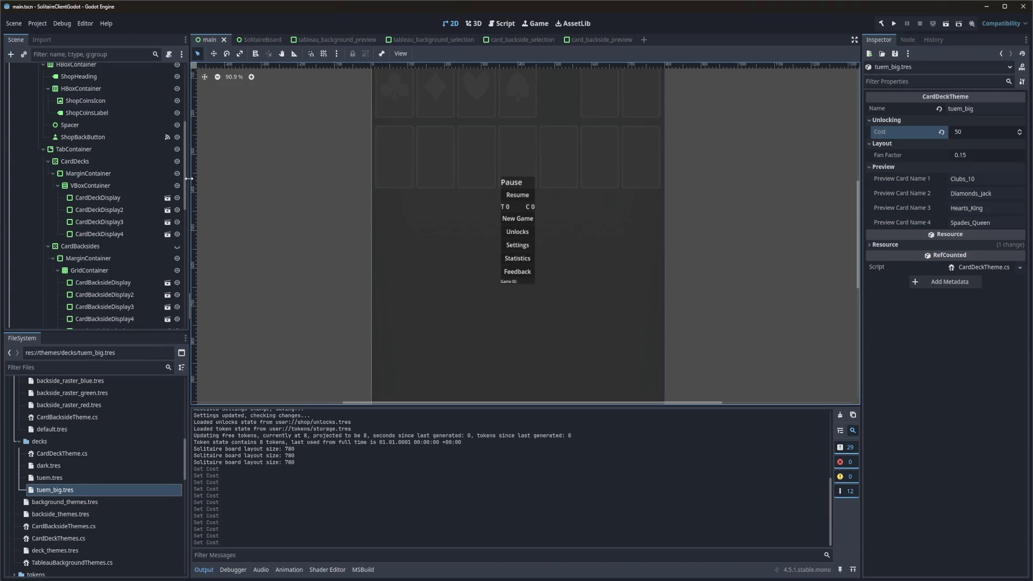
Toggle MainMenuView's visibility off and ShopView's on in the Scene dock.
scroll(140, 232, up, 10)
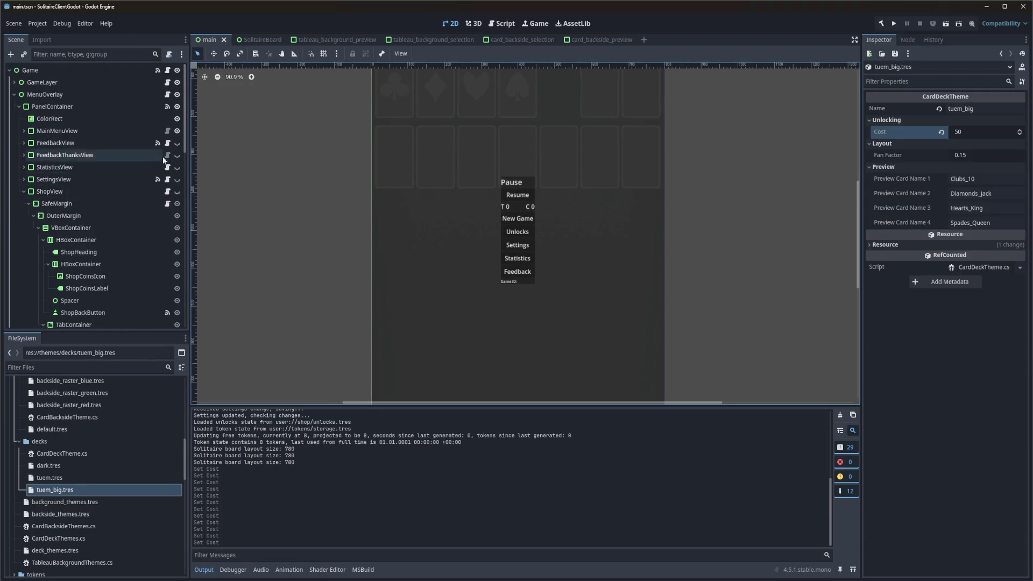
click(177, 130)
click(177, 192)
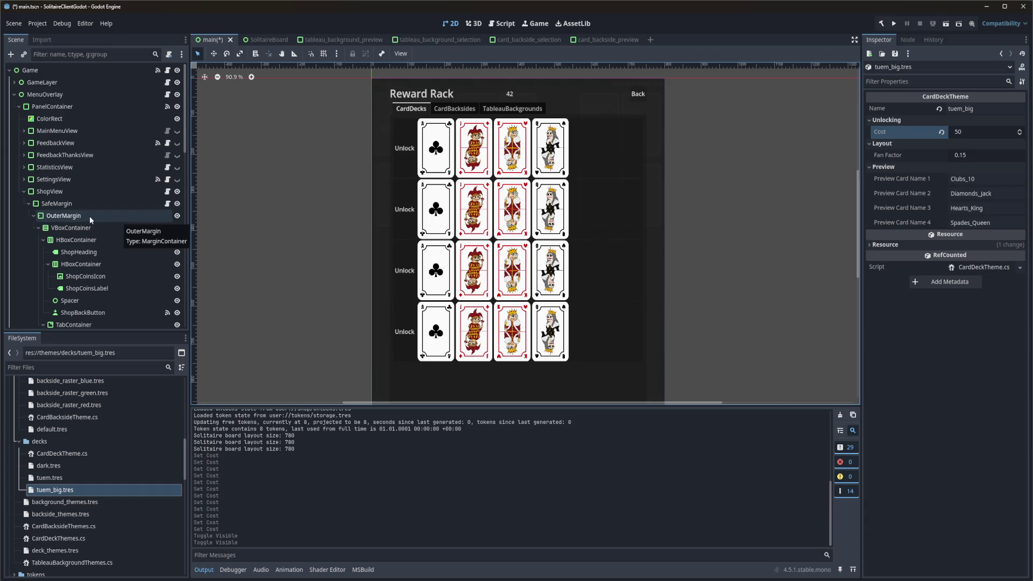
scroll(121, 215, down, 5)
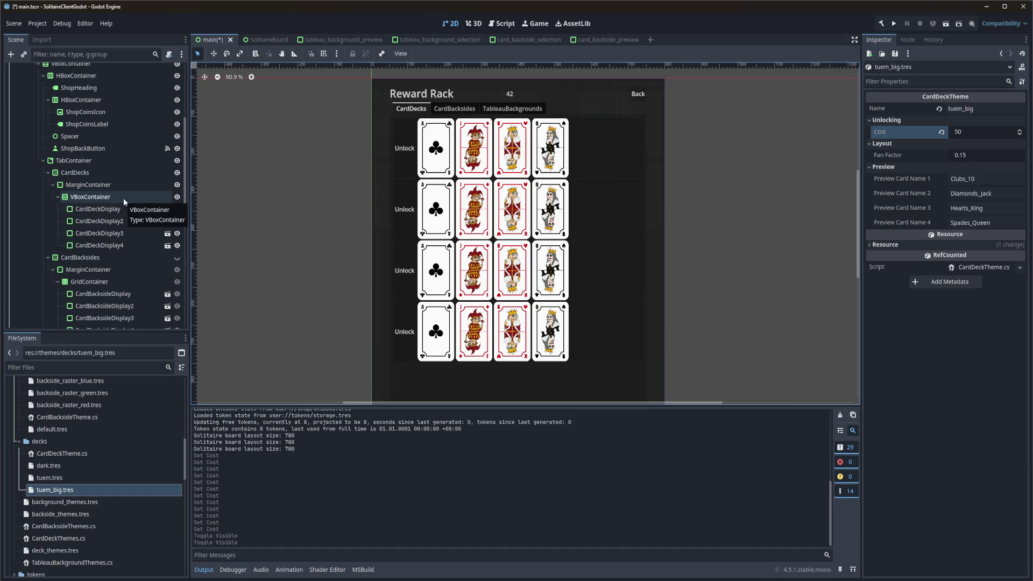
click(104, 173)
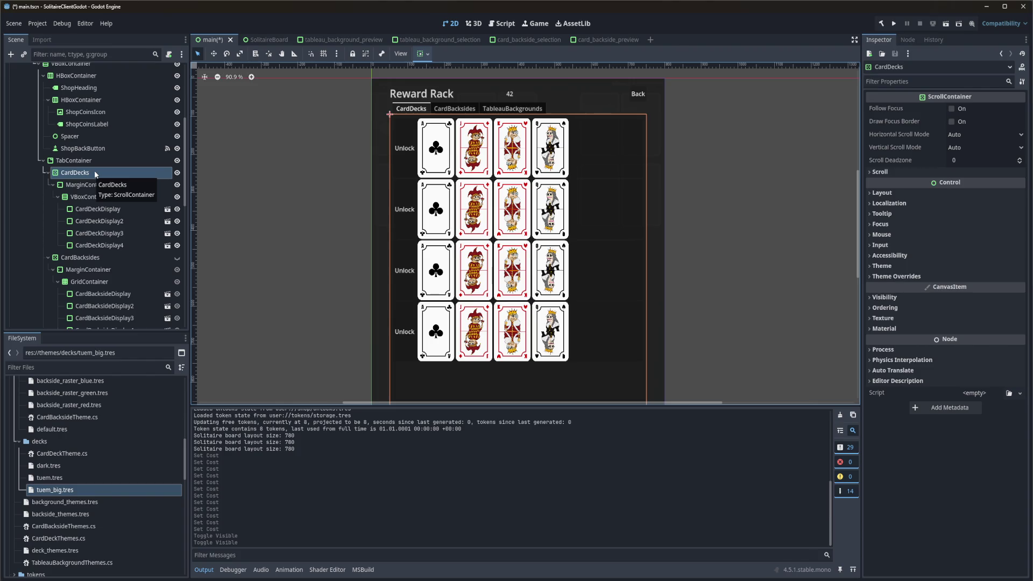
Wrap the CardDecks node in a new PanelContainer parent.
right_click(95, 170)
right_click(89, 171)
right_click(89, 171)
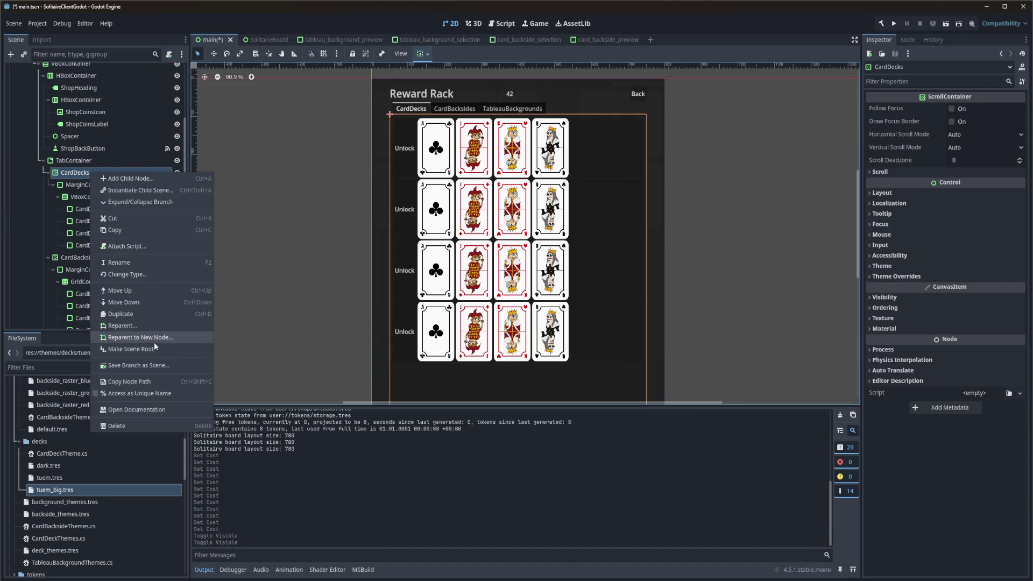
click(154, 340)
text(Panel)
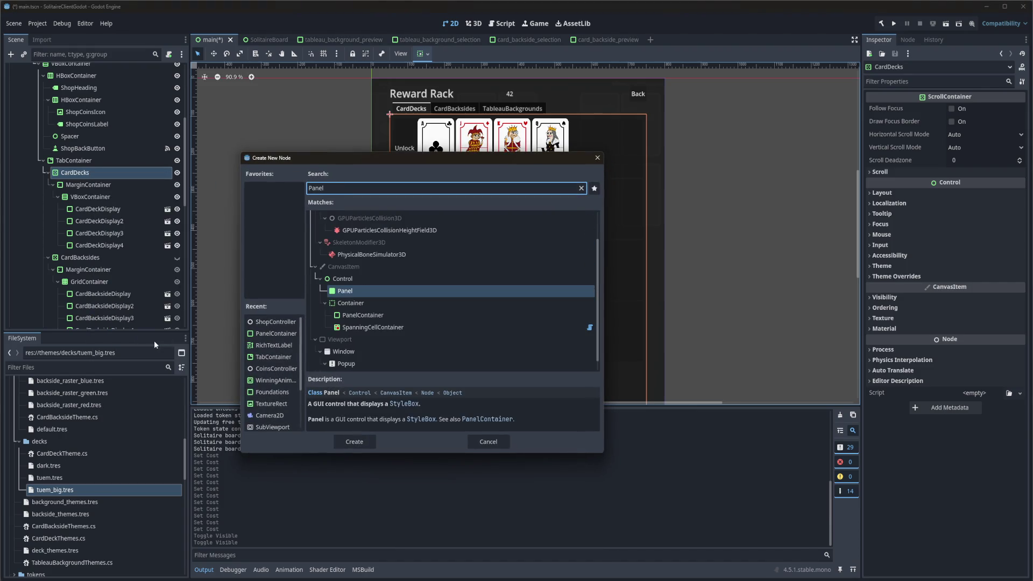
click(396, 315)
click(344, 441)
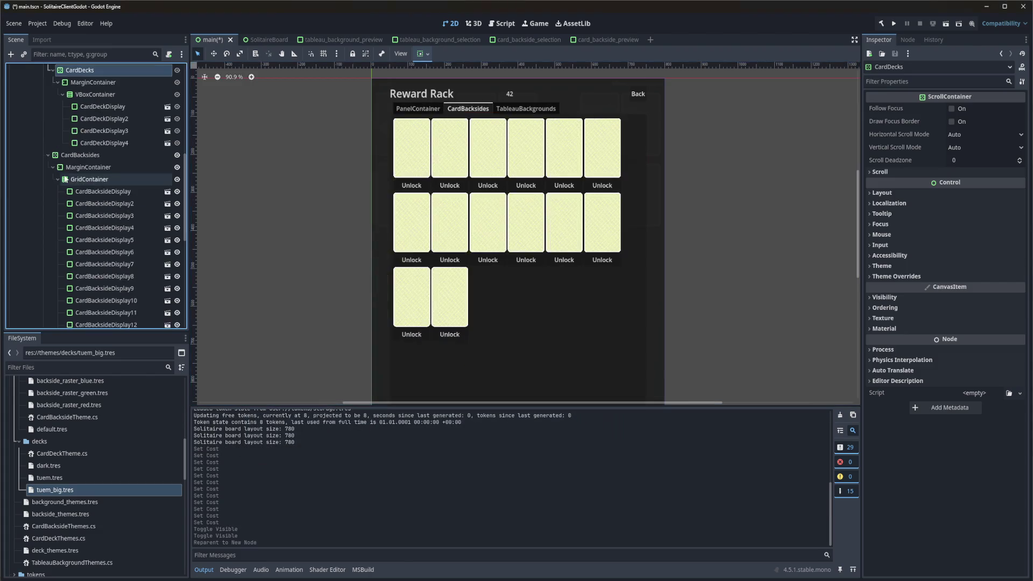
Rename the inner wrapped node to ScrollContainer.
scroll(75, 186, up, 5)
click(92, 192)
click(92, 201)
click(94, 200)
text(Scroll)
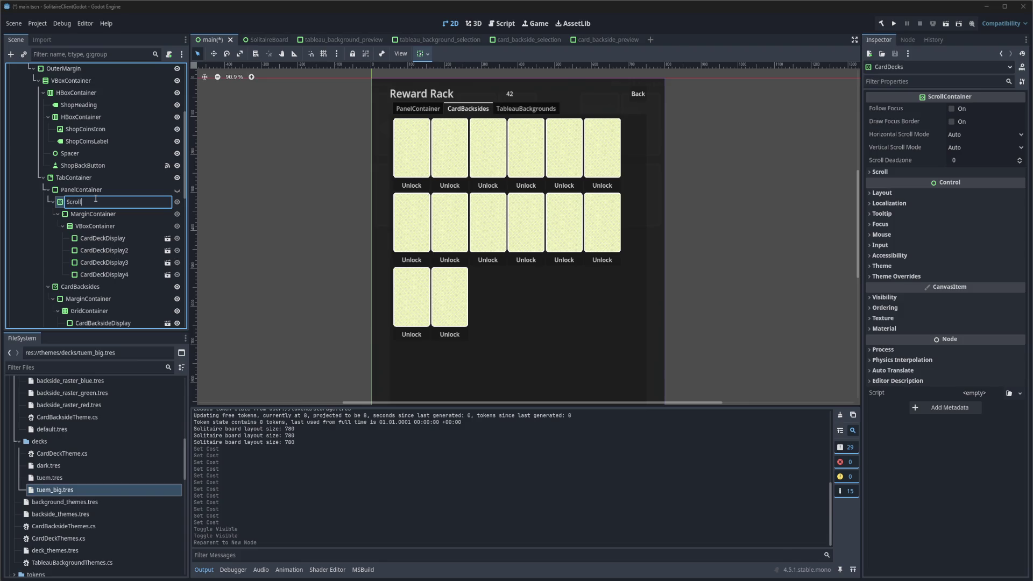
text(Conta)
key(BackSpace)
text(ontainer)
key(Return)
Rename the new PanelContainer to CardDecks and save the main scene.
right_click(106, 192)
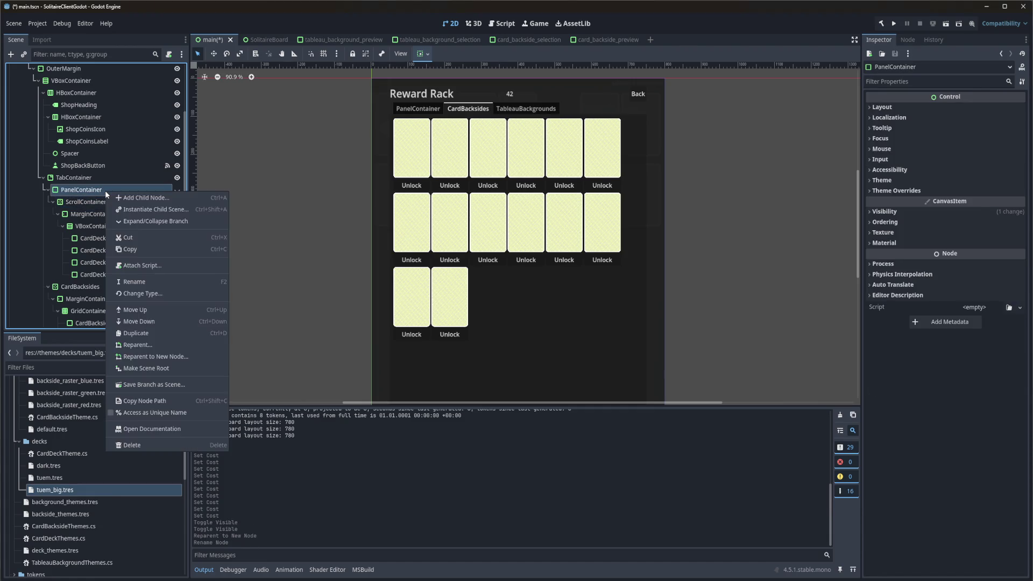
key(Escape)
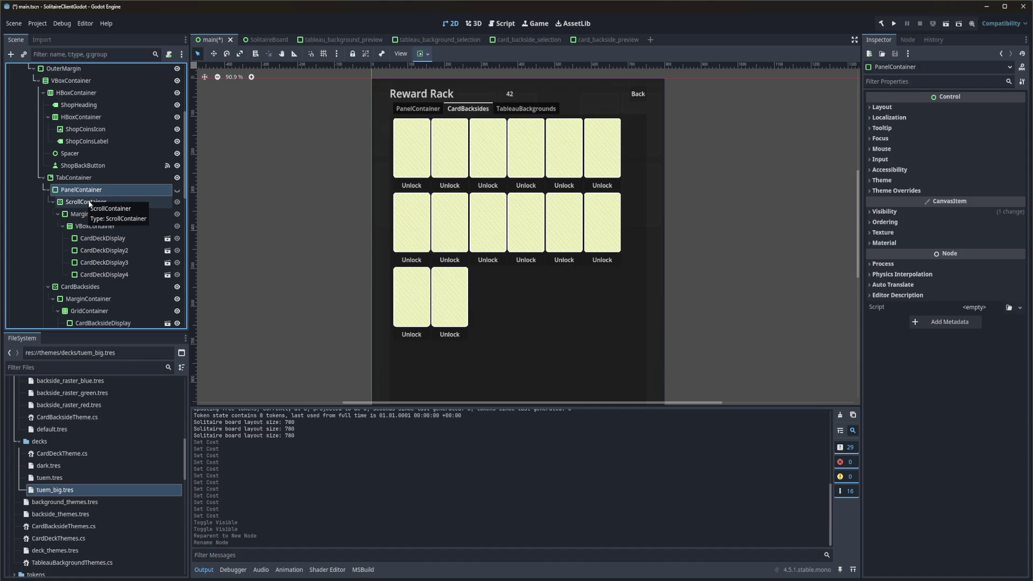
right_click(86, 192)
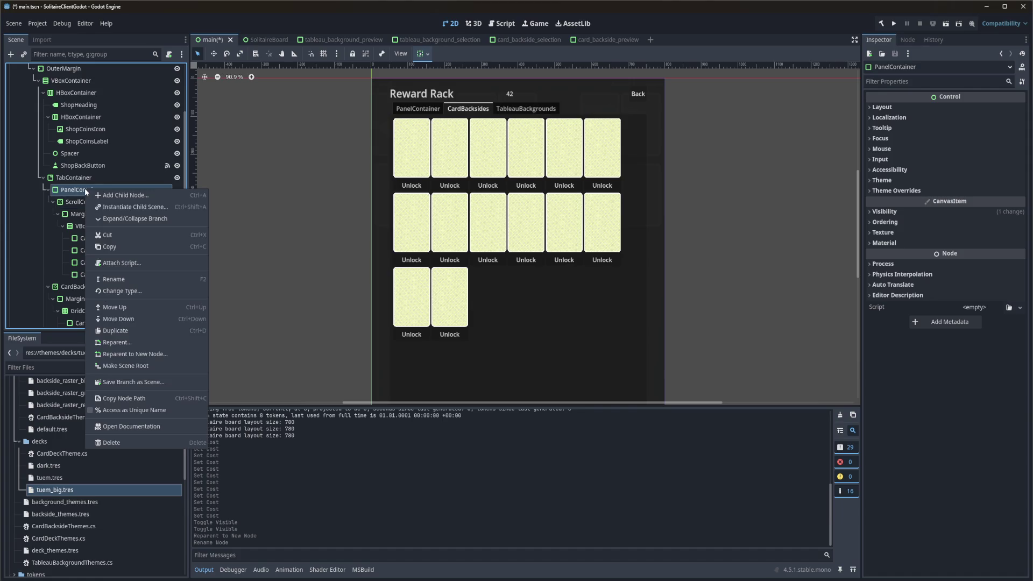
key(F2)
text(CardDecks)
key(Return)
key(ctrl+s)
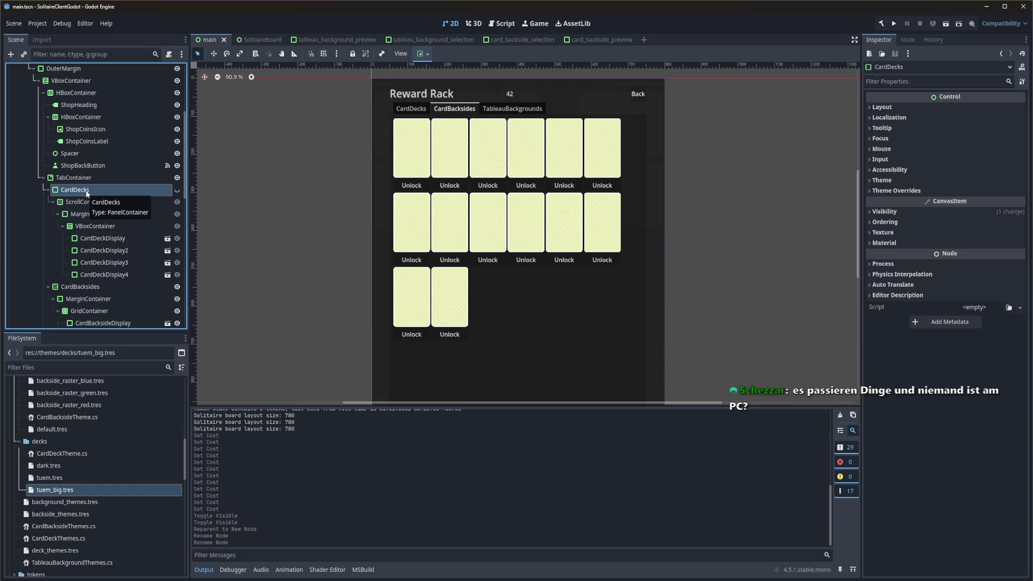
Save the CardDecks branch as card_decks.tscn in res://ui/menu/shop.
right_click(87, 192)
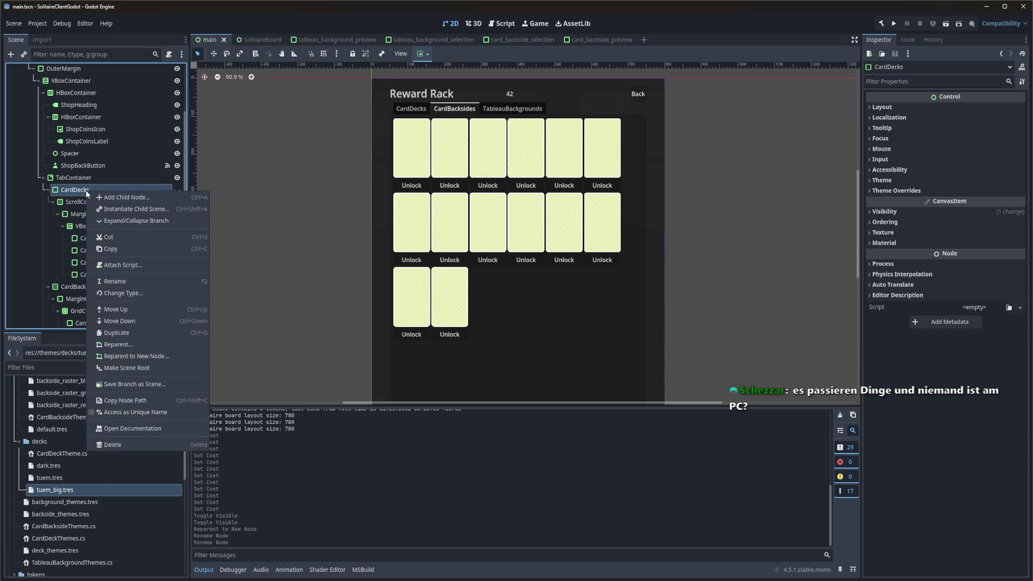
click(154, 383)
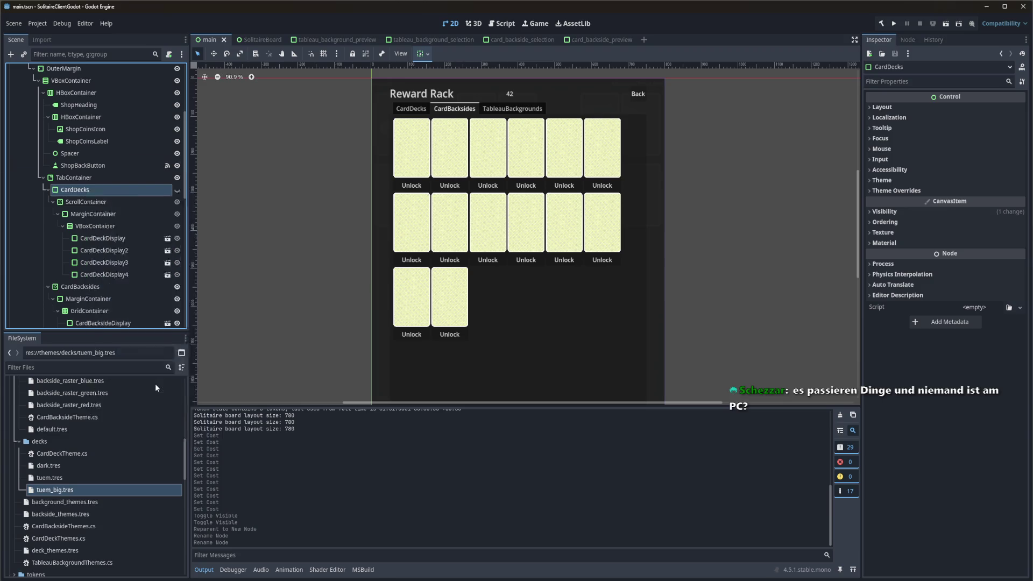
drag(72, 148, 365, 146)
double_click(222, 257)
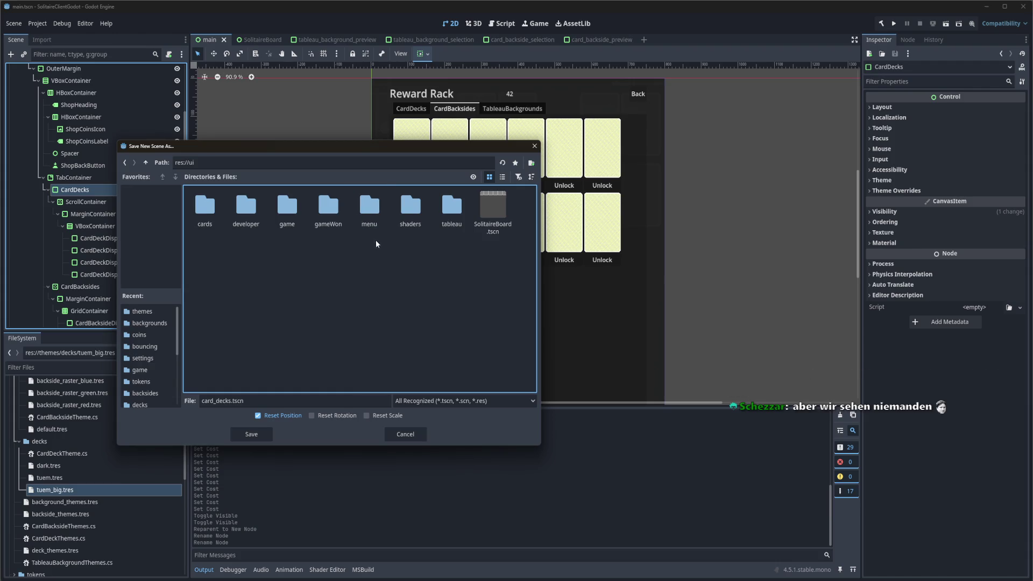
double_click(372, 200)
double_click(280, 212)
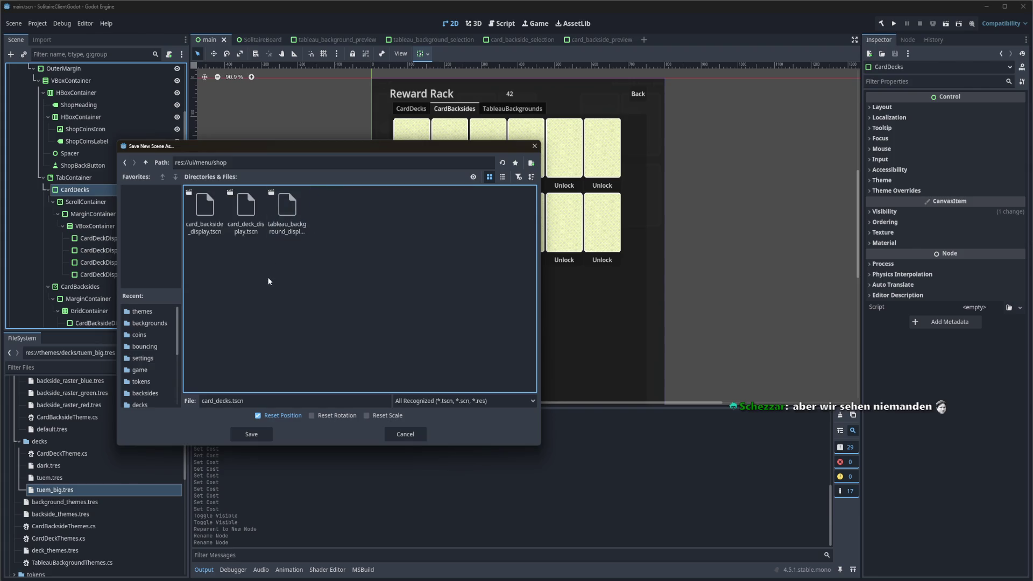
click(231, 401)
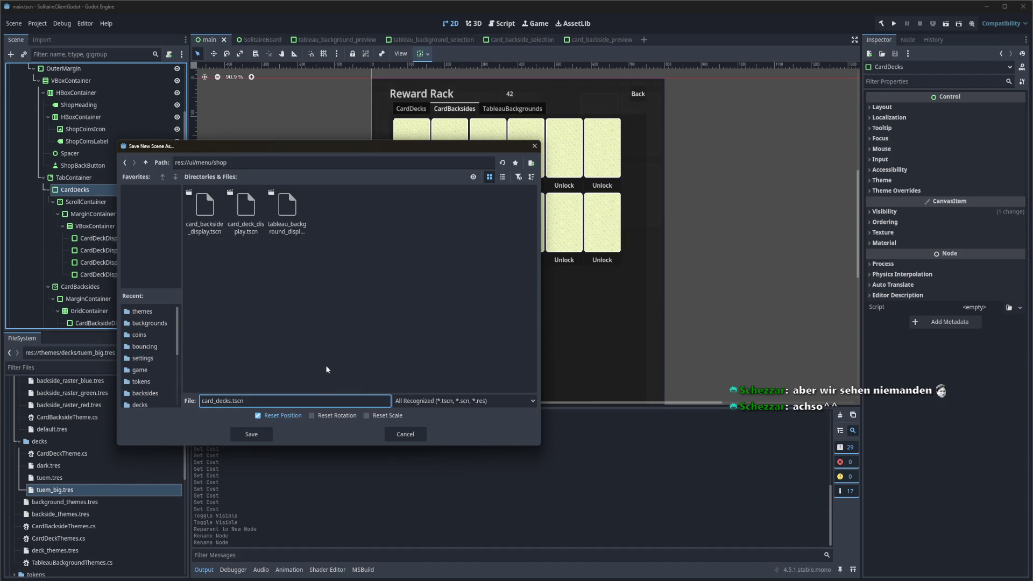
click(251, 434)
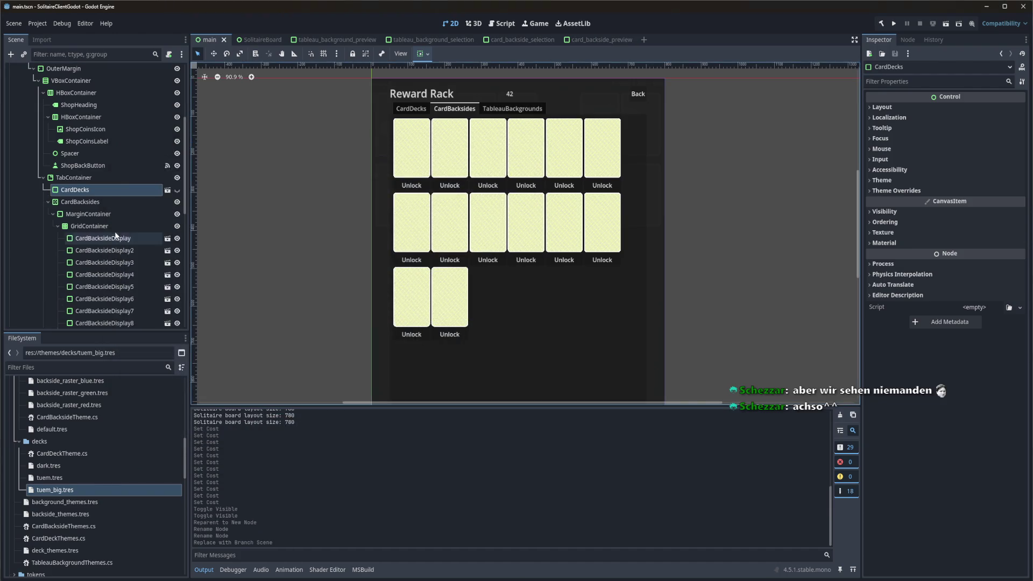
Wrap the CardBacksides node in a new PanelContainer parent.
click(106, 202)
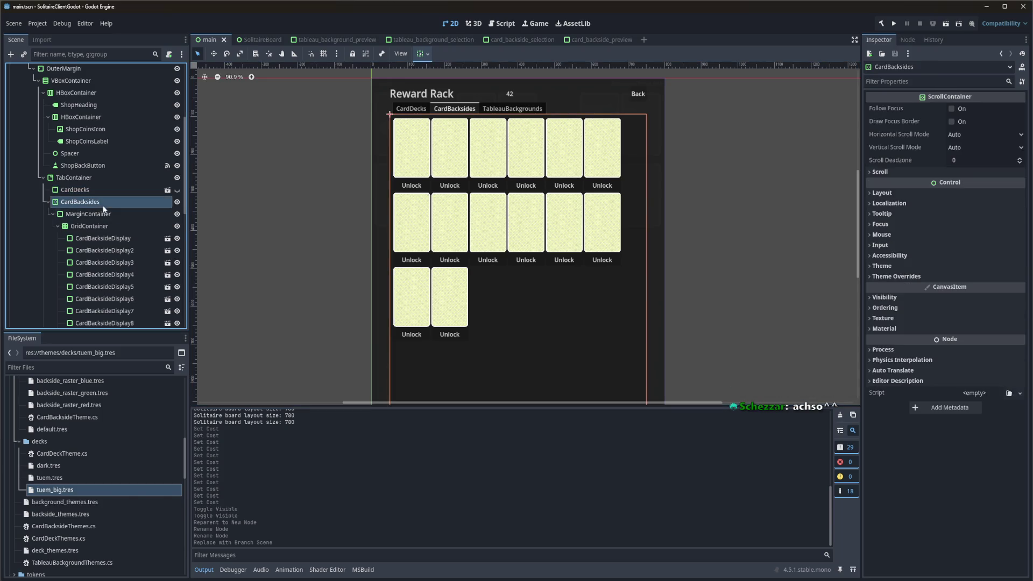
right_click(102, 205)
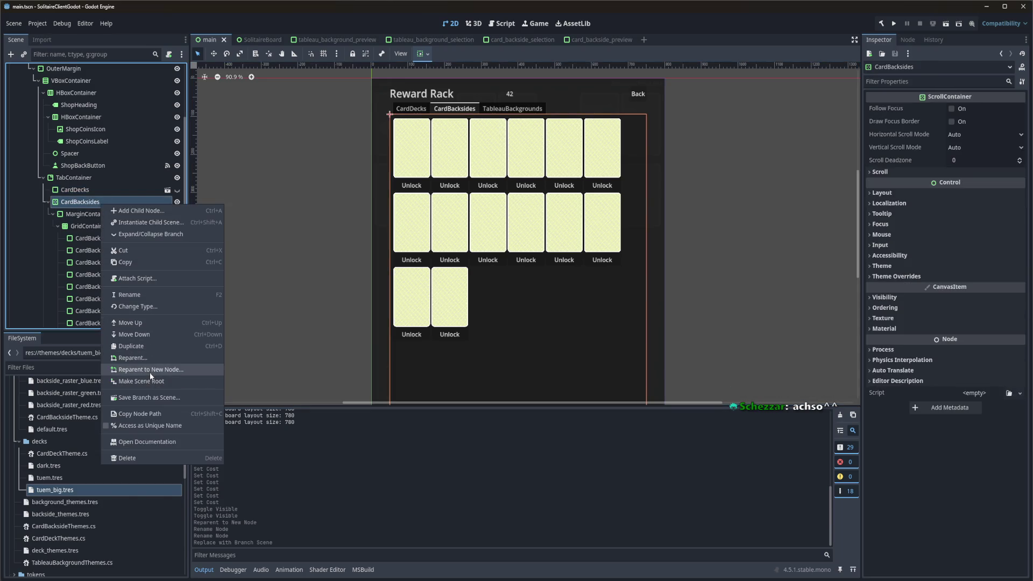
click(149, 371)
text(PAnelC)
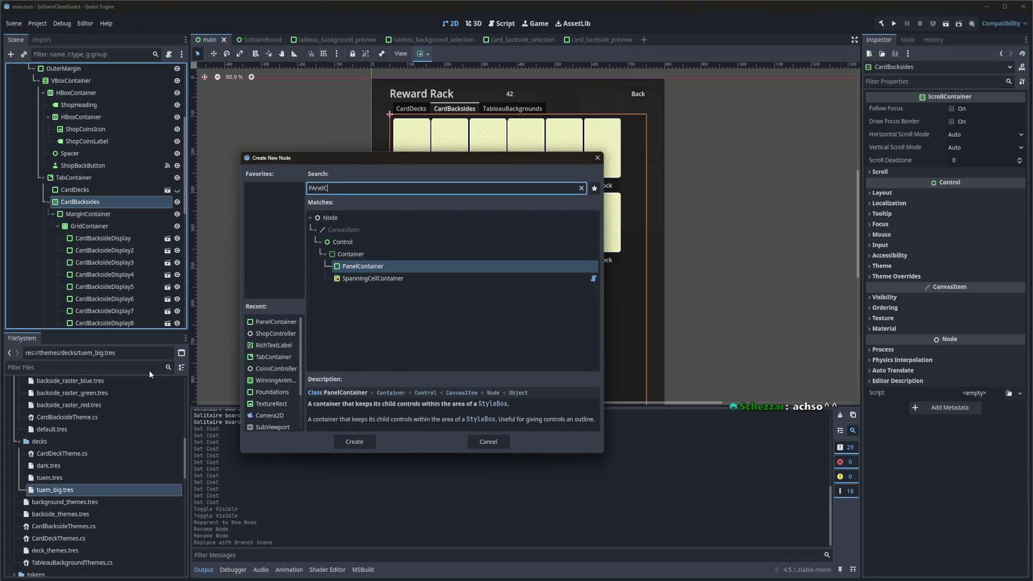
key(Return)
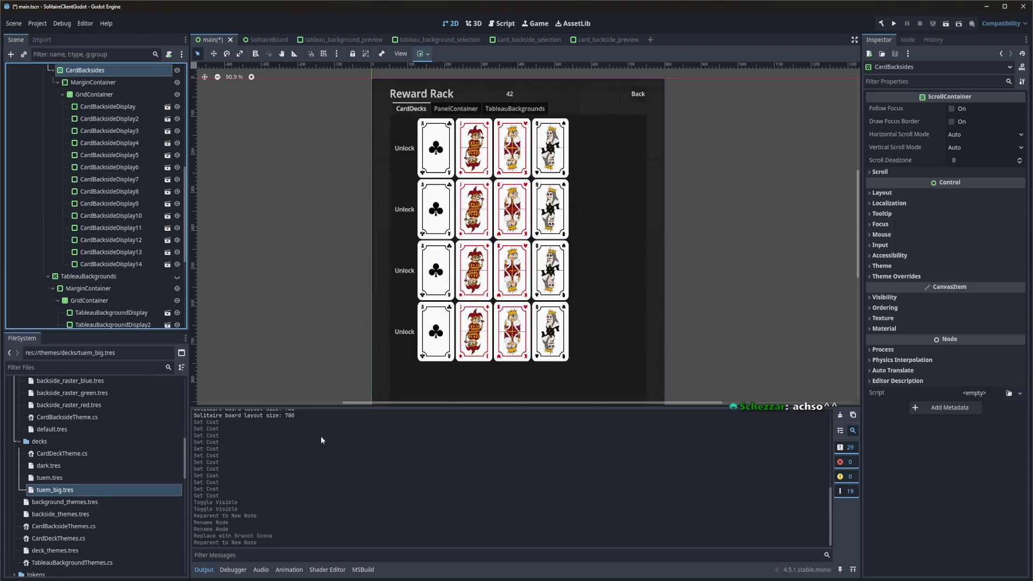
Rename the inner node to ScrollContainer and the panel to CardBacksides, then save.
scroll(108, 216, up, 3)
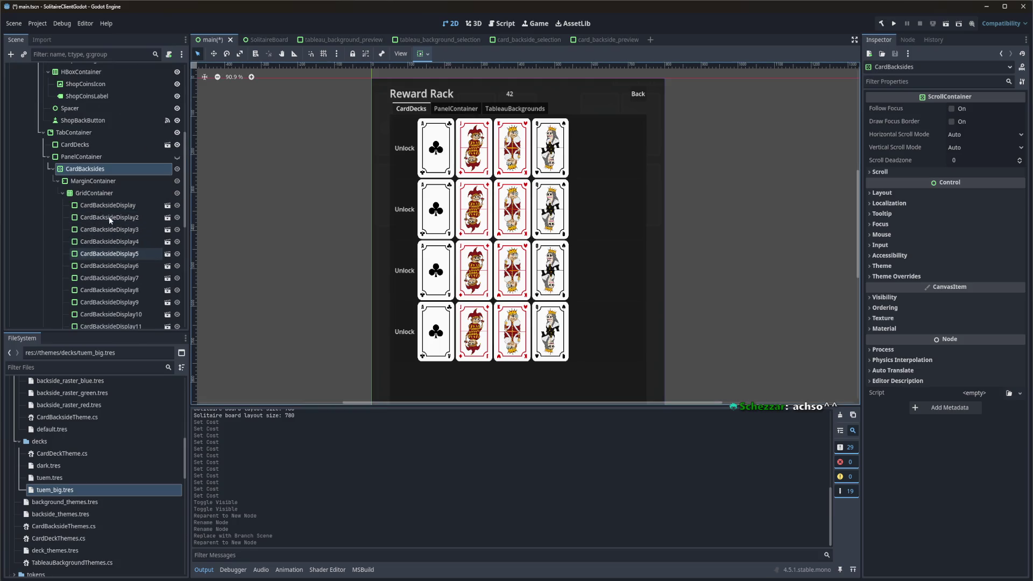
double_click(98, 169)
text(ScrollContainer)
key(Return)
key(Up)
key(F2)
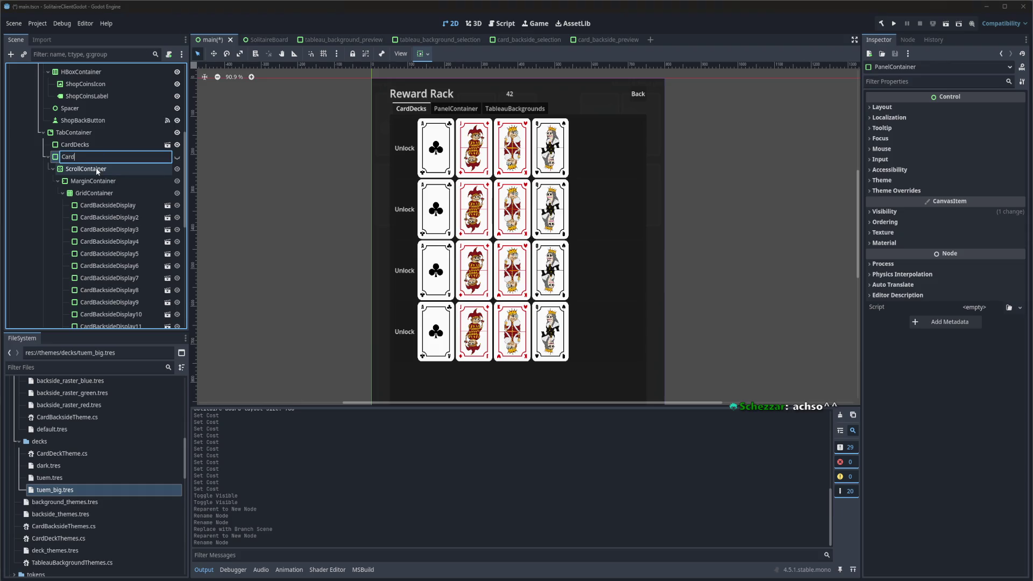
text(Backsides)
key(Return)
key(ctrl+s)
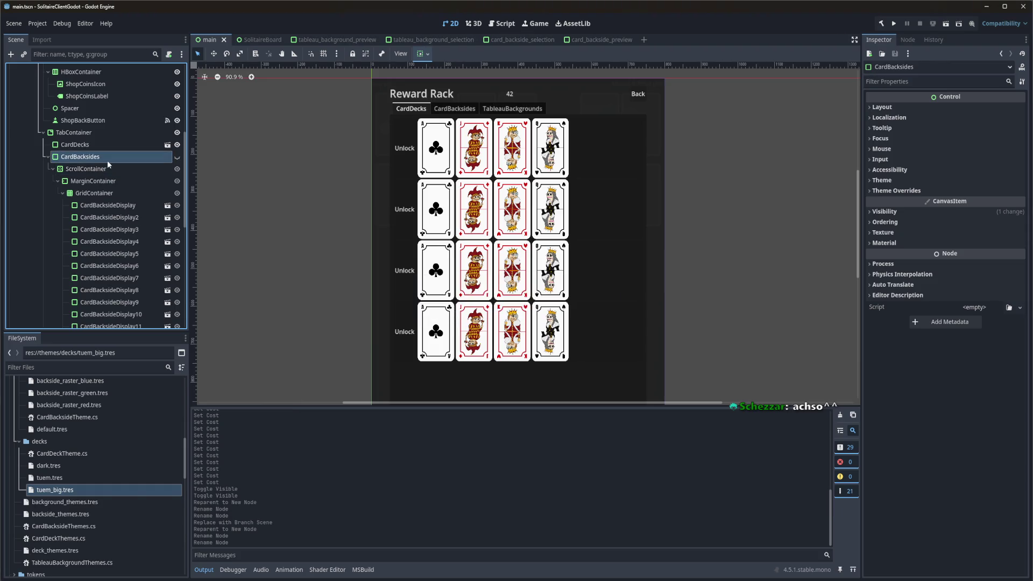
Save the CardBacksides branch as its own scene.
right_click(111, 157)
click(167, 351)
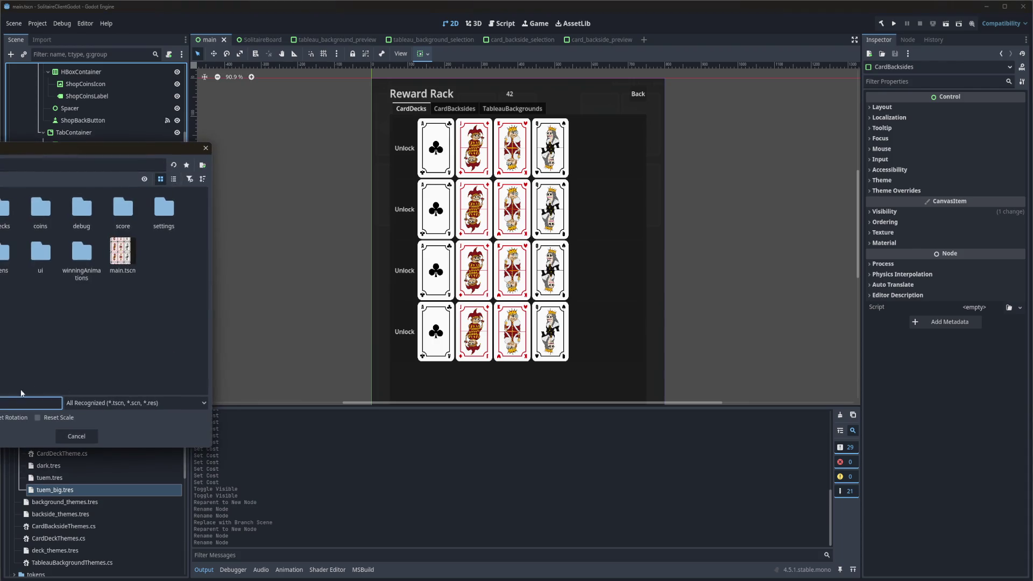
key(Return)
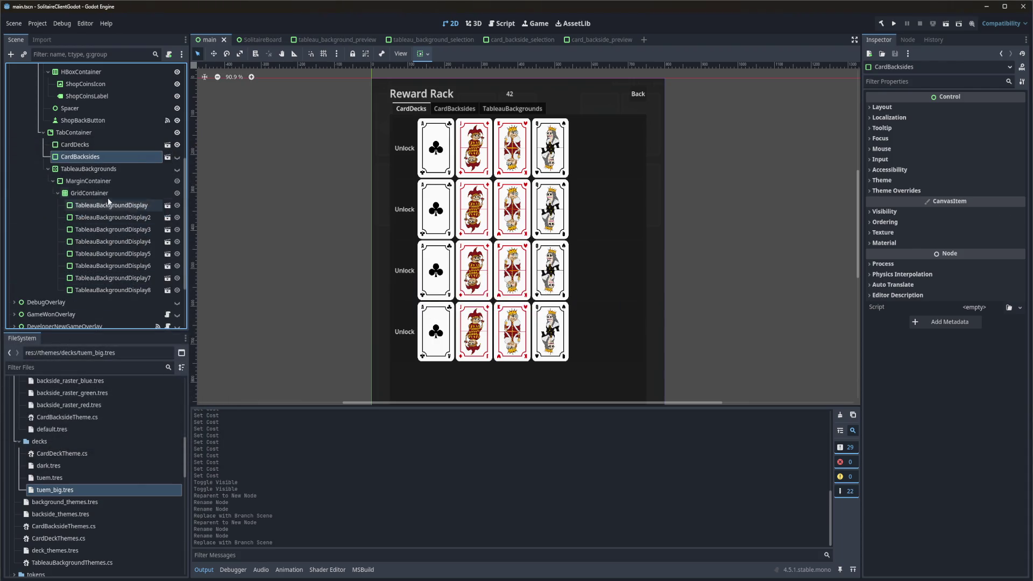
Wrap the TableauBackgrounds node in a new PanelContainer parent.
click(102, 169)
right_click(102, 169)
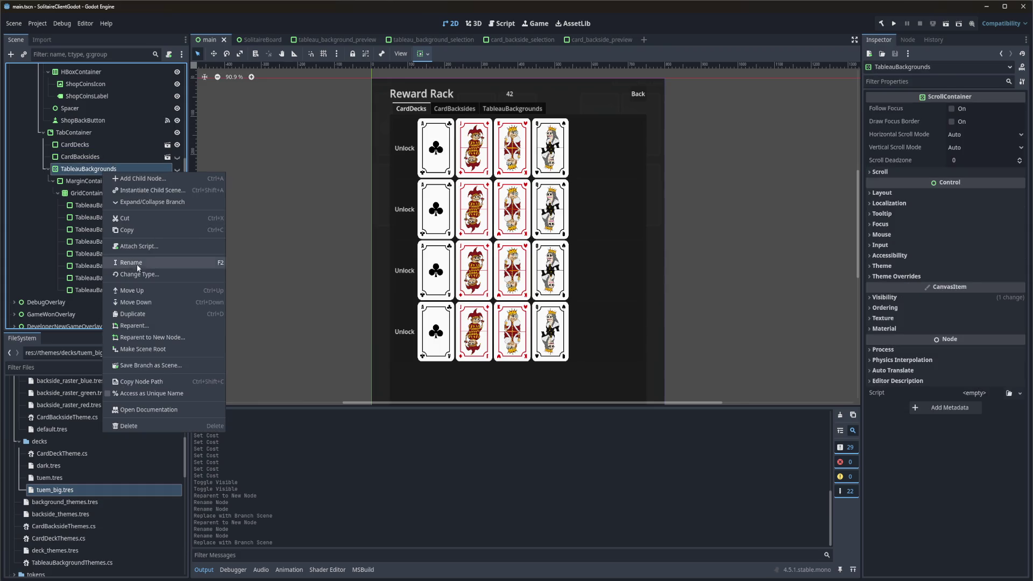
click(144, 337)
text(PanelC)
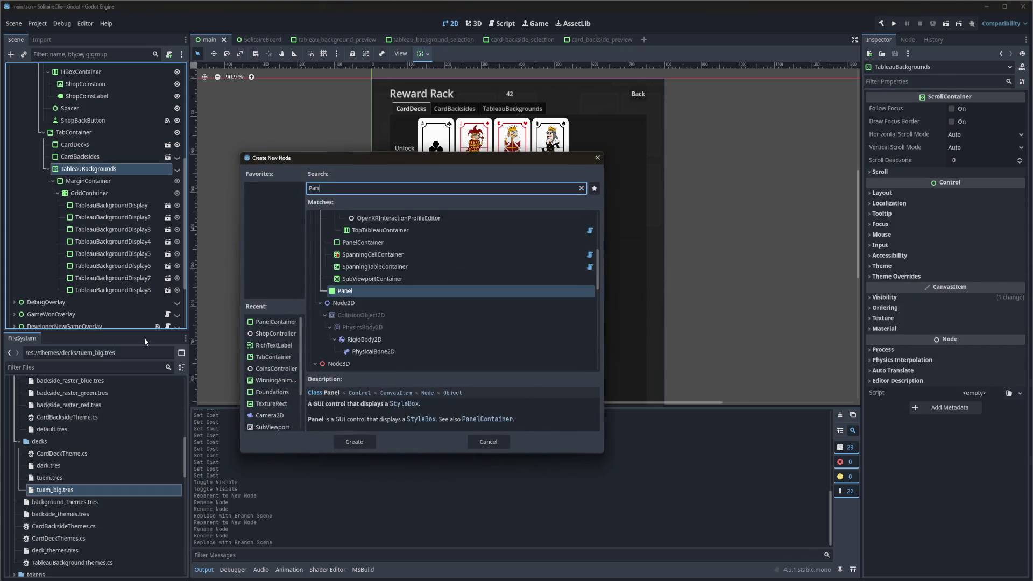
key(Return)
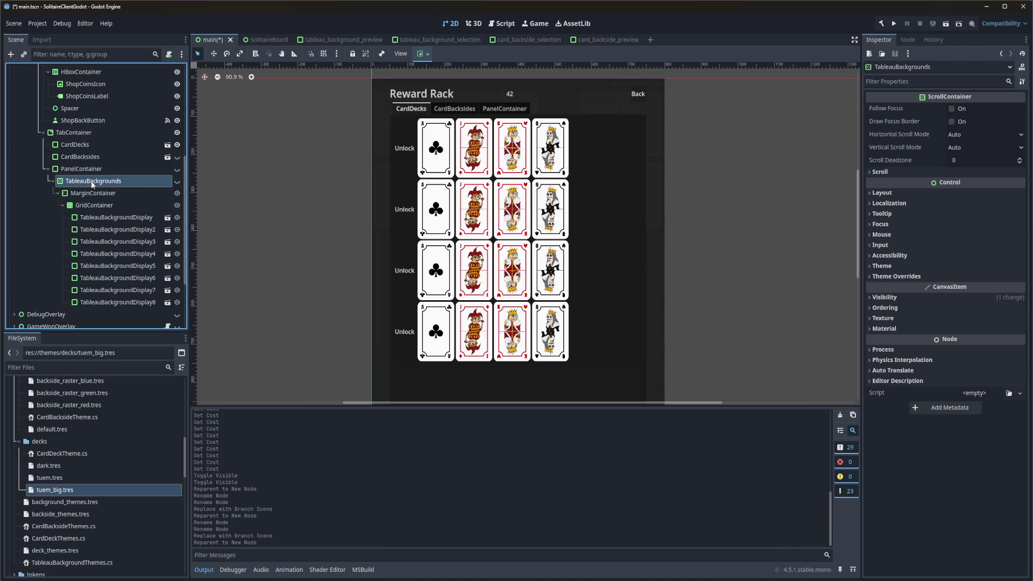
Rename the inner node to ScrollContainer and the panel to TableauBackgrounds, then save.
double_click(93, 182)
text(ScrollCointa)
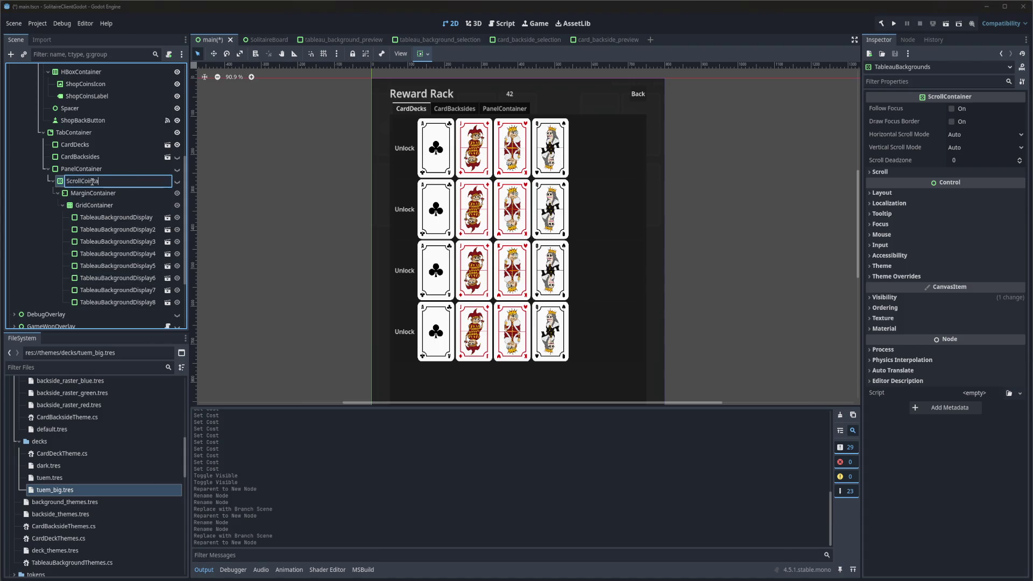
key(BackSpace)
text(ntainer)
key(Return)
key(Up)
key(F2)
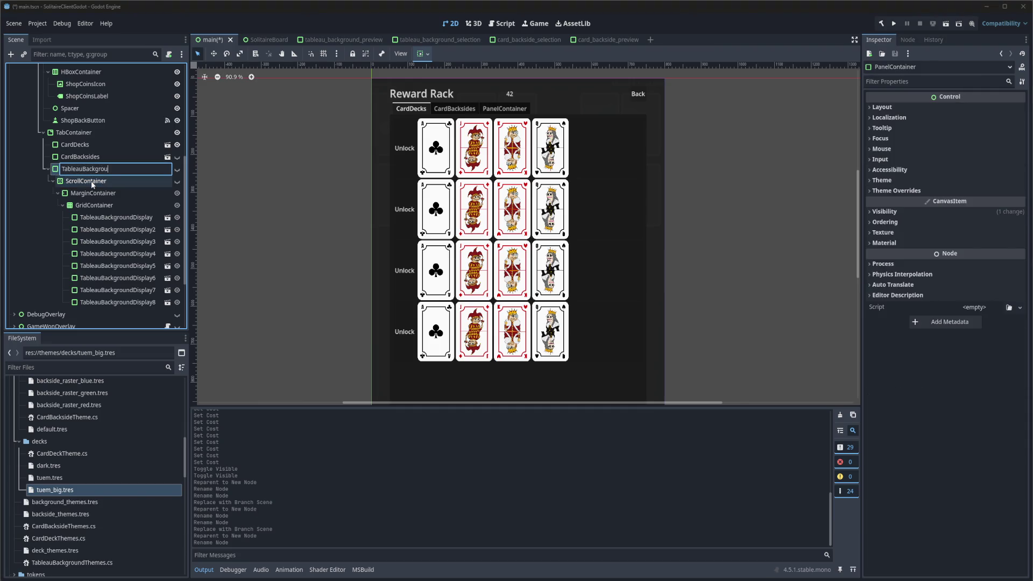
text(nds)
key(Return)
key(ctrl+s)
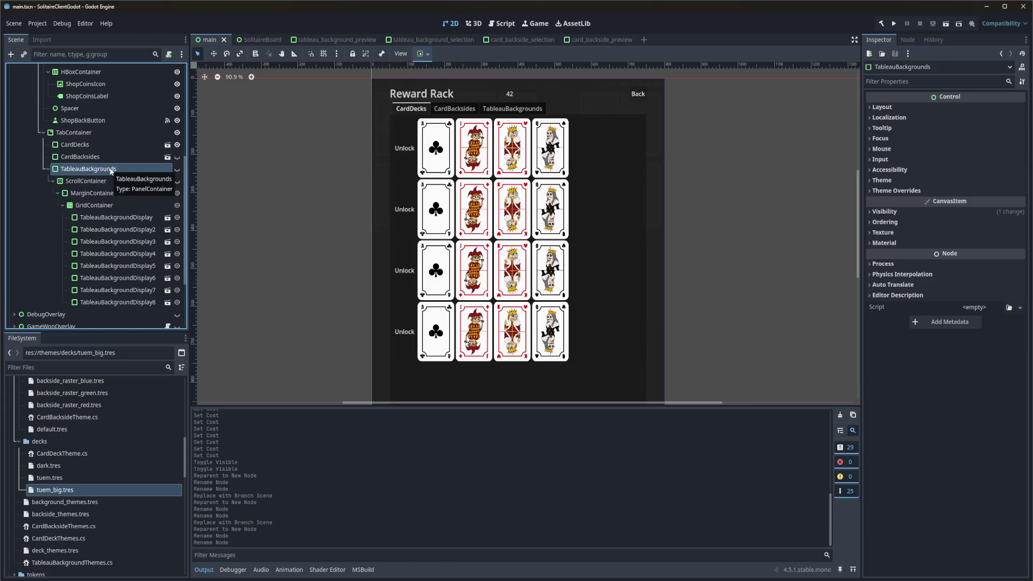
Replace TableauBackgrounds with its saved branch scene, tableau_backgrounds.tscn.
right_click(110, 171)
click(136, 359)
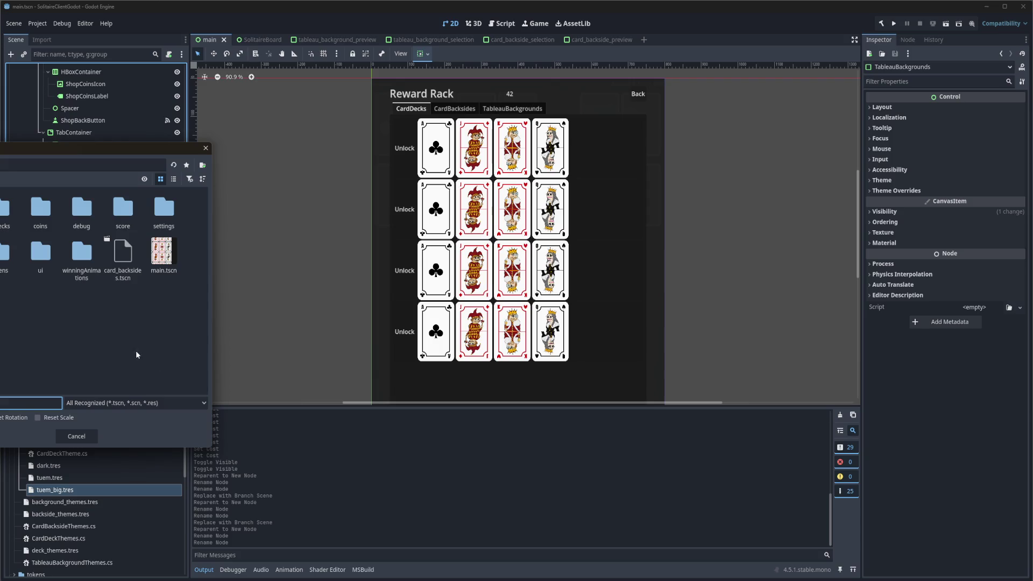
double_click(39, 263)
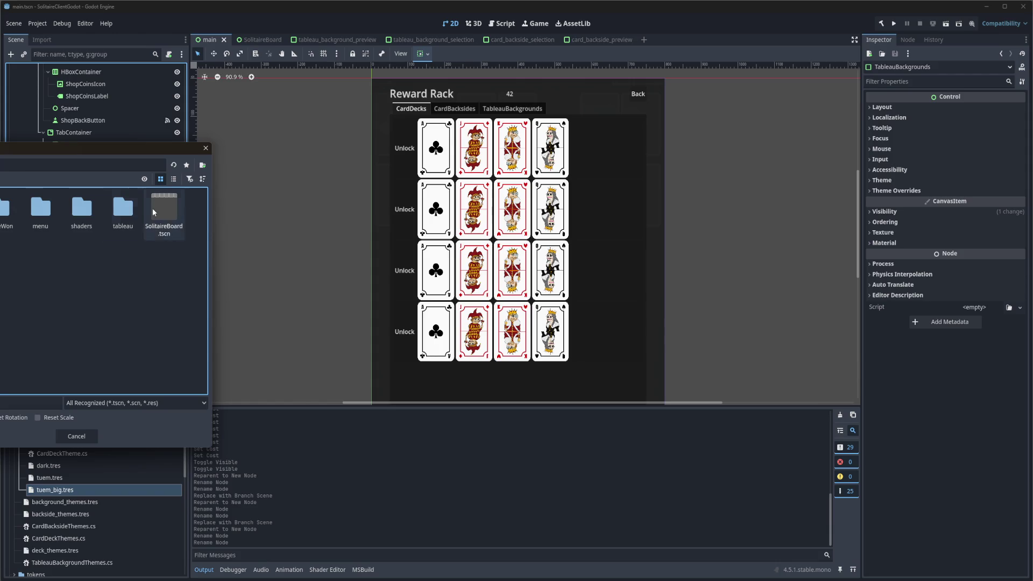
double_click(39, 210)
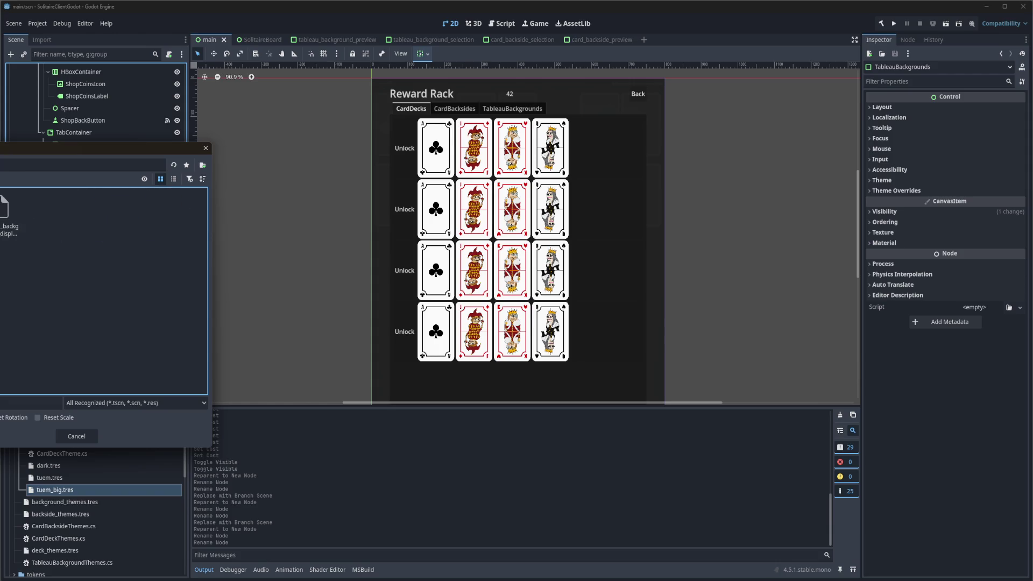
double_click(8, 215)
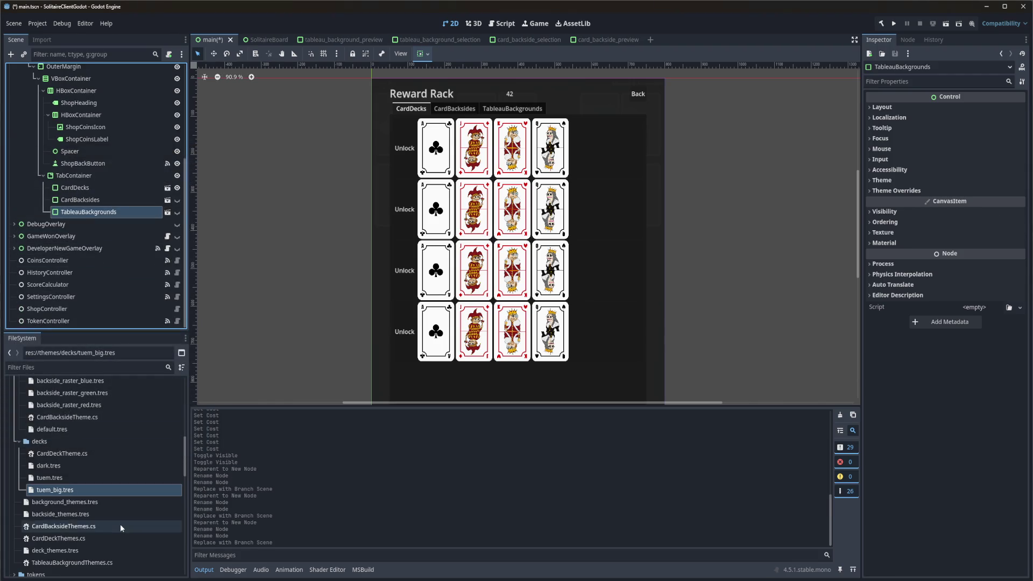
scroll(93, 531, down, 5)
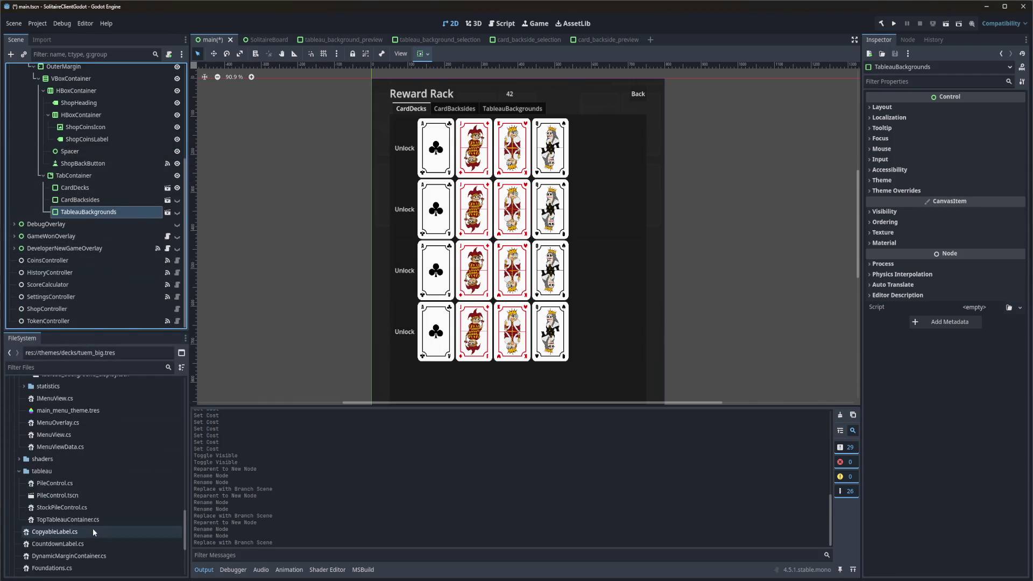
mouse_move(86, 518)
mouse_down()
mouse_move(84, 459)
mouse_move(81, 488)
mouse_move(54, 428)
mouse_move(115, 424)
mouse_up()
scroll(81, 484, up, 5)
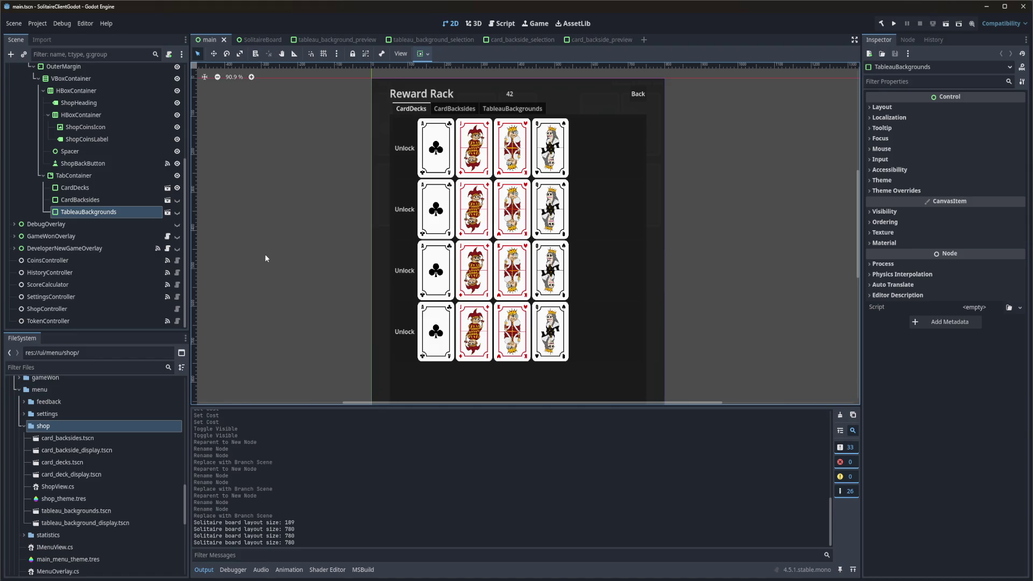
Open card_decks.tscn for editing.
click(75, 188)
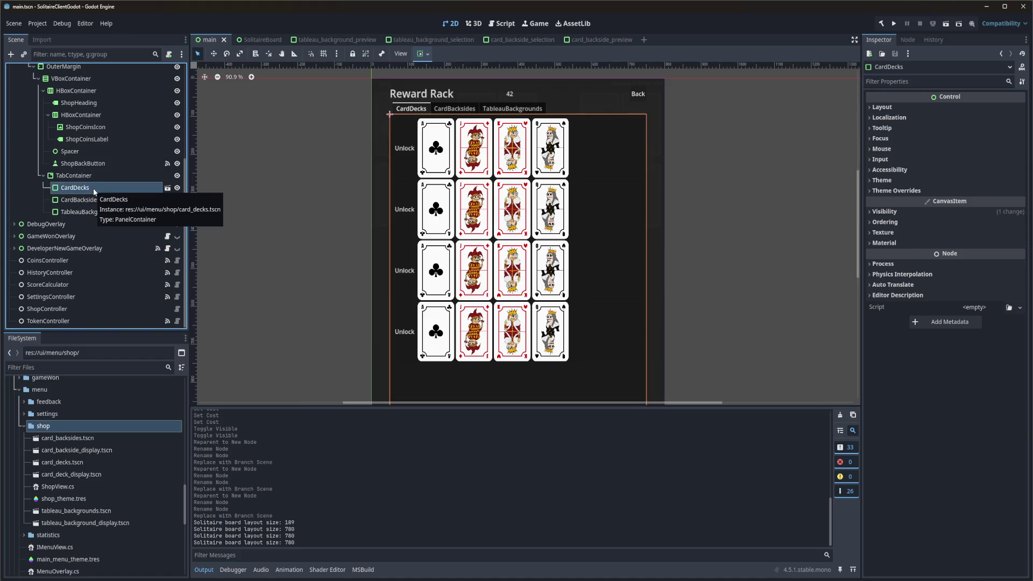
scroll(94, 194, up, 1)
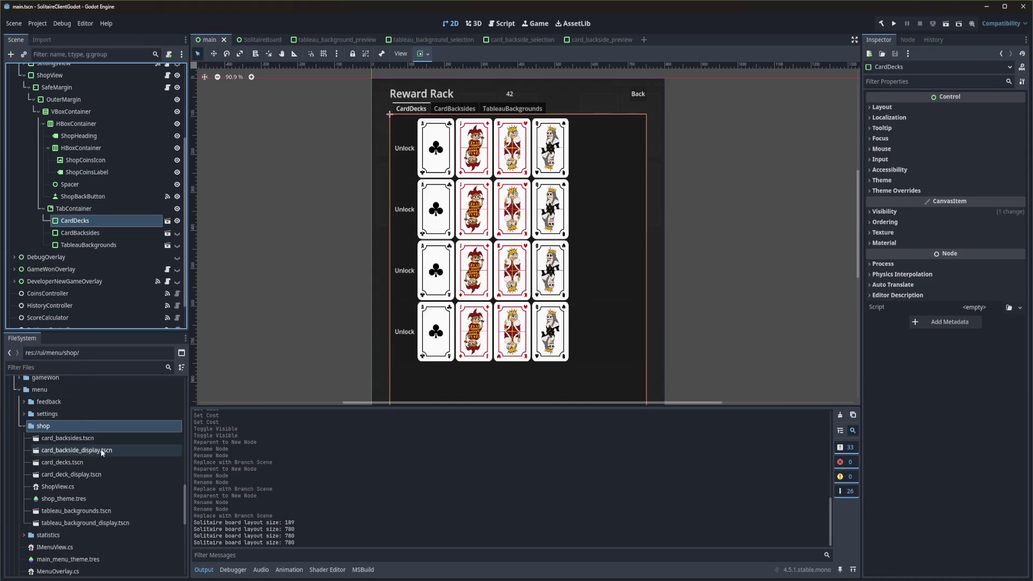
double_click(100, 463)
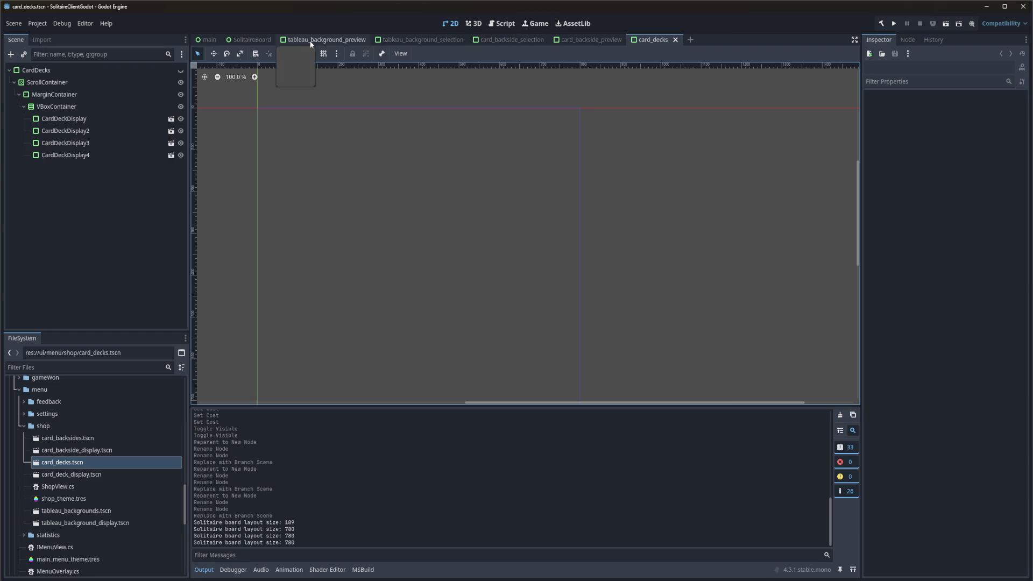
Close the leftover scene tabs, including tableau_background_preview.
middle_click(299, 40)
middle_click(327, 39)
middle_click(327, 39)
middle_click(327, 39)
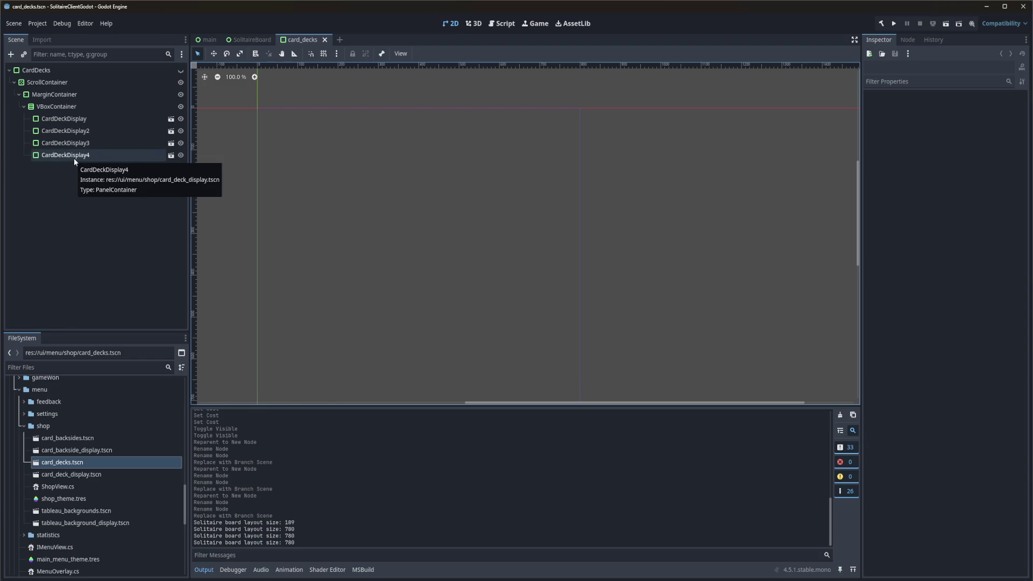
Open card_deck_display.tscn from the FileSystem dock.
click(74, 195)
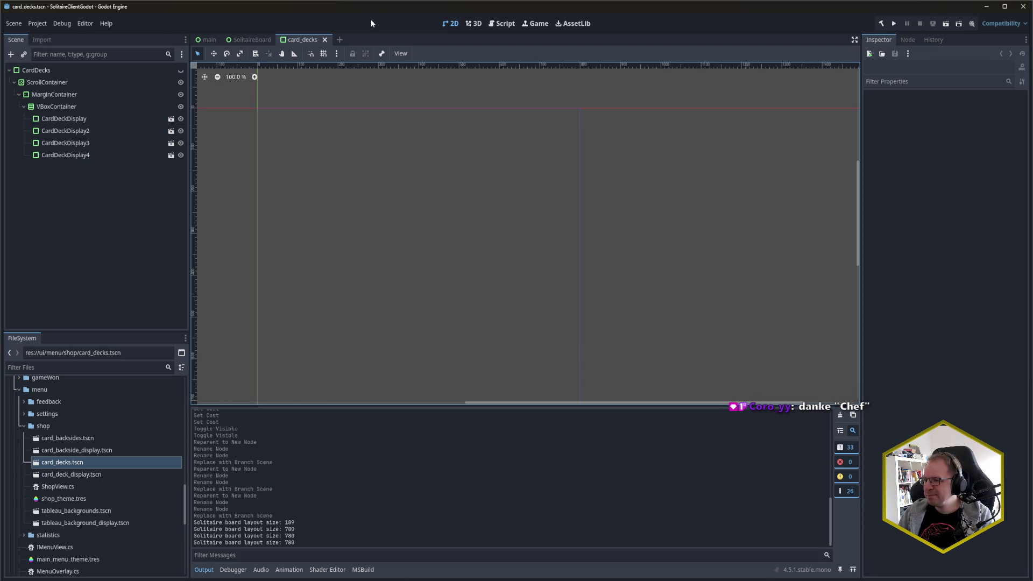
click(124, 216)
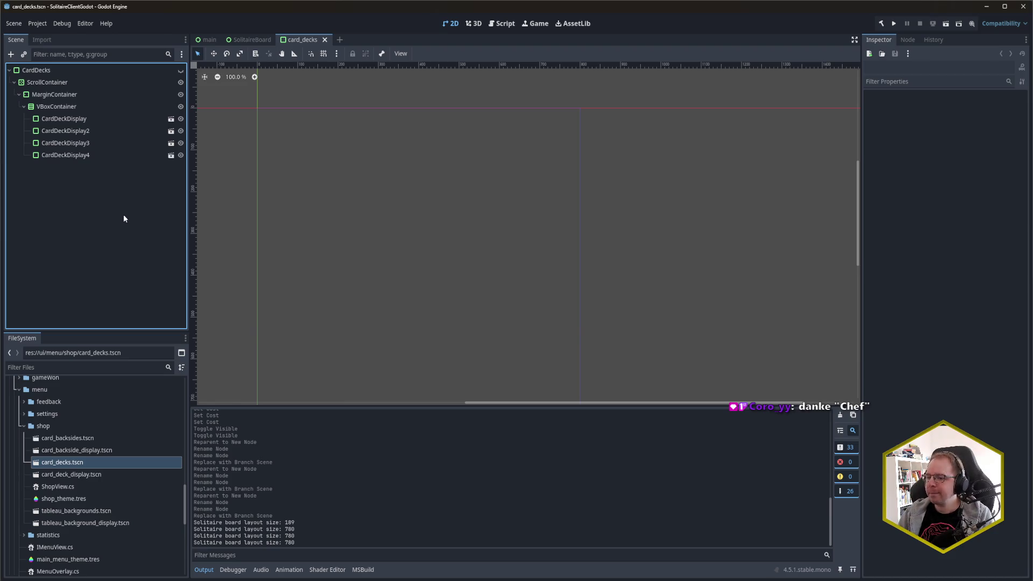
double_click(161, 474)
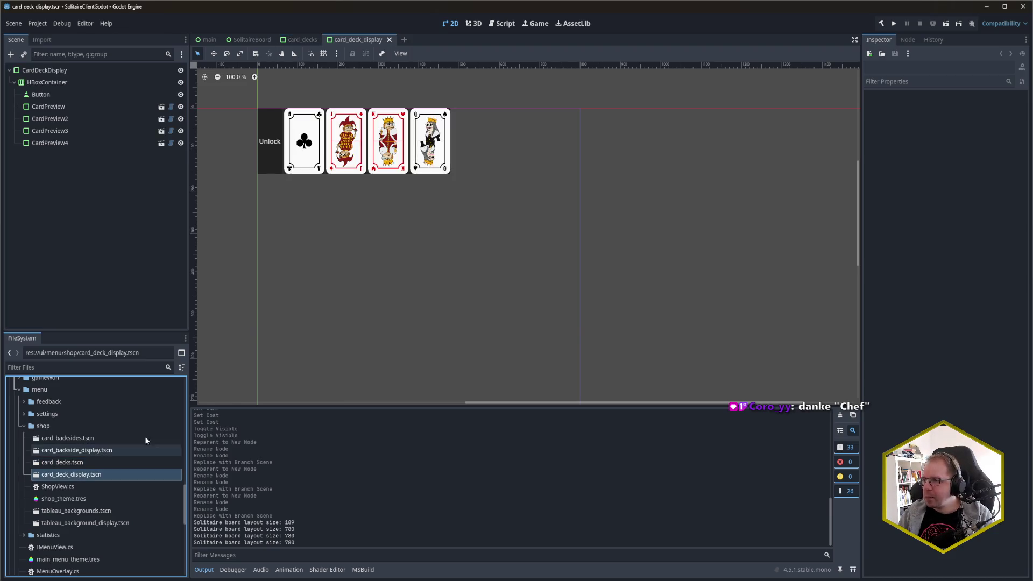
Inspect the CardDeckDisplay root node, then bring up ShopController.cs in Rider.
click(139, 246)
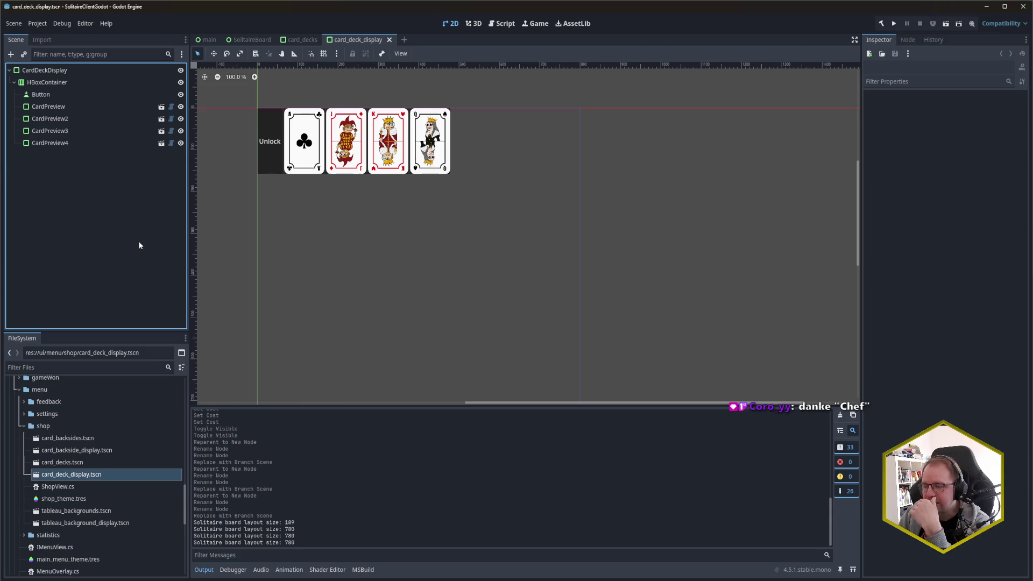
click(95, 70)
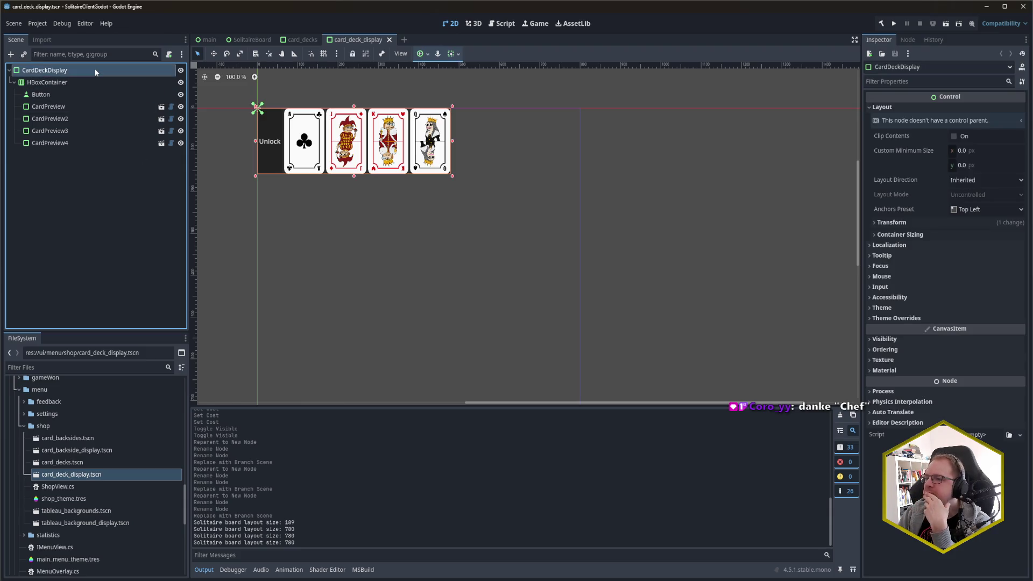
click(99, 235)
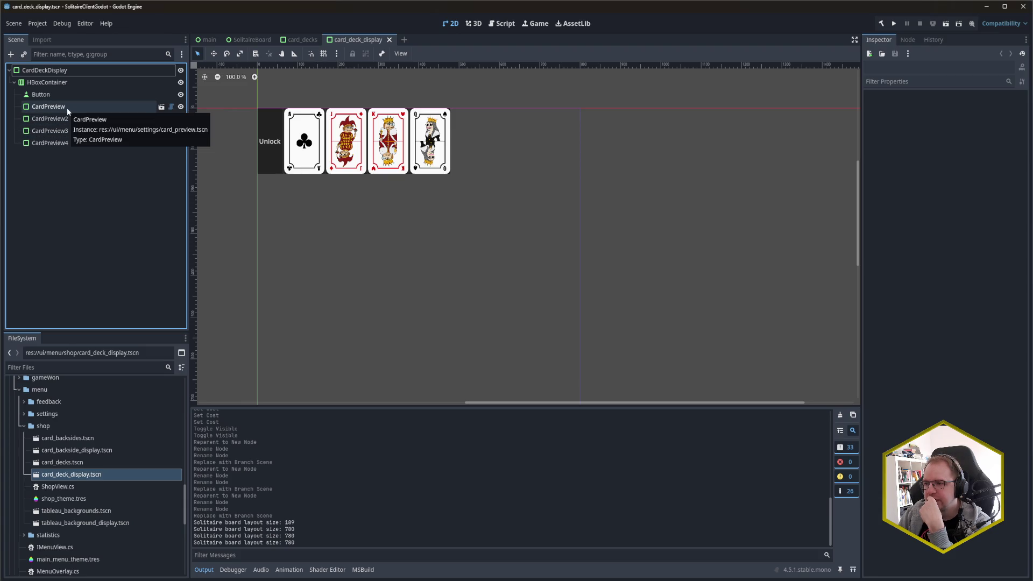
key(alt+Tab)
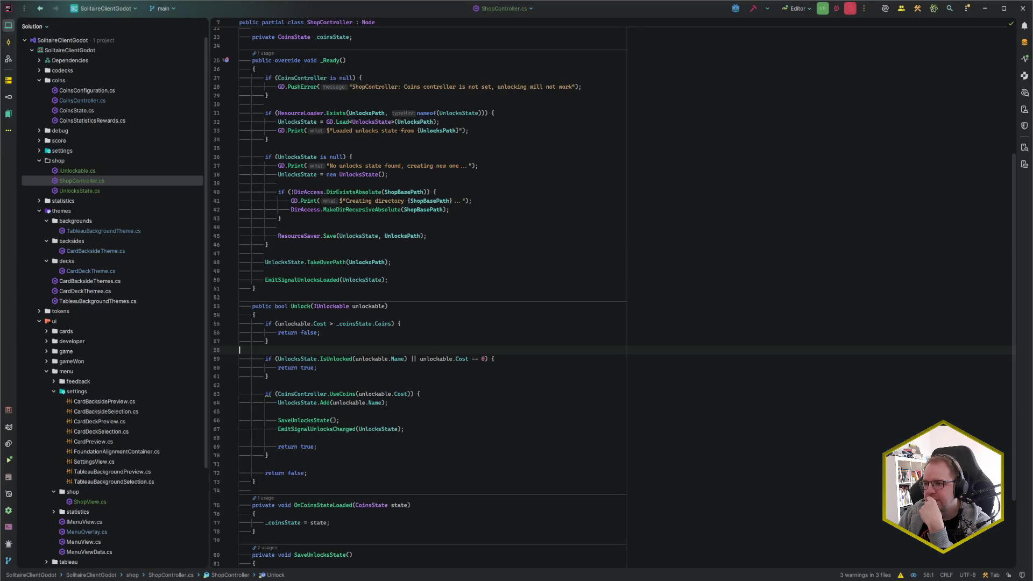
Glance at the Unlock method in ShopController.cs, then bring up the Codecks task board.
click(501, 318)
key(alt+Tab)
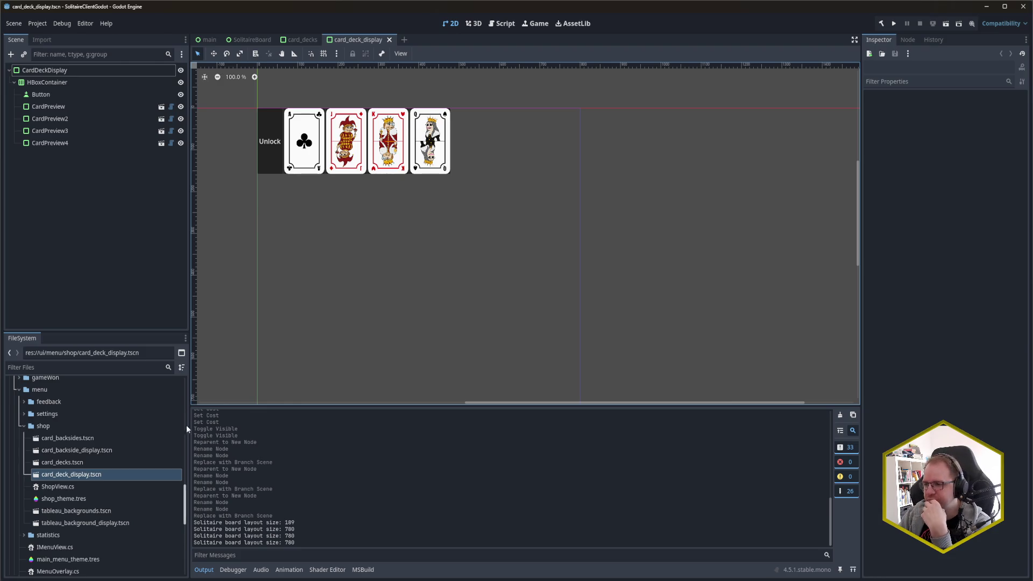
mouse_move(51, 579)
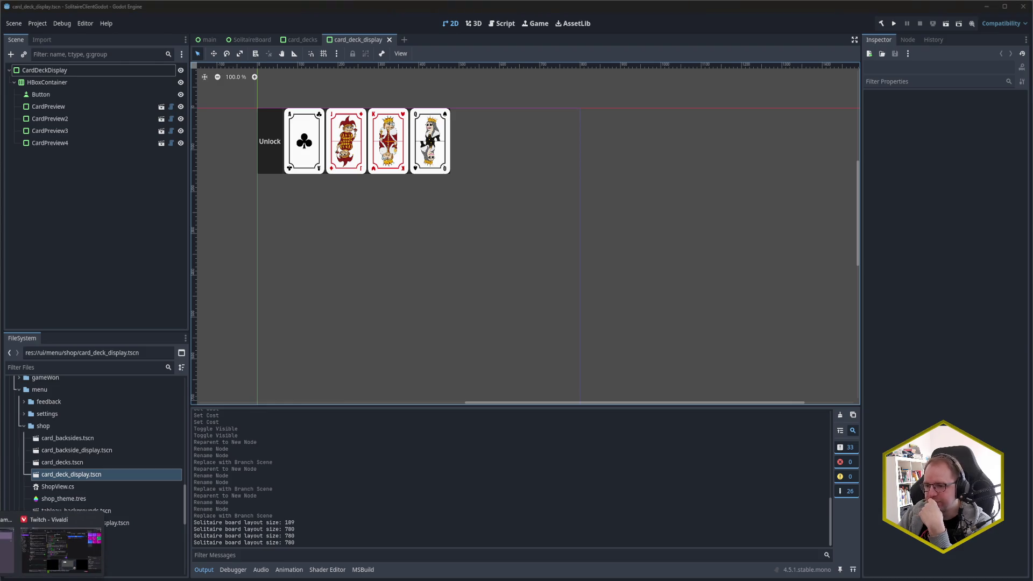
click(61, 550)
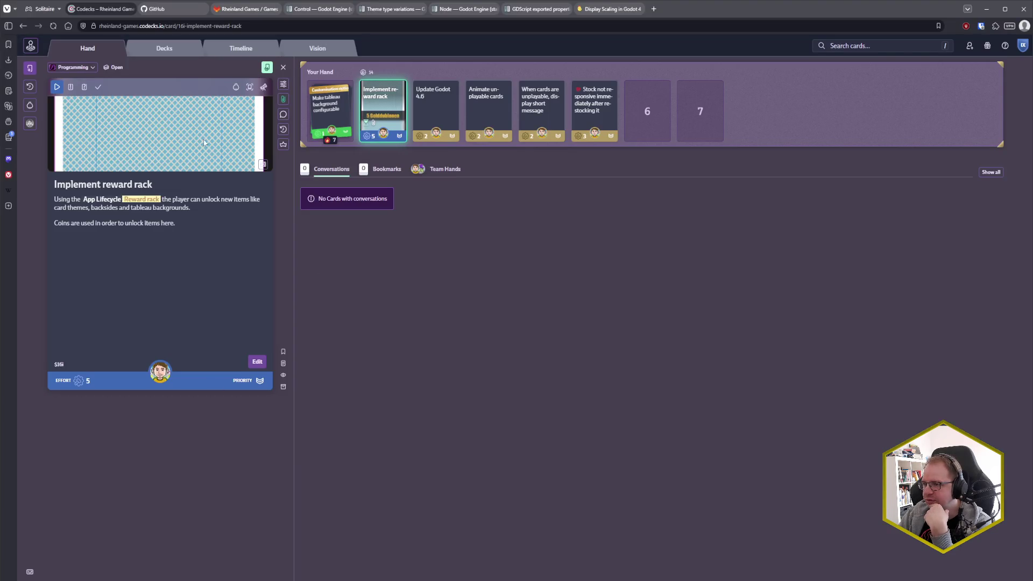
click(283, 99)
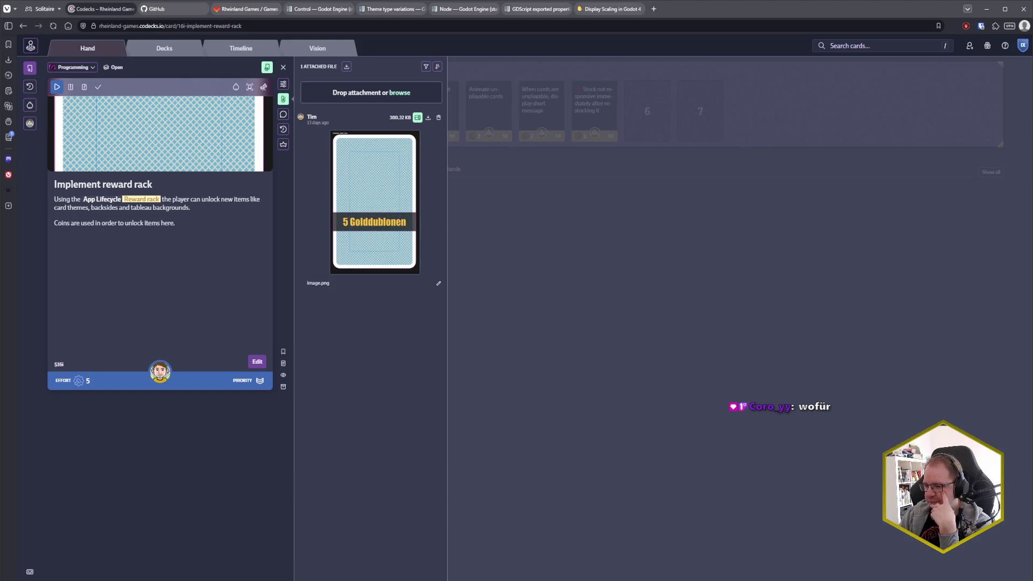
click(102, 551)
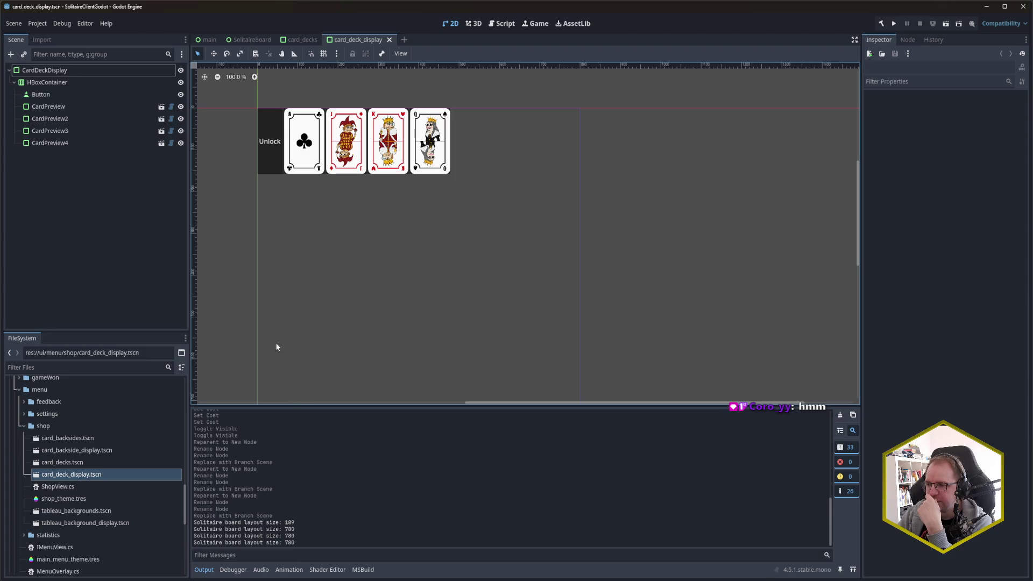
Check the Reward Rack in the main scene, then search Rider's classes for 'CardPre'.
click(208, 40)
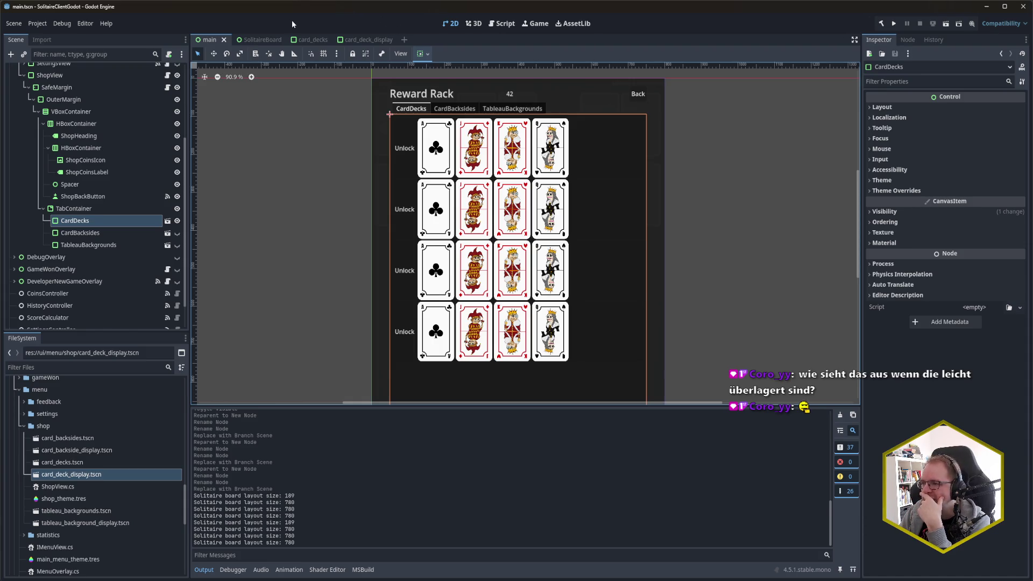
click(368, 40)
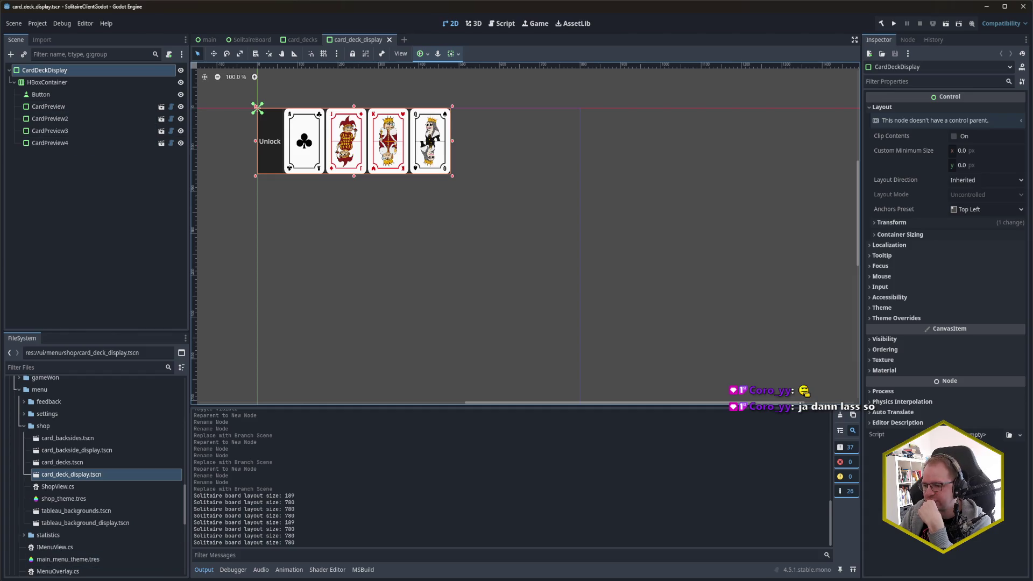
key(alt+Tab)
key(ctrl+n)
text(CardPre)
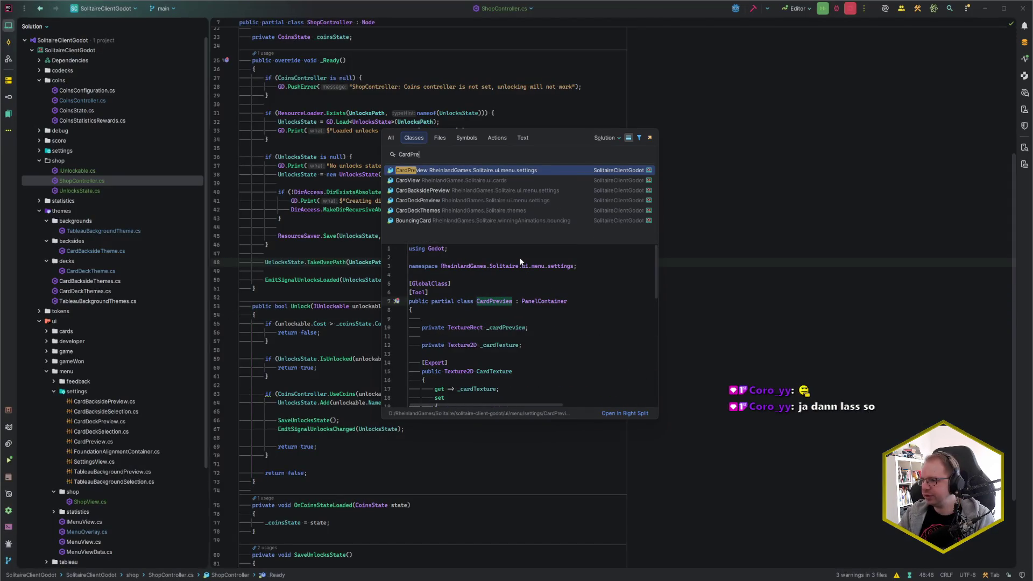
Open the CardPreview class in Rider, then return to Godot and select the first card preview.
key(Return)
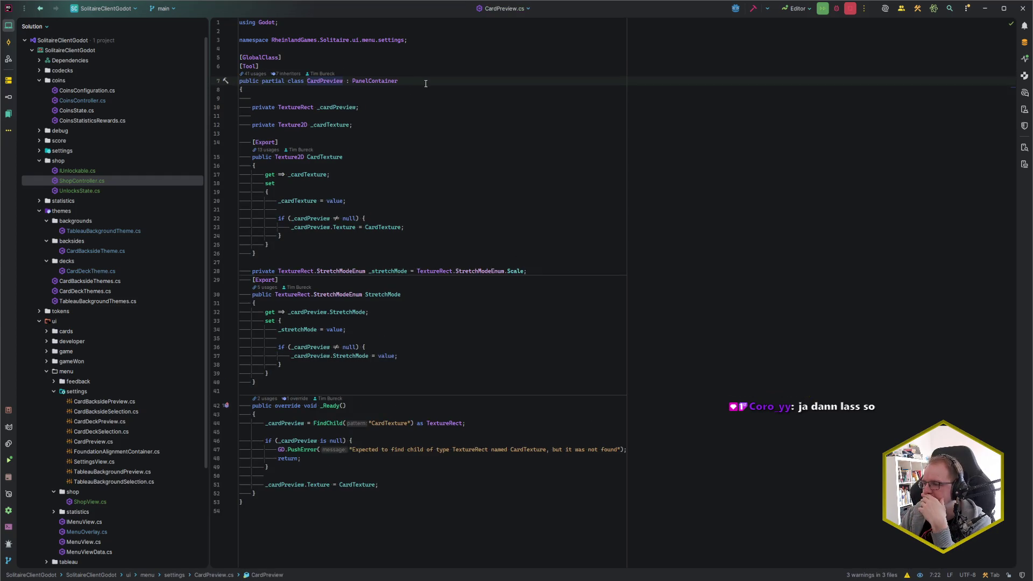
click(420, 95)
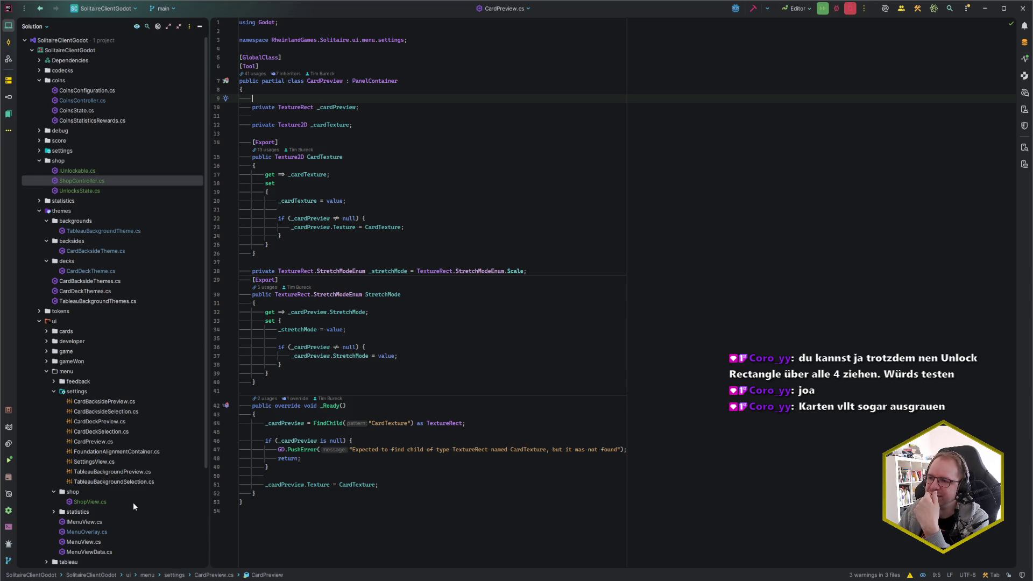
key(alt+Tab)
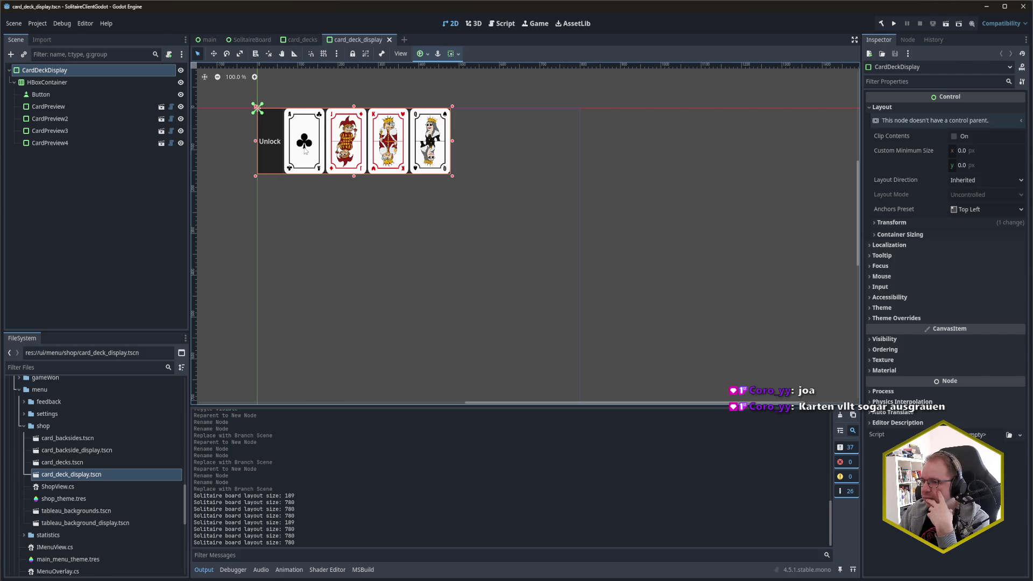
click(68, 106)
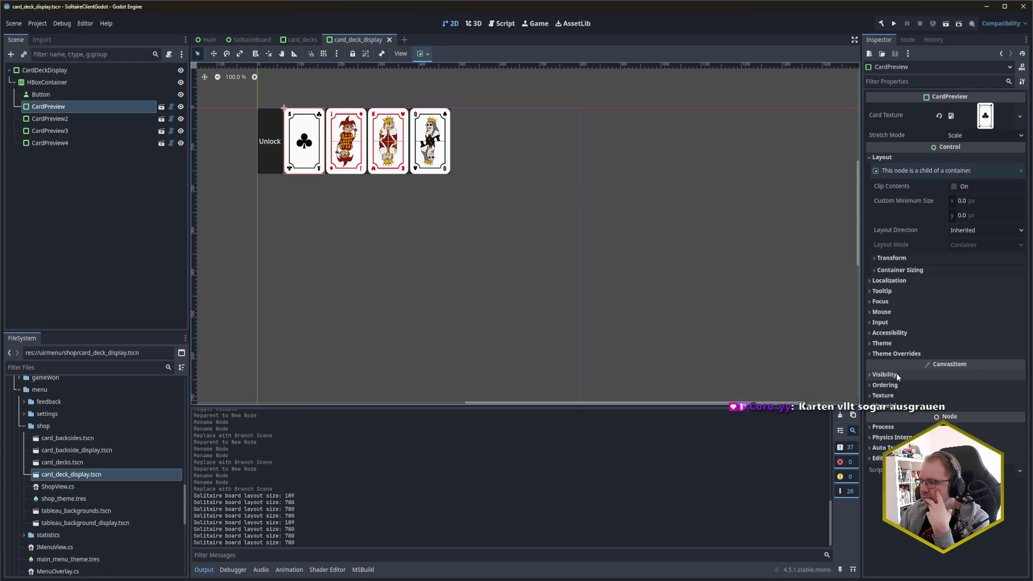
click(888, 397)
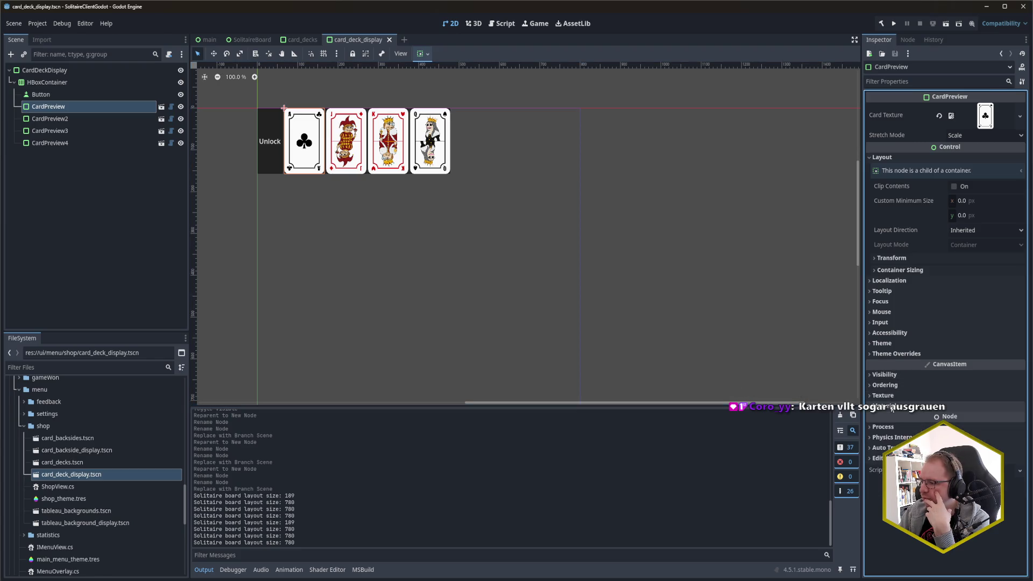
click(887, 395)
click(886, 385)
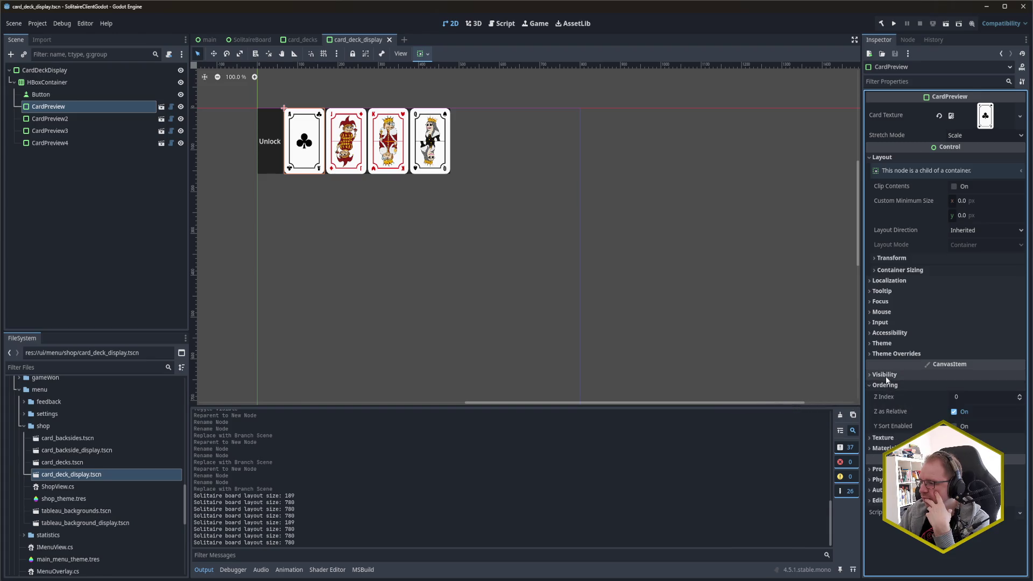
click(885, 376)
scroll(886, 379, down, 1)
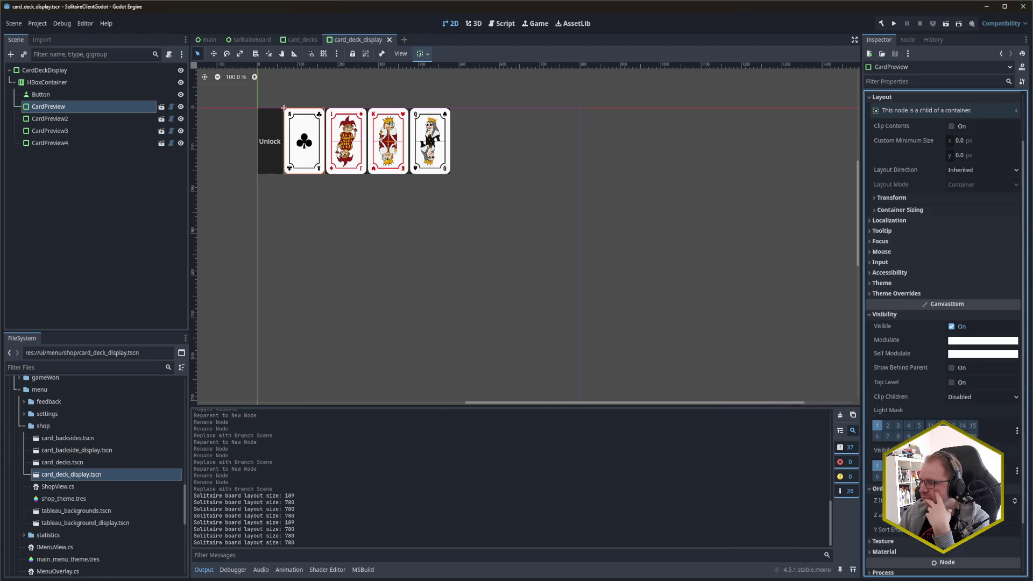
click(892, 489)
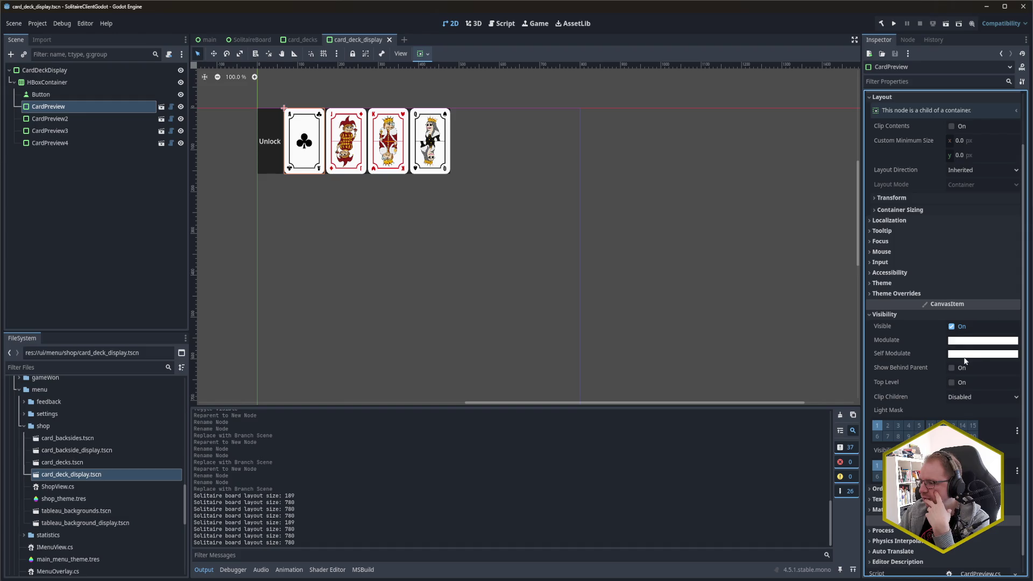
mouse_move(893, 357)
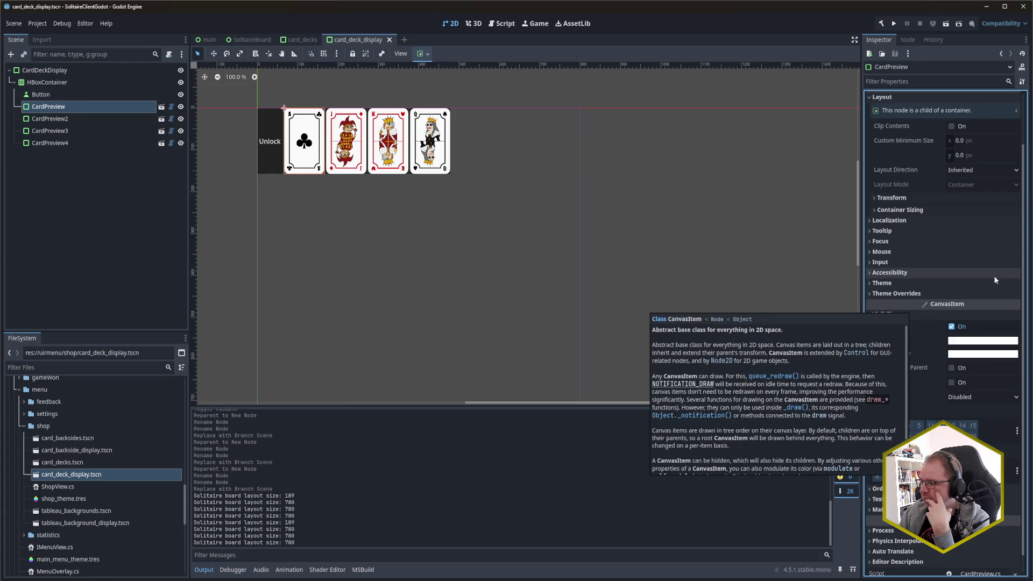
click(892, 314)
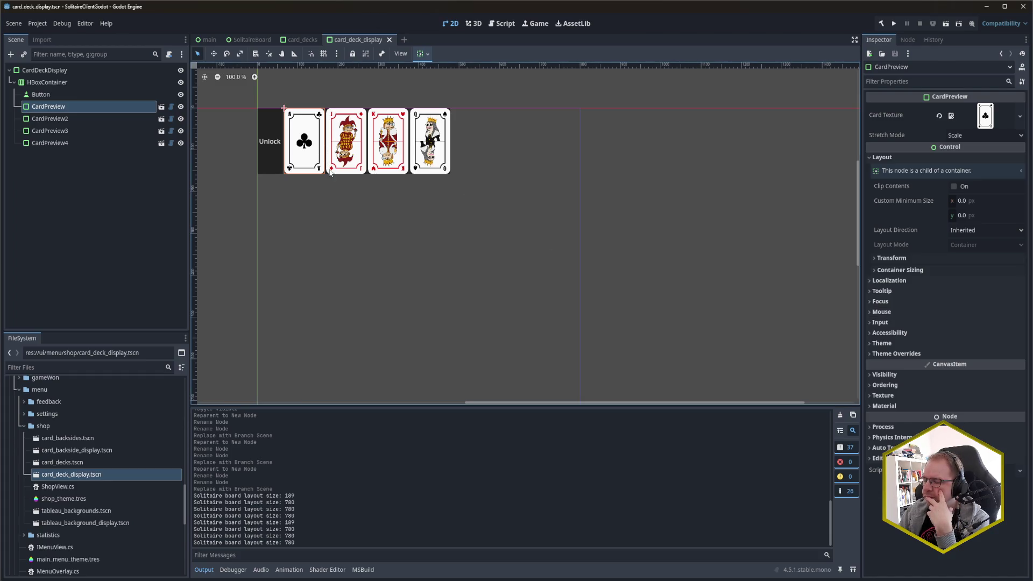
mouse_move(360, 215)
mouse_down()
mouse_move(418, 279)
mouse_move(455, 281)
mouse_up()
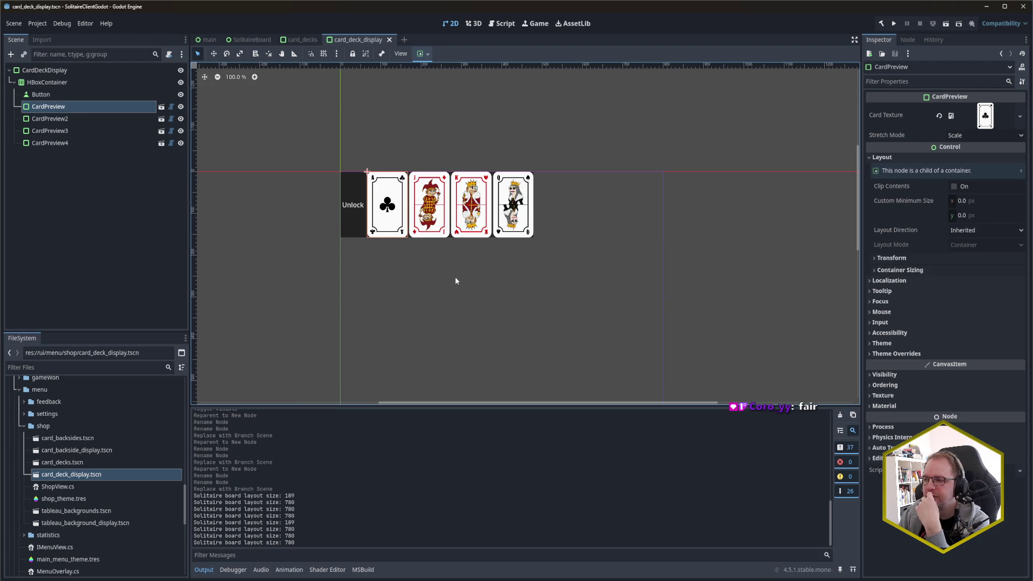
click(456, 280)
drag(391, 280, 404, 300)
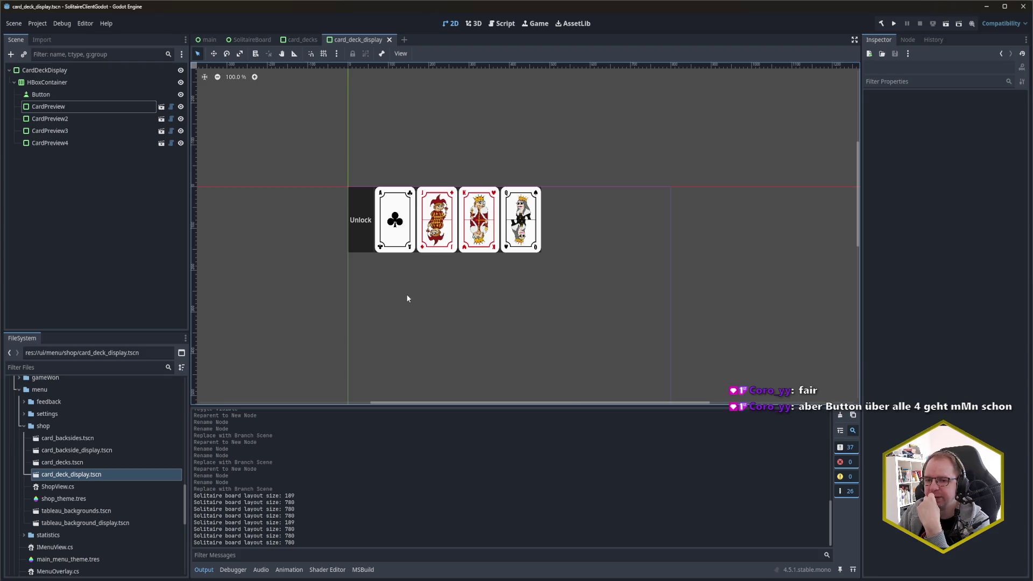
drag(409, 296, 426, 298)
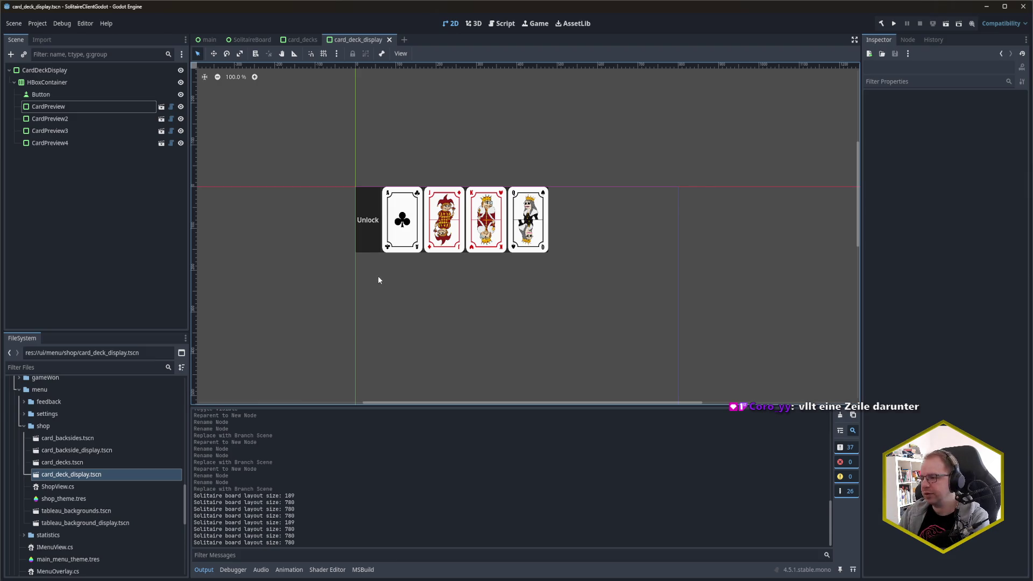
mouse_move(529, 359)
mouse_down()
mouse_move(473, 357)
mouse_move(538, 321)
mouse_move(538, 306)
mouse_up()
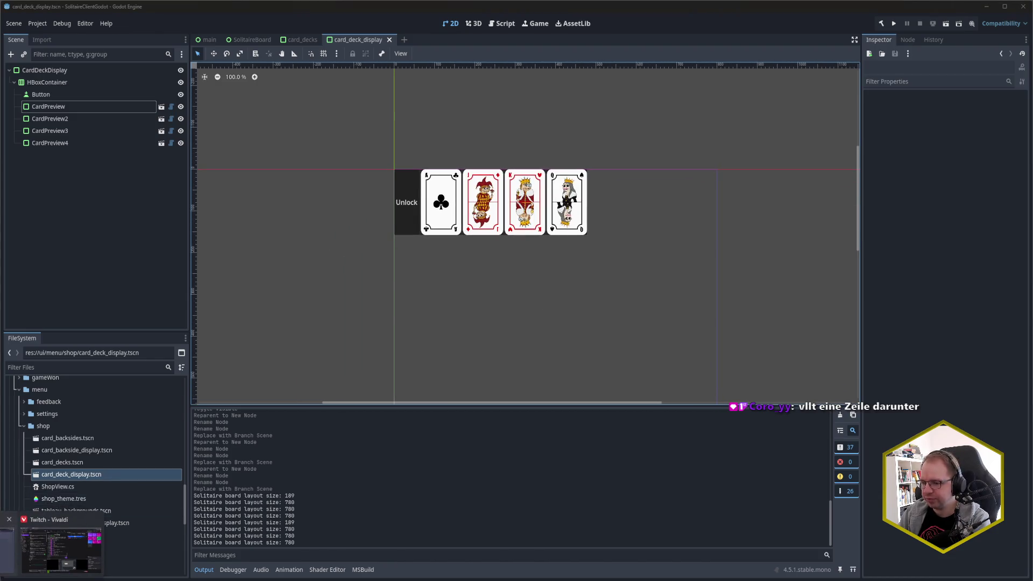
click(60, 546)
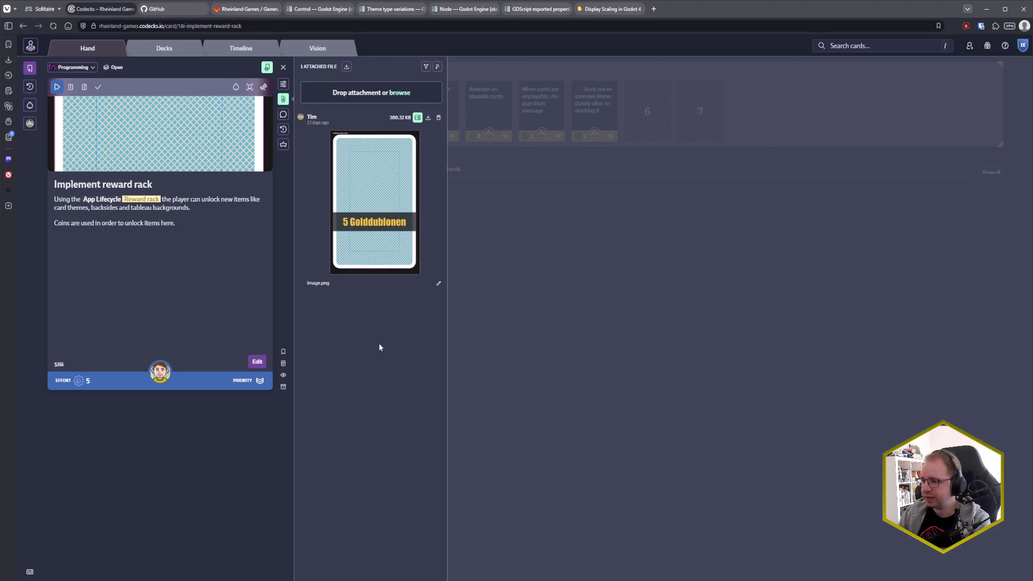
Return to Godot and select the Unlock button node.
key(alt+Tab)
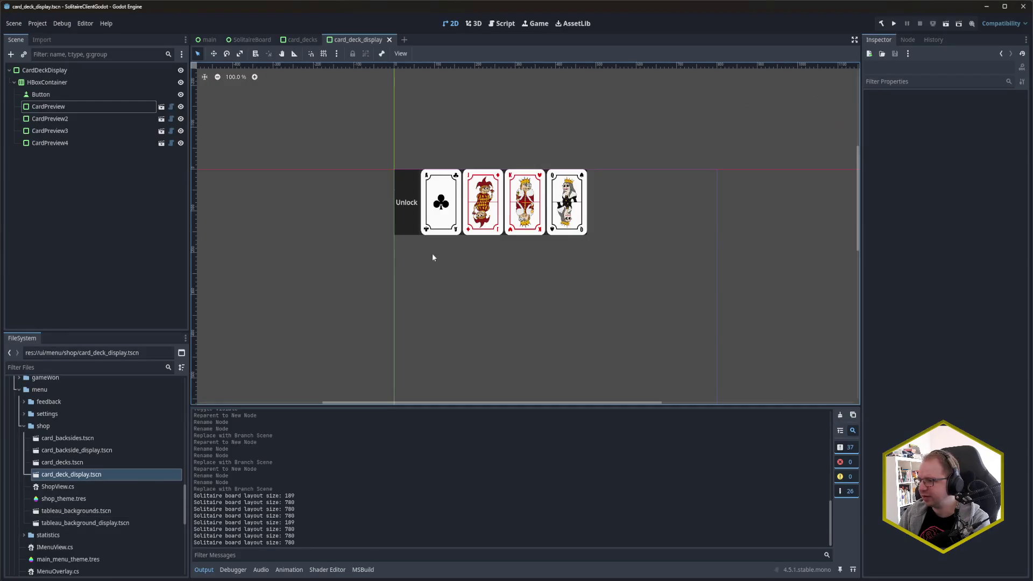
click(408, 204)
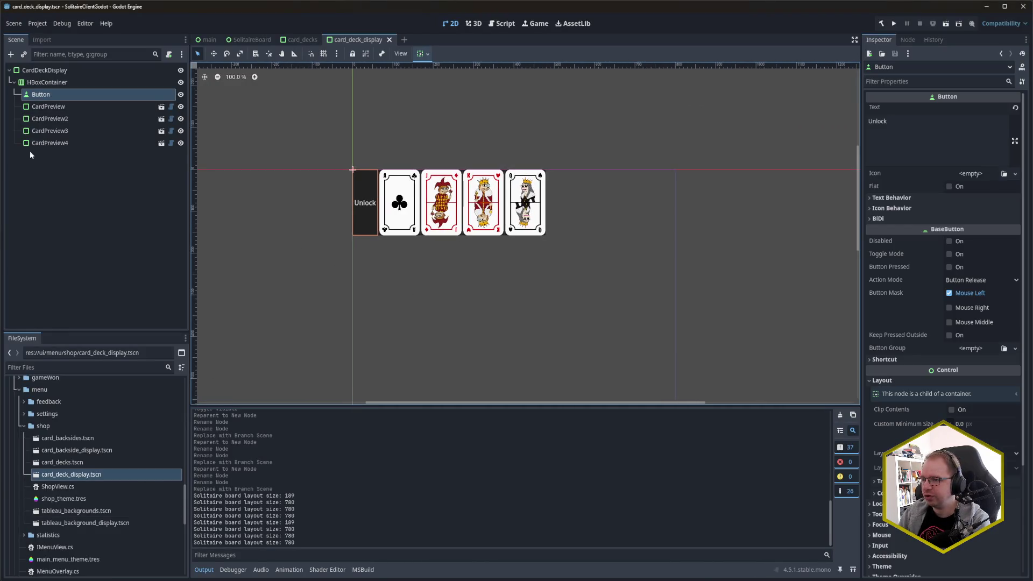
Move the Unlock button below CardPreview4, save, and briefly try horizontal Expand on the root.
drag(63, 95, 70, 151)
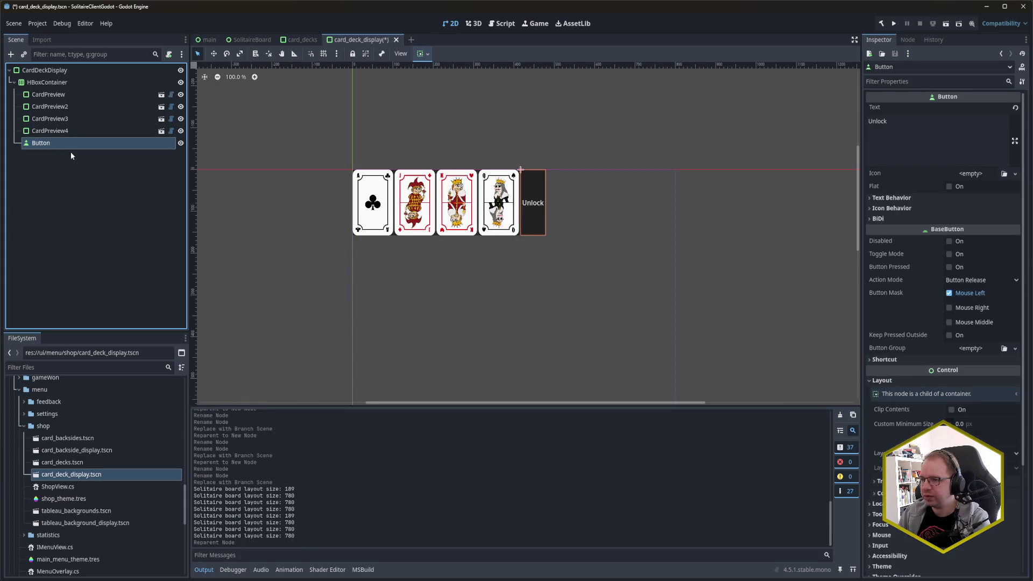
key(ctrl+s)
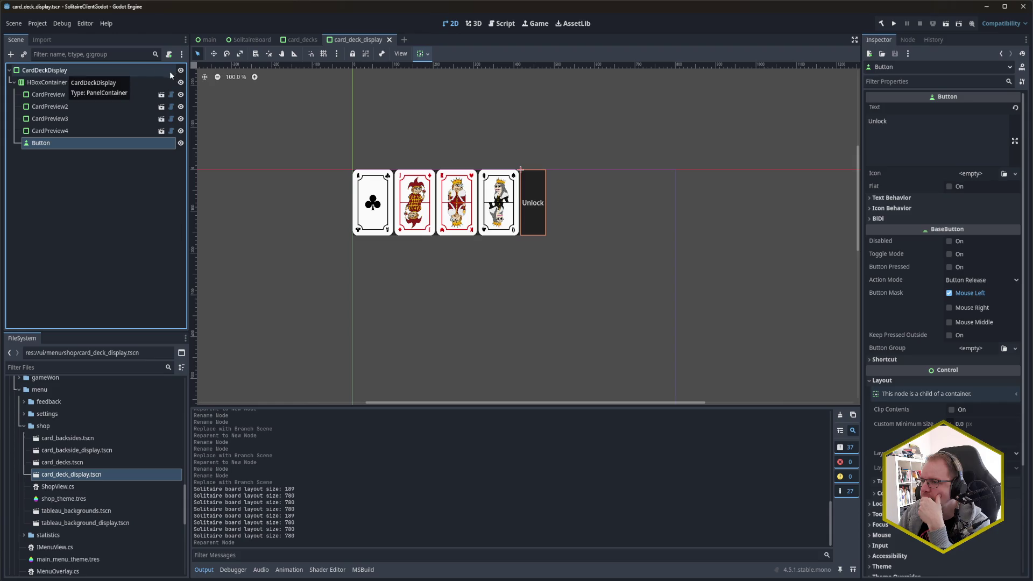
click(92, 71)
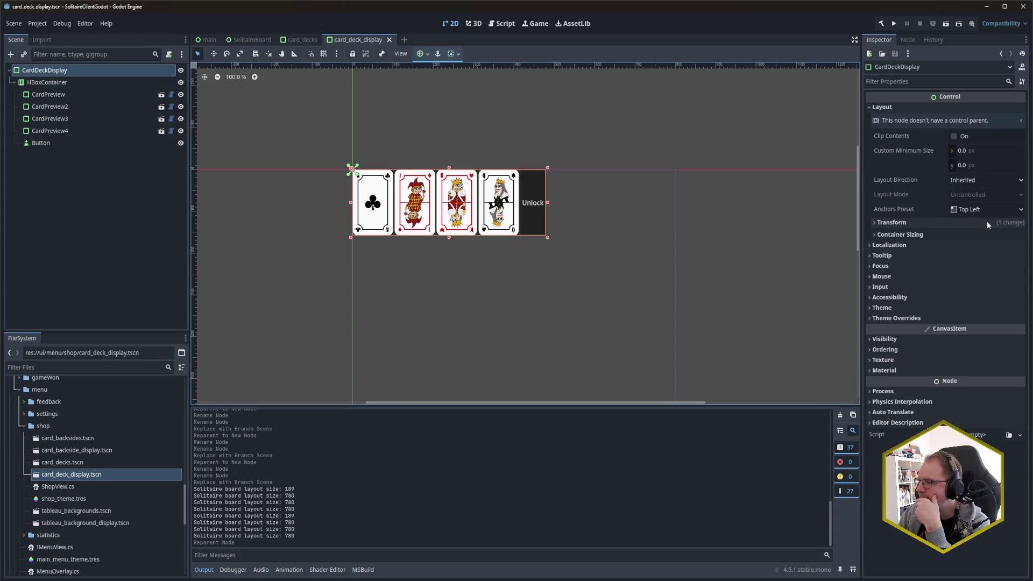
click(930, 235)
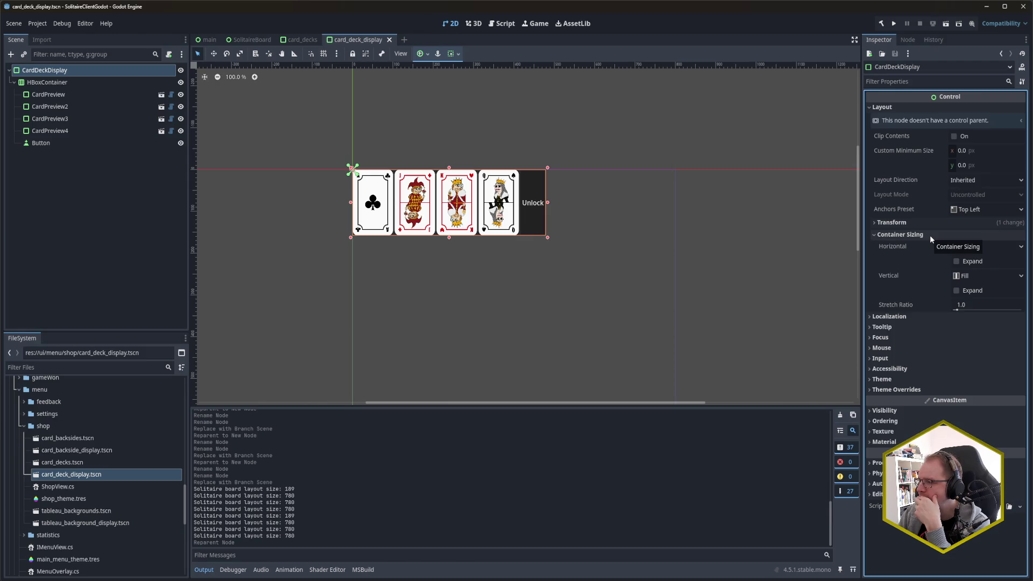
click(973, 263)
click(973, 262)
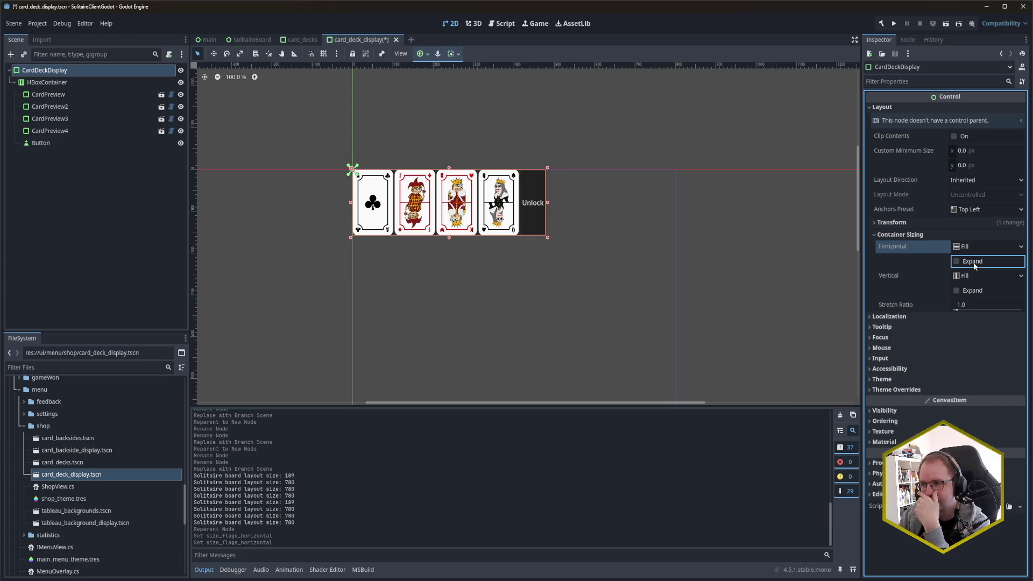
Check the HBoxContainer's container sizing, save the scene, and reselect the Unlock button and CardPreview4.
click(105, 82)
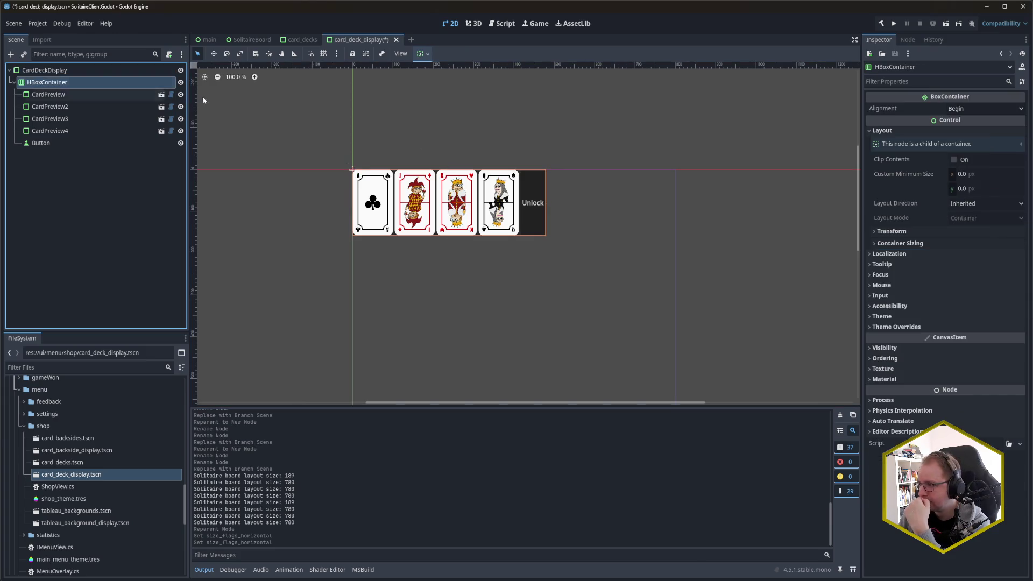
click(901, 244)
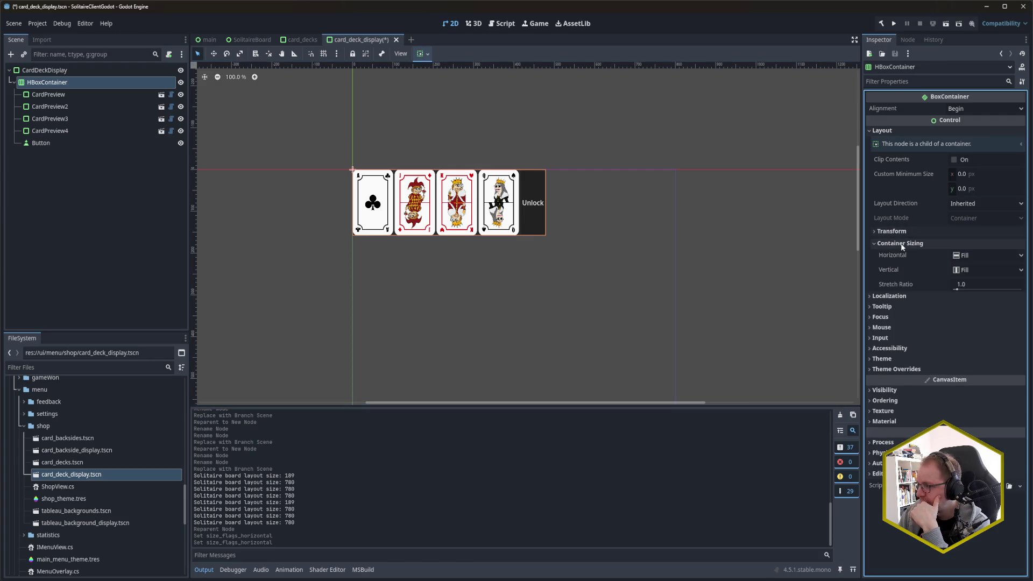
click(902, 243)
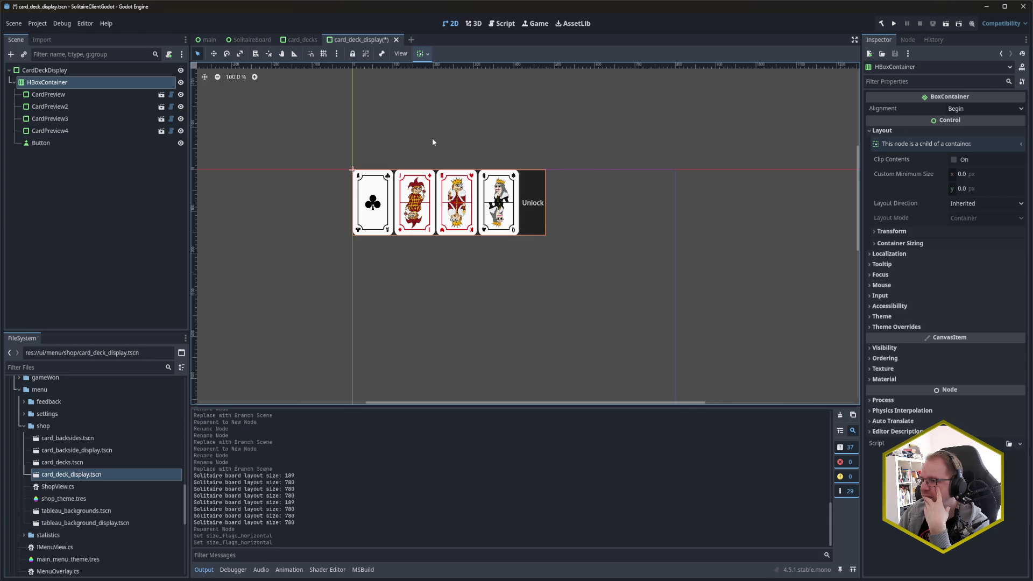
key(ctrl+s)
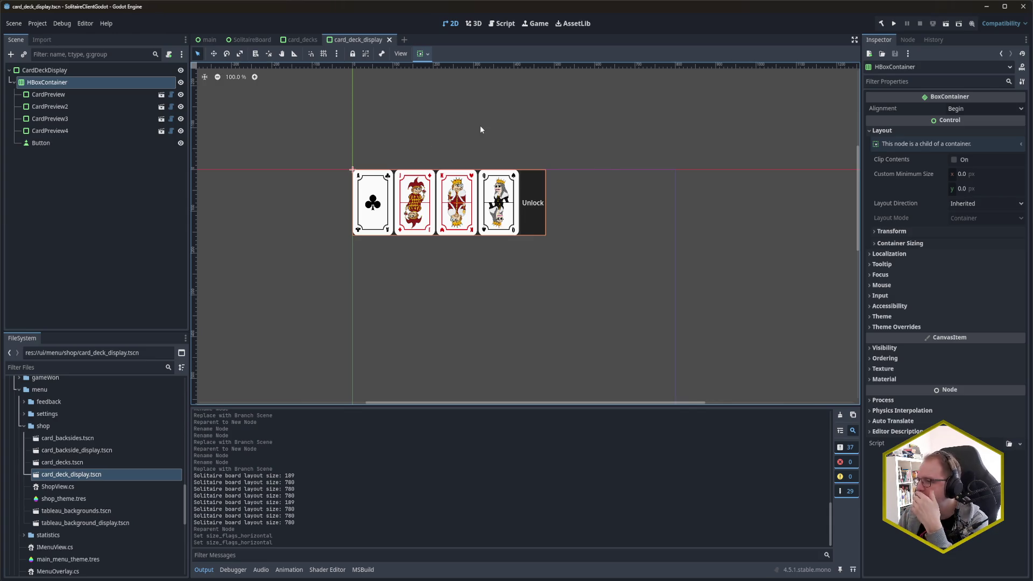
click(108, 144)
click(80, 132)
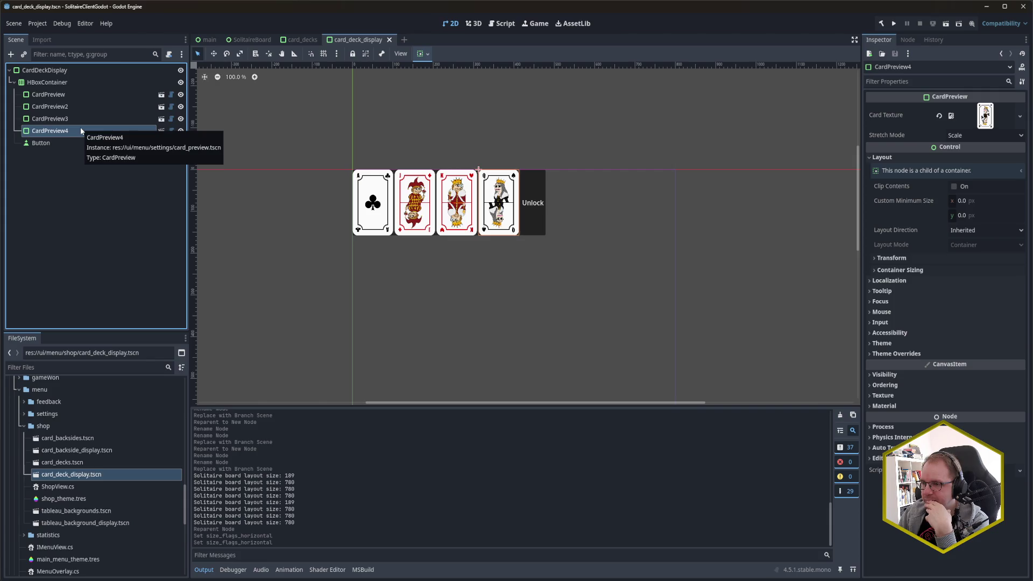
Reparent the four card previews to a new PanelContainer.
shift+click(65, 94)
right_click(65, 94)
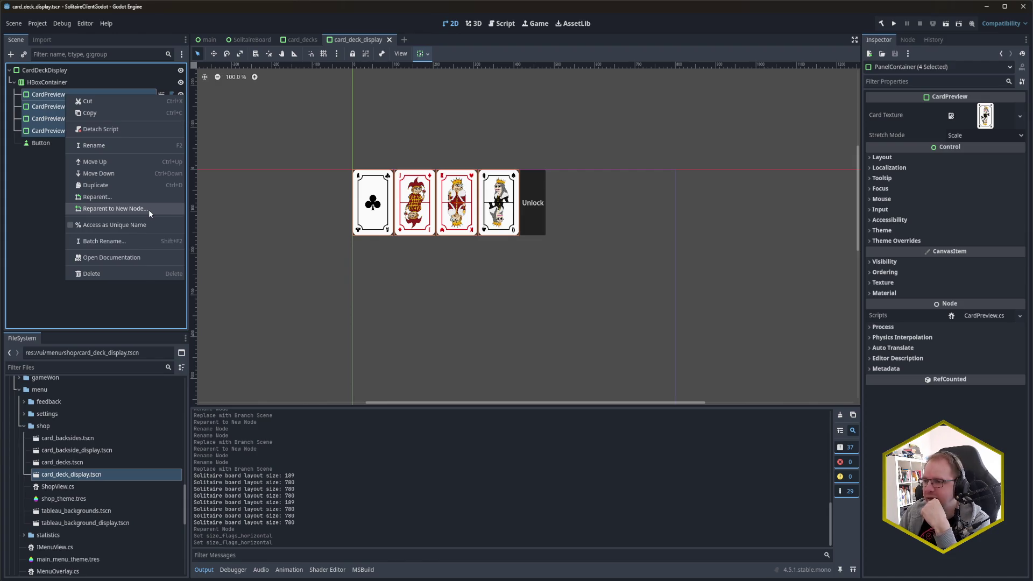
click(148, 208)
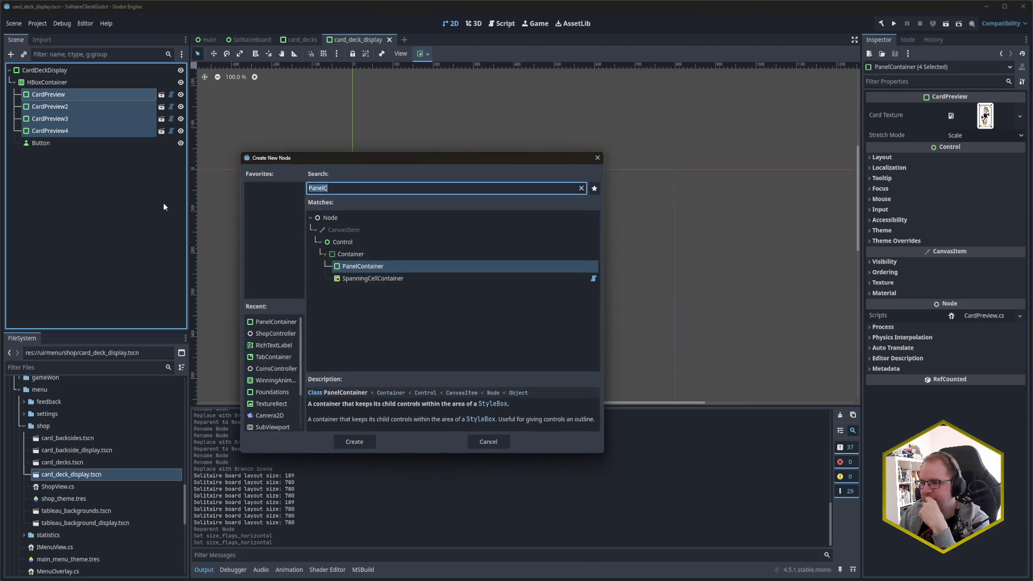
click(364, 271)
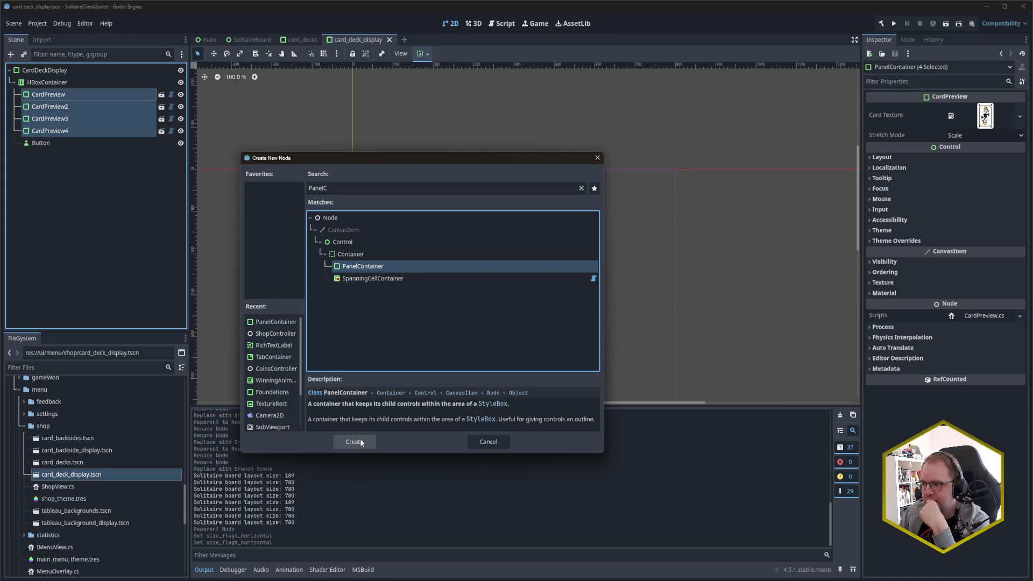
click(359, 188)
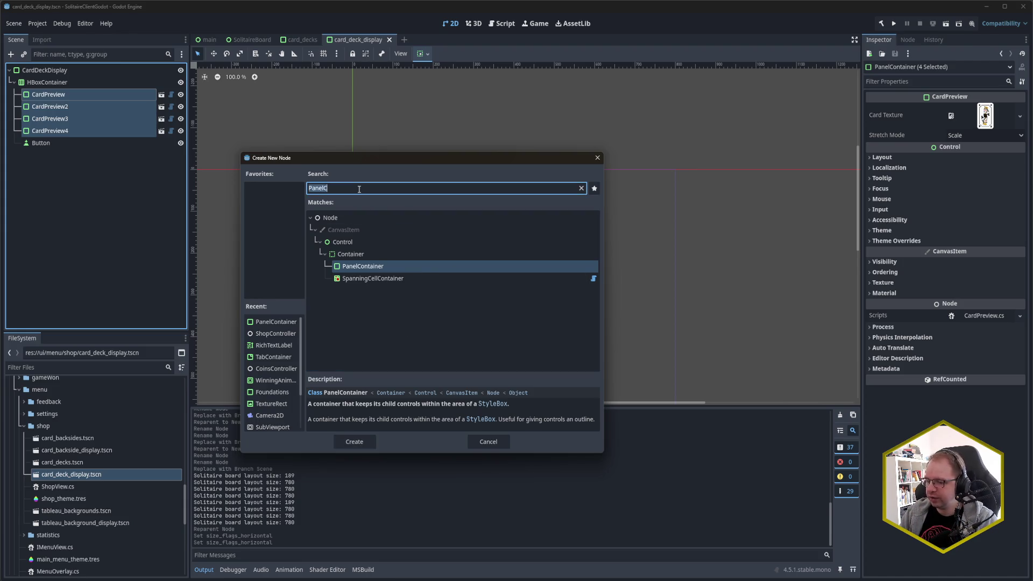
text(Over)
key(BackSpace)
key(BackSpace)
key(BackSpace)
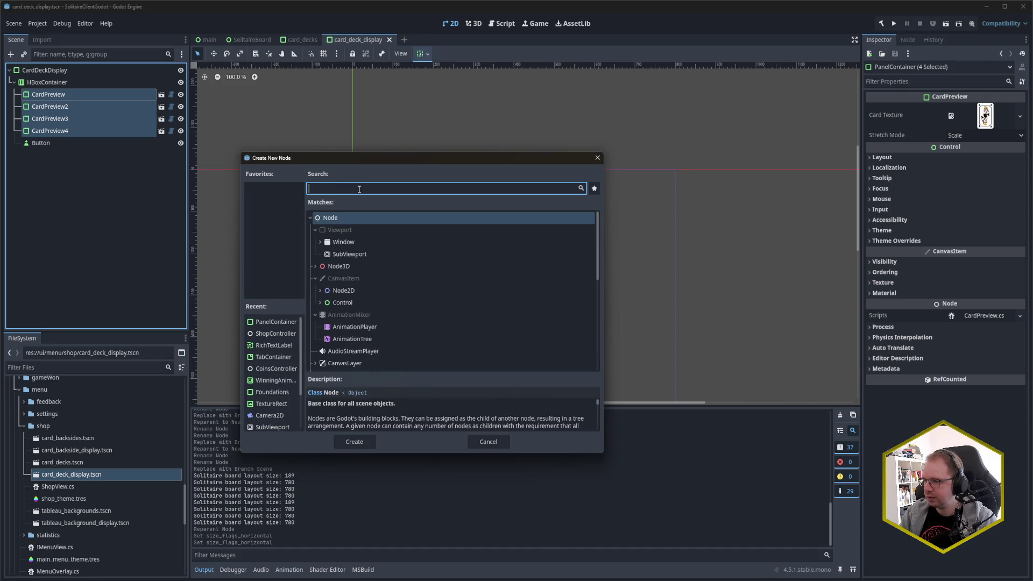
text(PanelContainer)
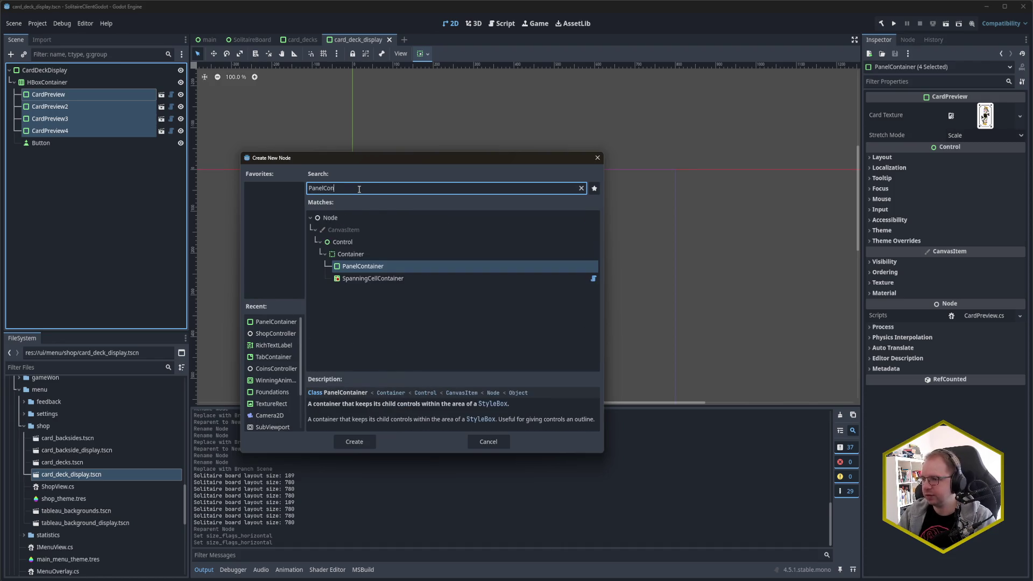
key(Return)
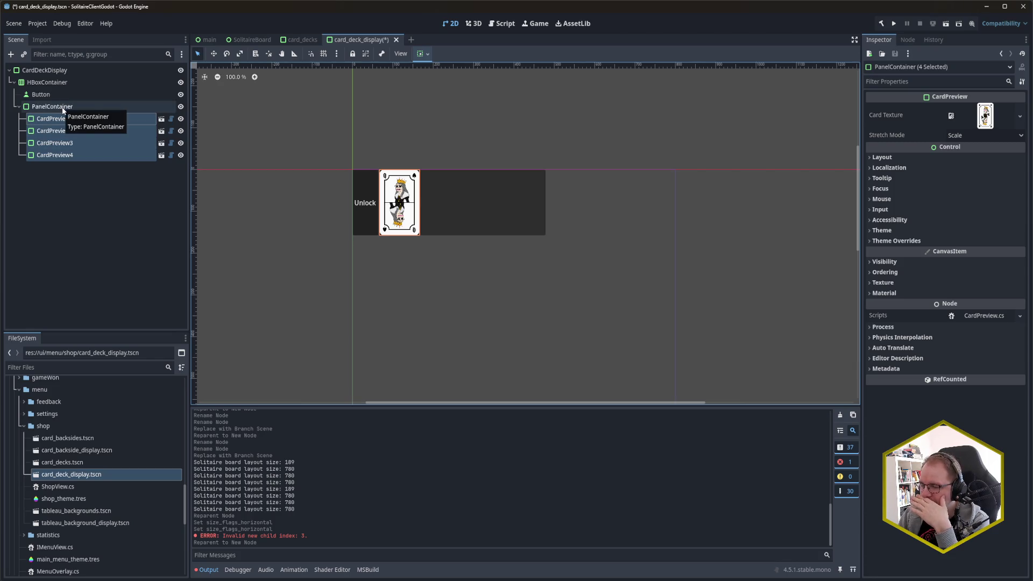
Move the PanelContainer above the Button, wrap the previews in a new HBoxContainer, and save.
drag(63, 110, 57, 93)
key(Down)
key(Down)
key(Down)
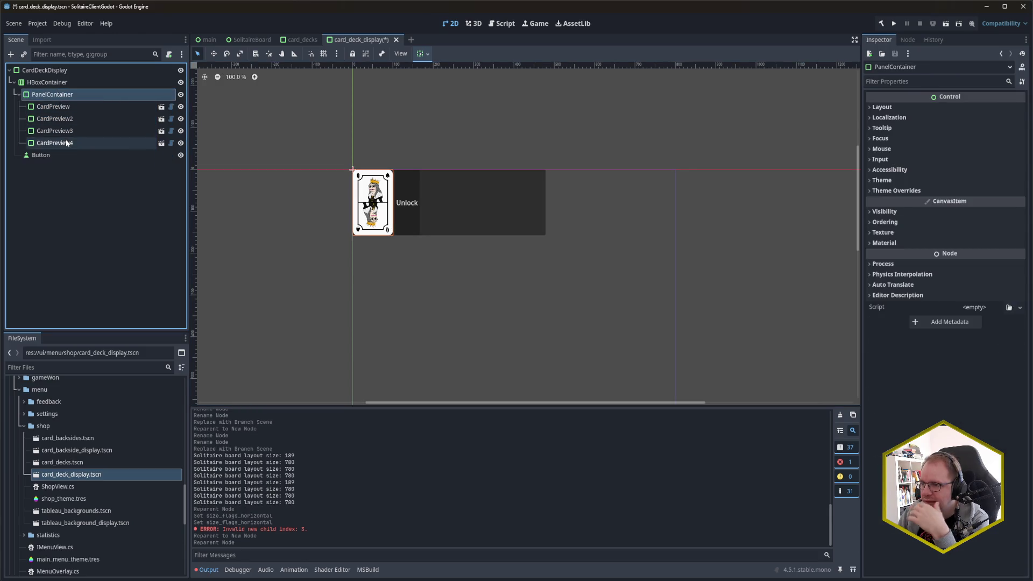
shift+click(64, 108)
right_click(63, 107)
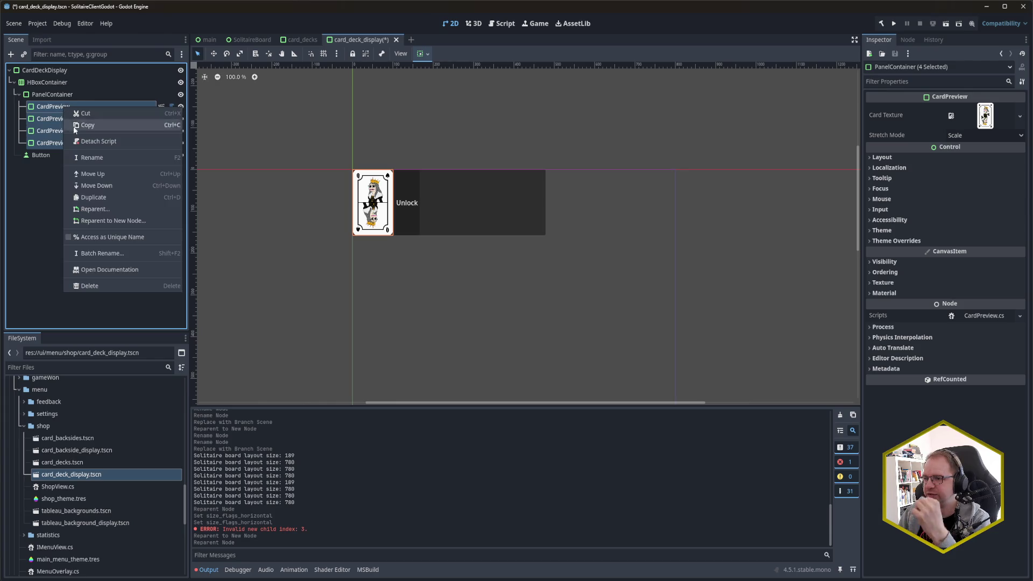
click(112, 220)
text(HBox)
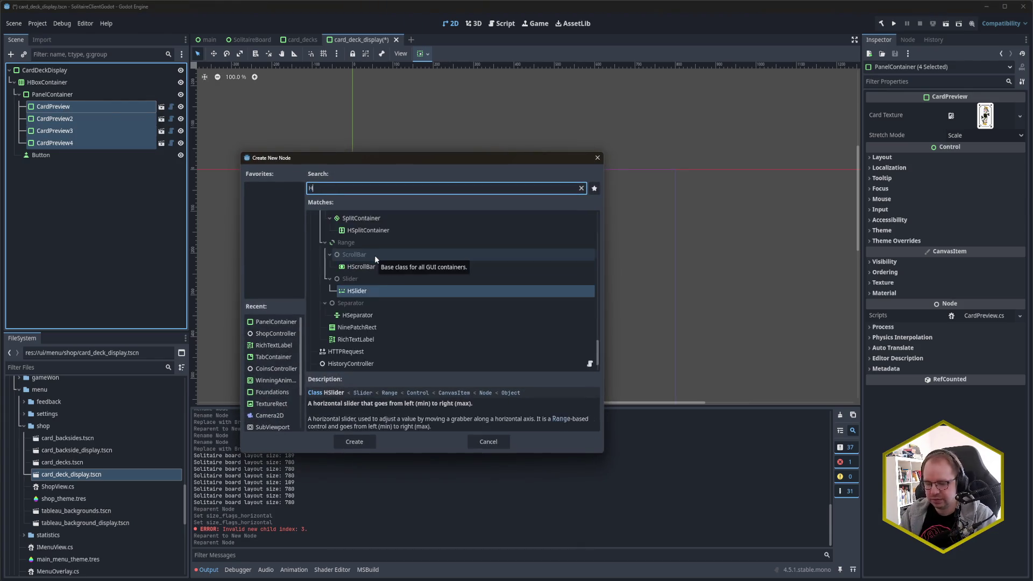
key(Return)
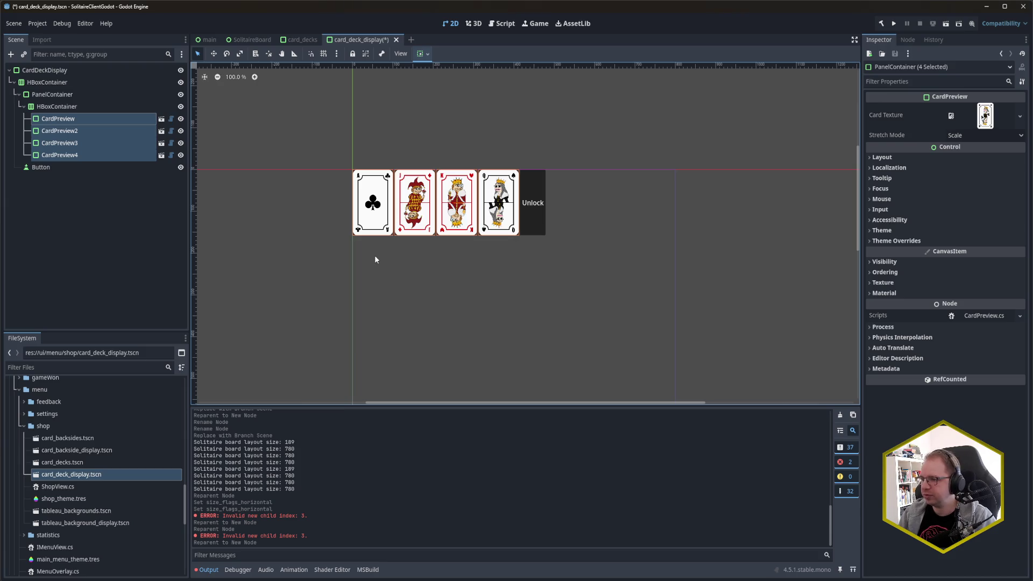
key(ctrl+s)
Inspect the PanelContainer and its inner HBoxContainer, leaving the HBoxContainer selected.
click(69, 99)
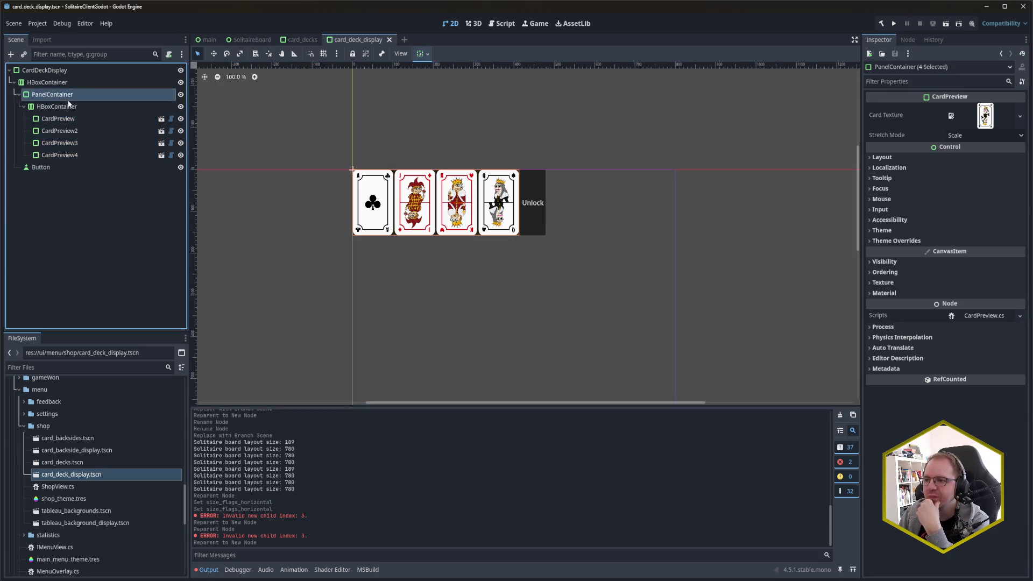
click(66, 106)
click(60, 95)
click(62, 106)
click(58, 96)
click(60, 106)
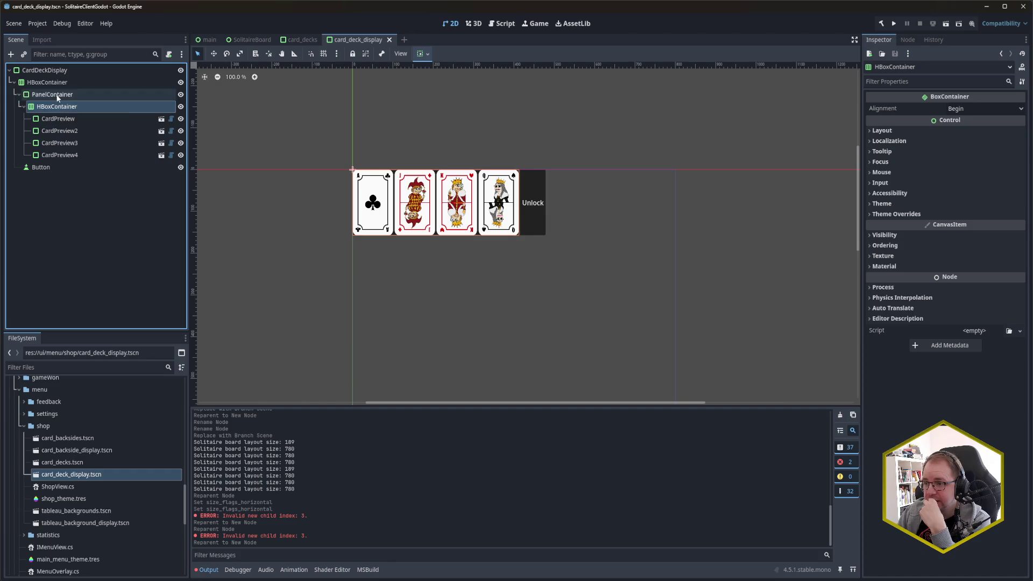
Add a new PanelContainer as a child of the existing PanelContainer.
click(58, 95)
key(ctrl+a)
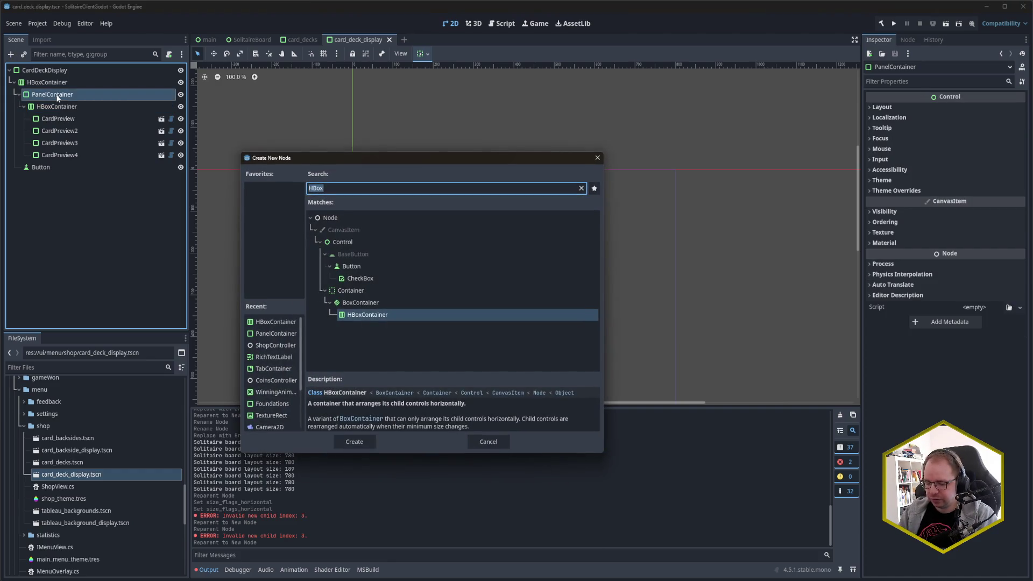
text(Panel)
key(Down)
key(Down)
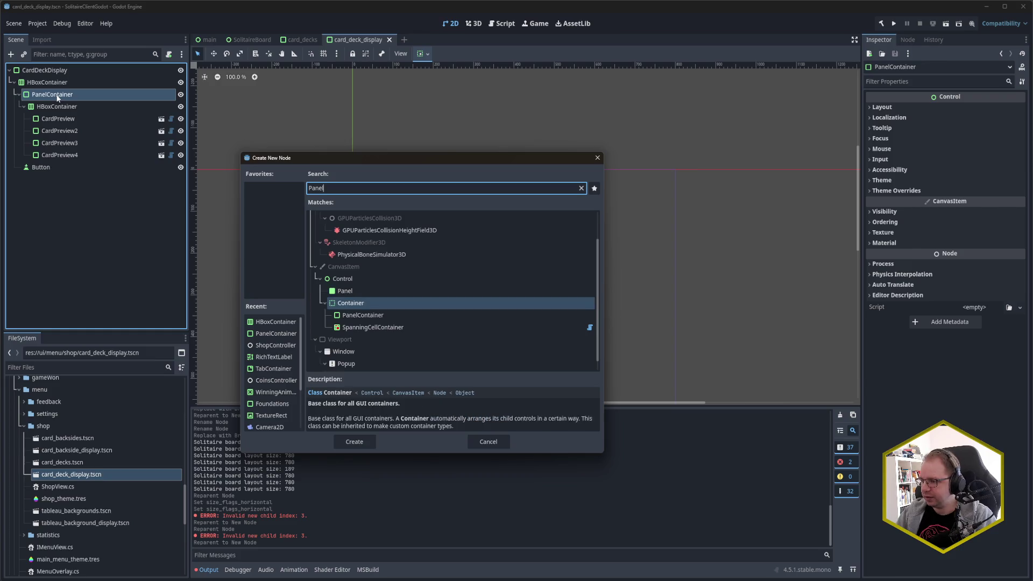
key(Return)
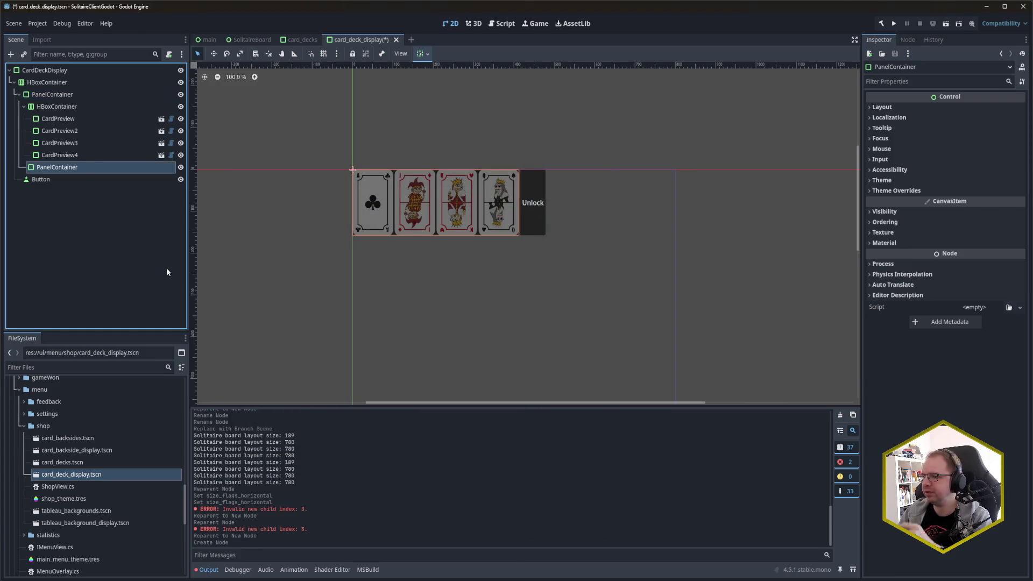
Set the new panel's container sizing to Vertical Shrink Center and Horizontal Fill.
click(909, 181)
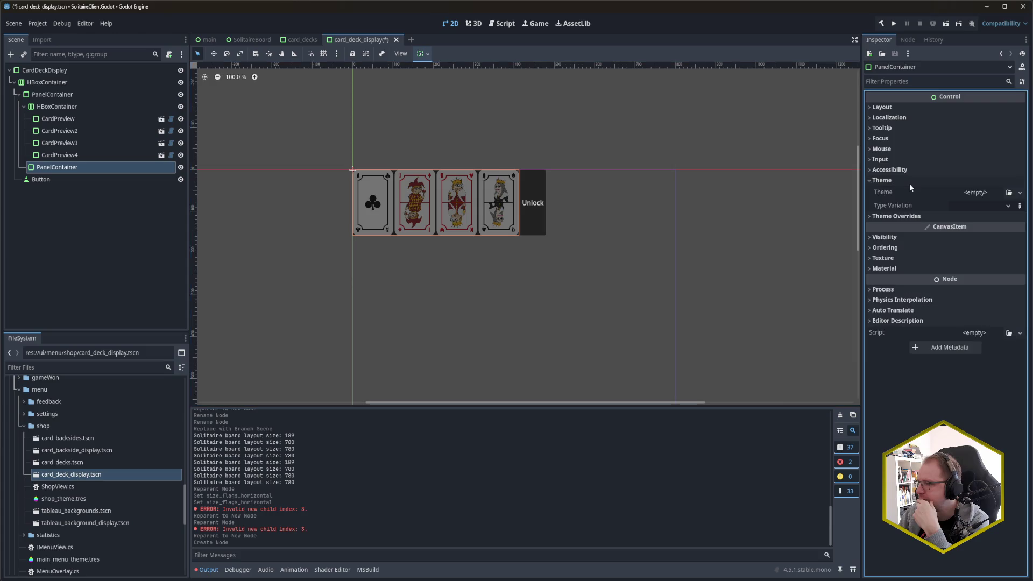
click(907, 179)
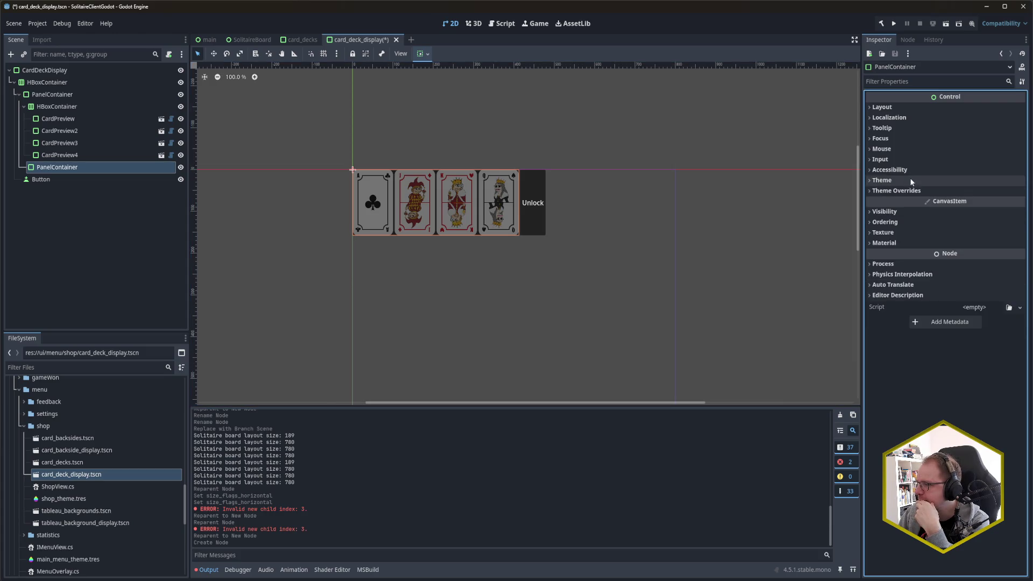
click(898, 104)
click(913, 208)
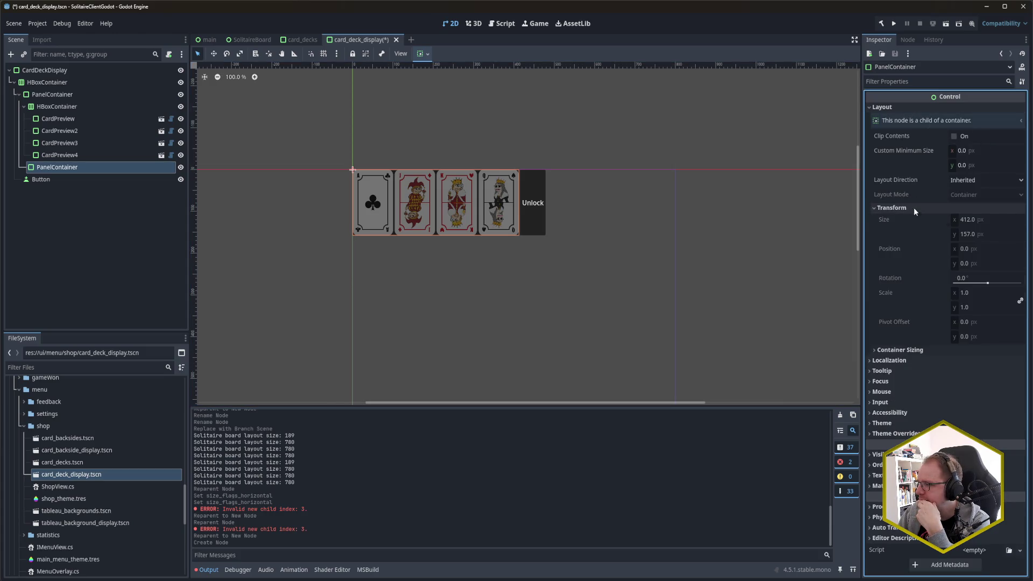
click(913, 207)
click(909, 219)
click(955, 232)
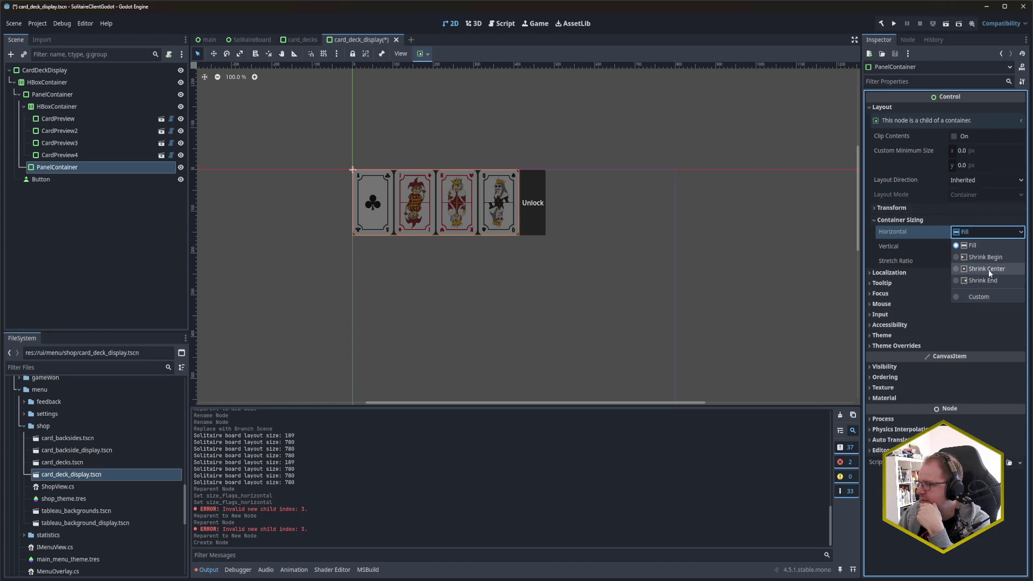
click(988, 269)
click(979, 246)
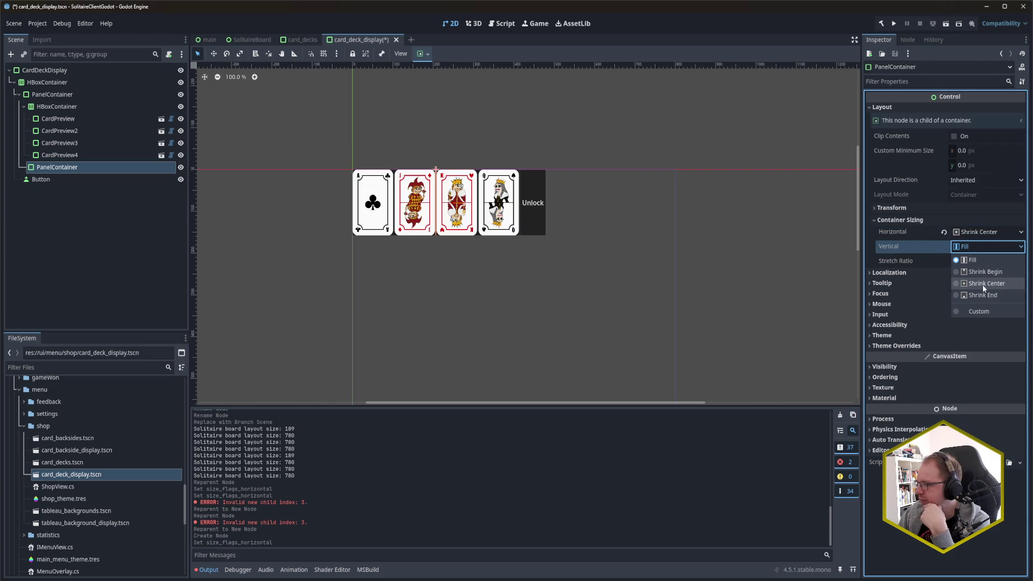
click(982, 285)
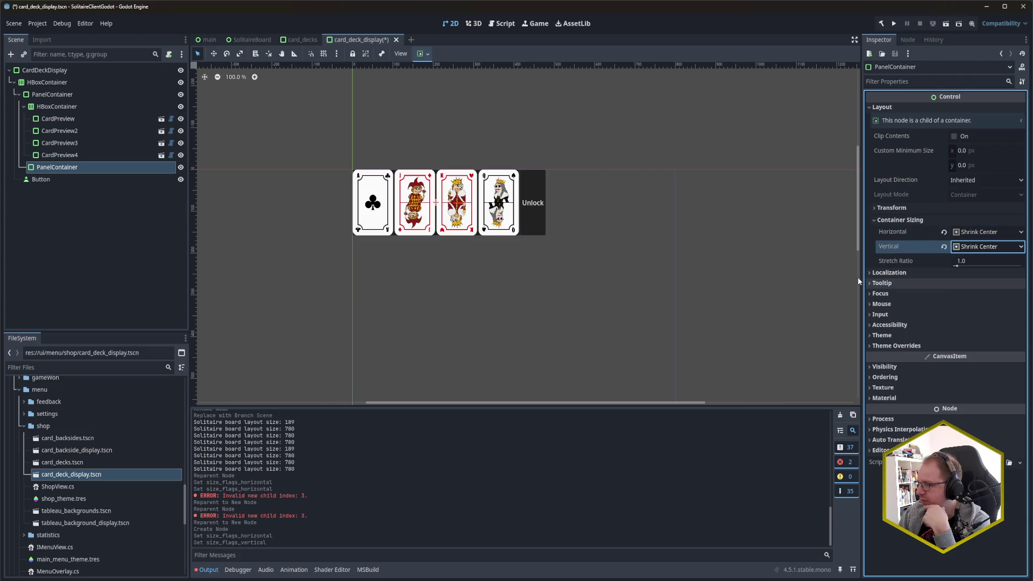
click(993, 233)
click(992, 247)
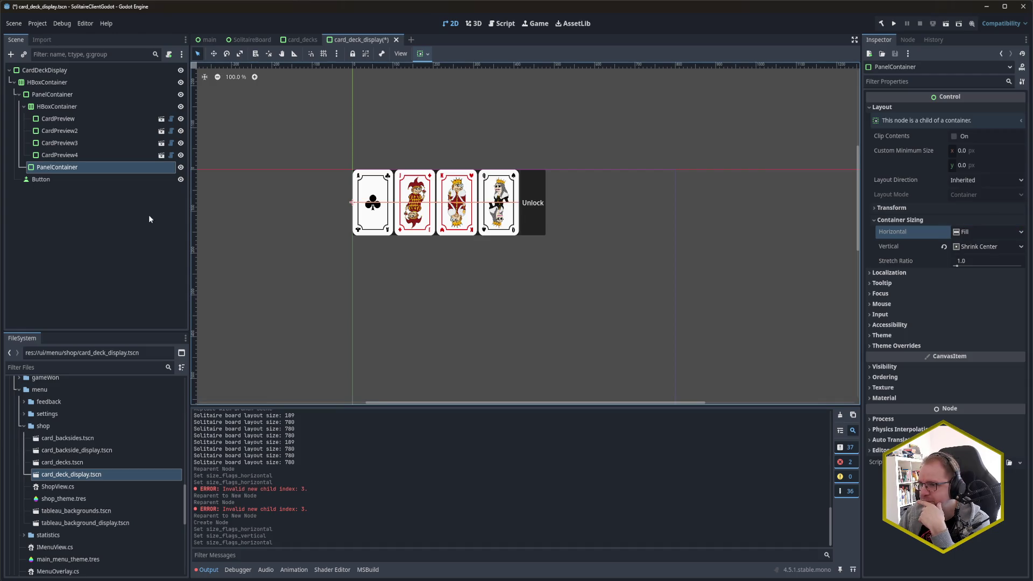
click(98, 173)
key(ctrl+a)
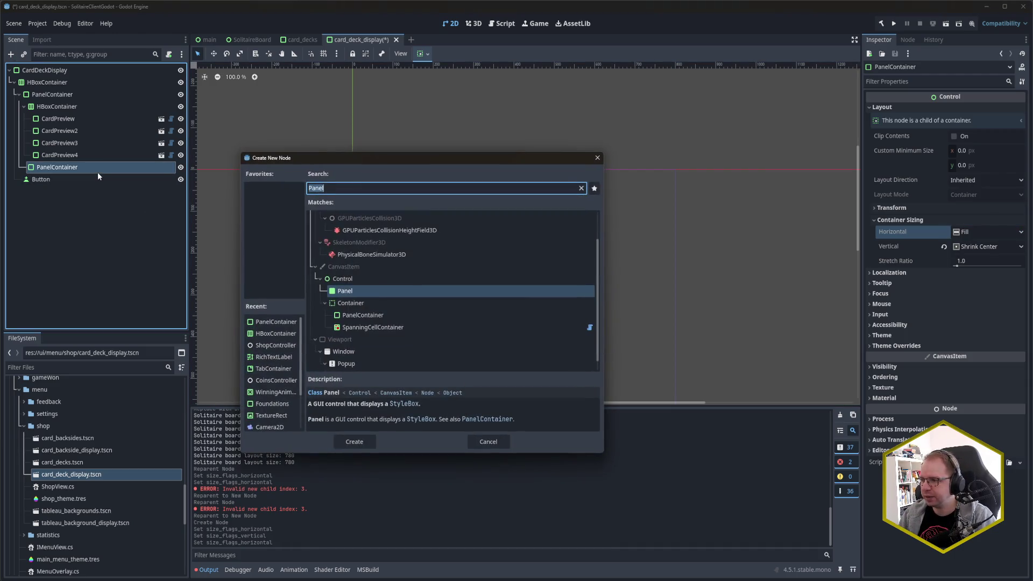
Add a RichTextLabel to the new panel, centre its horizontal alignment, and save.
text(RichTex)
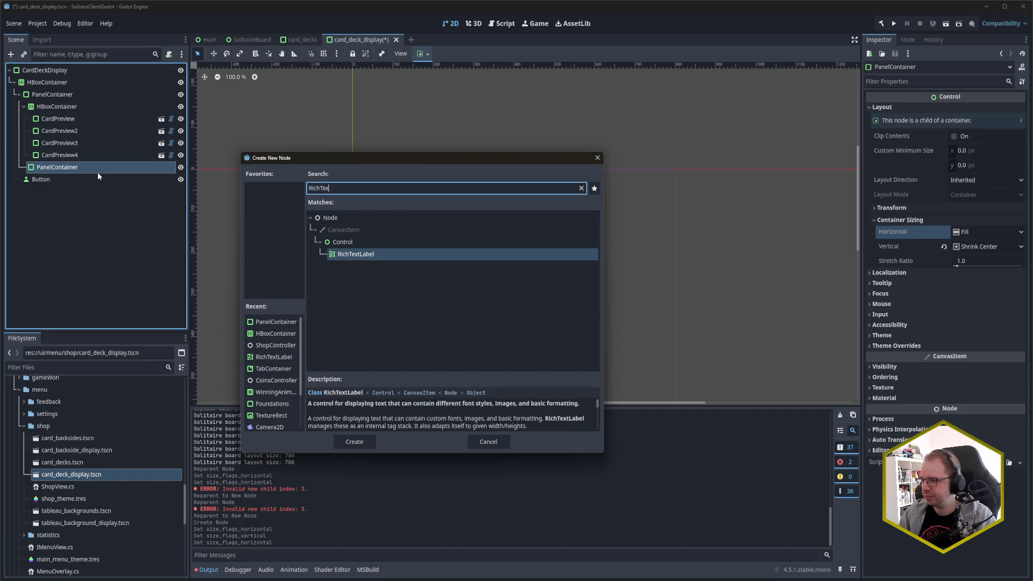
key(Return)
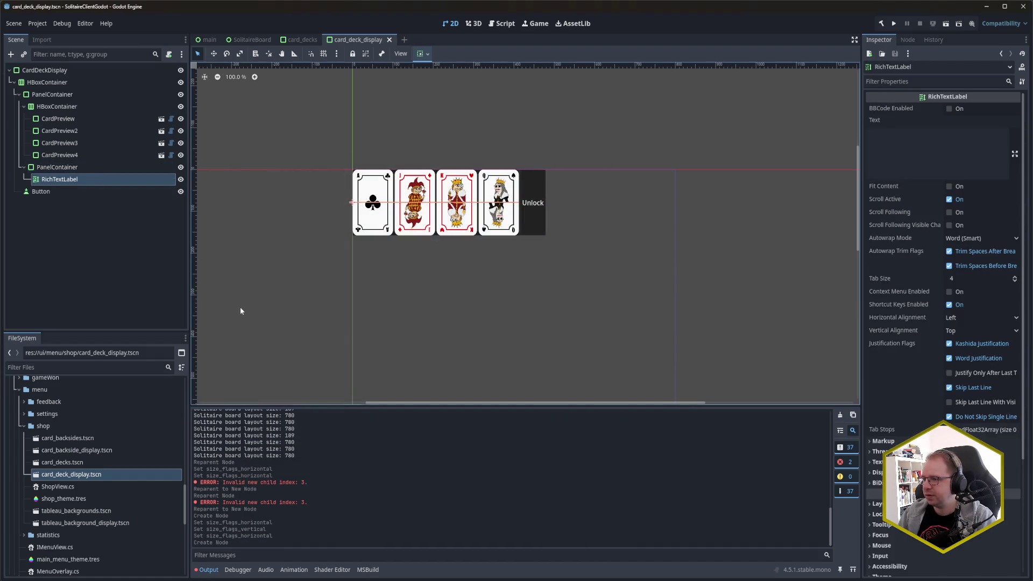
click(940, 156)
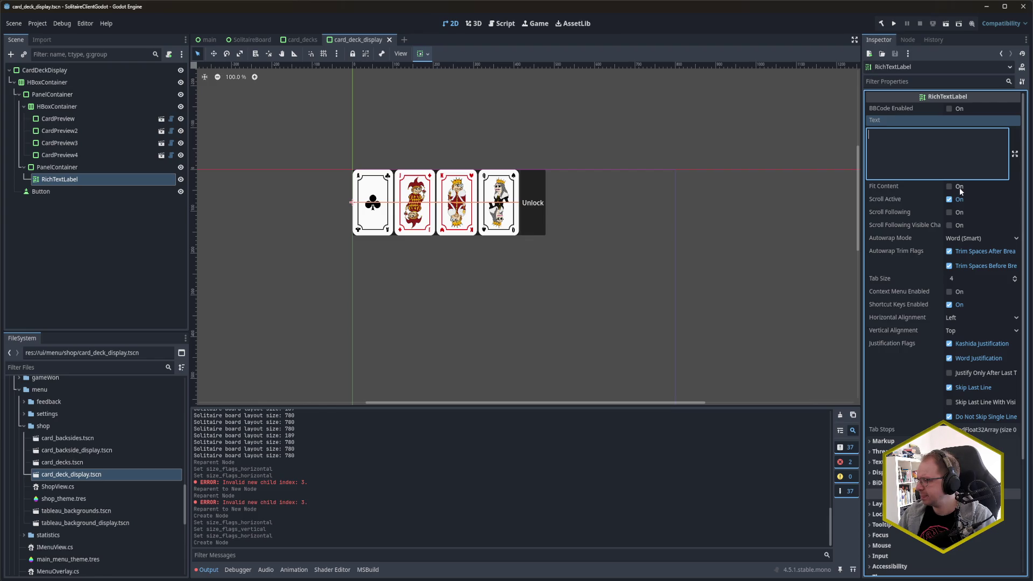
click(963, 316)
click(973, 343)
key(ctrl+s)
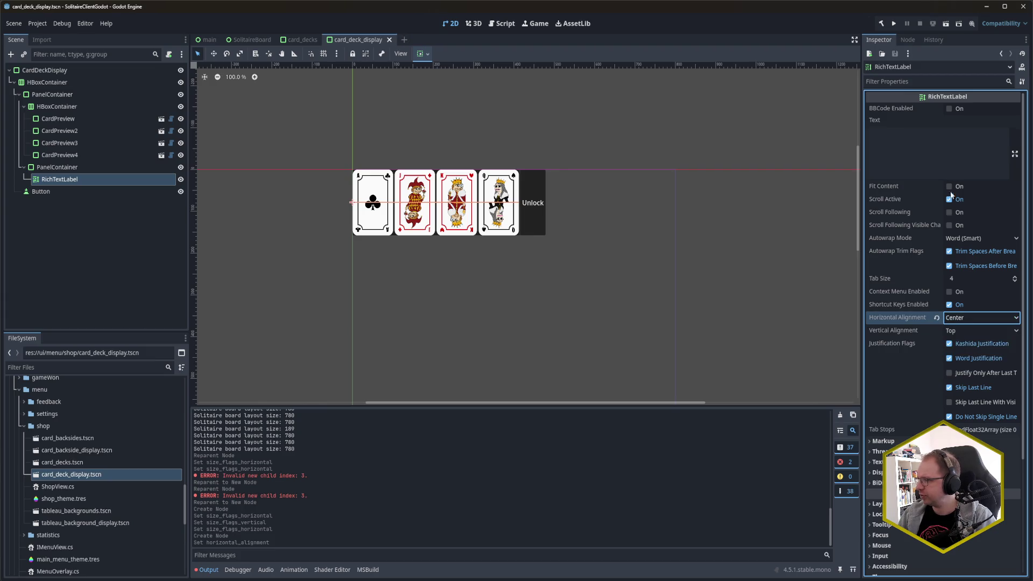
Enter '[img 32 center]' as the RichTextLabel's text.
click(940, 164)
text([img )
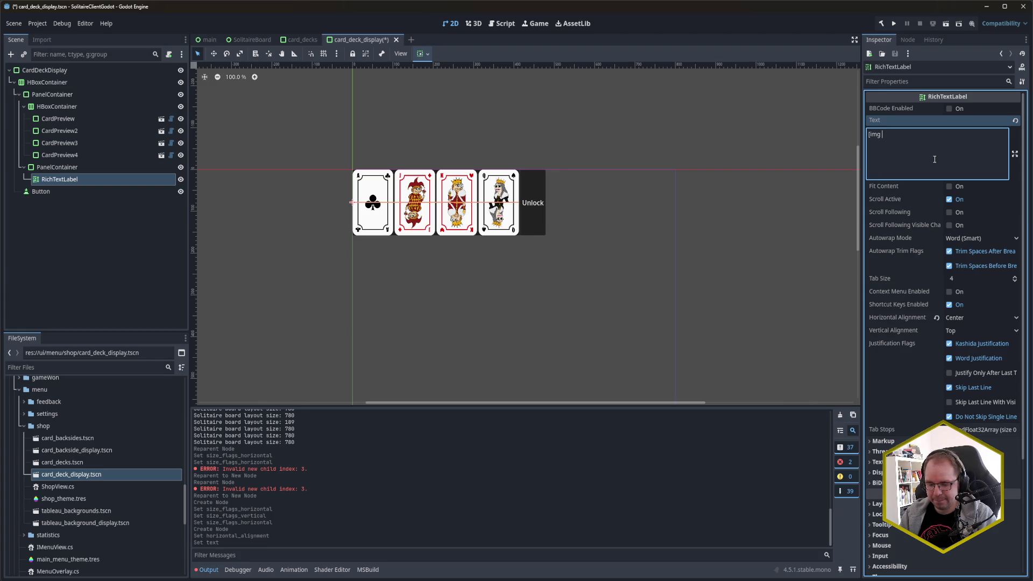
text(32,center)
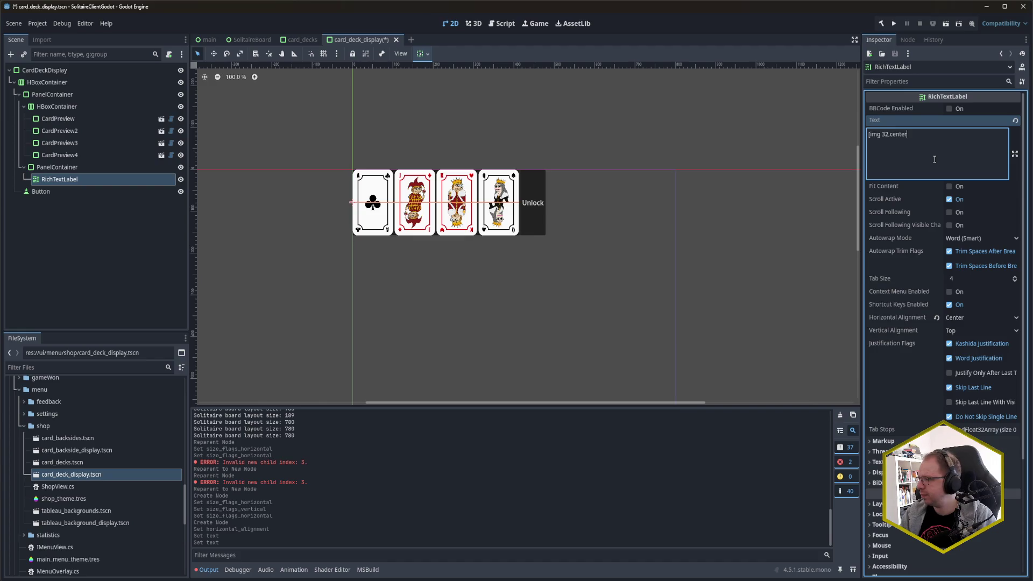
key(BackSpace)
key(BackSpace)
key(BackSpace)
key(BackSpace)
key(BackSpace)
key(BackSpace)
key(BackSpace)
text( center])
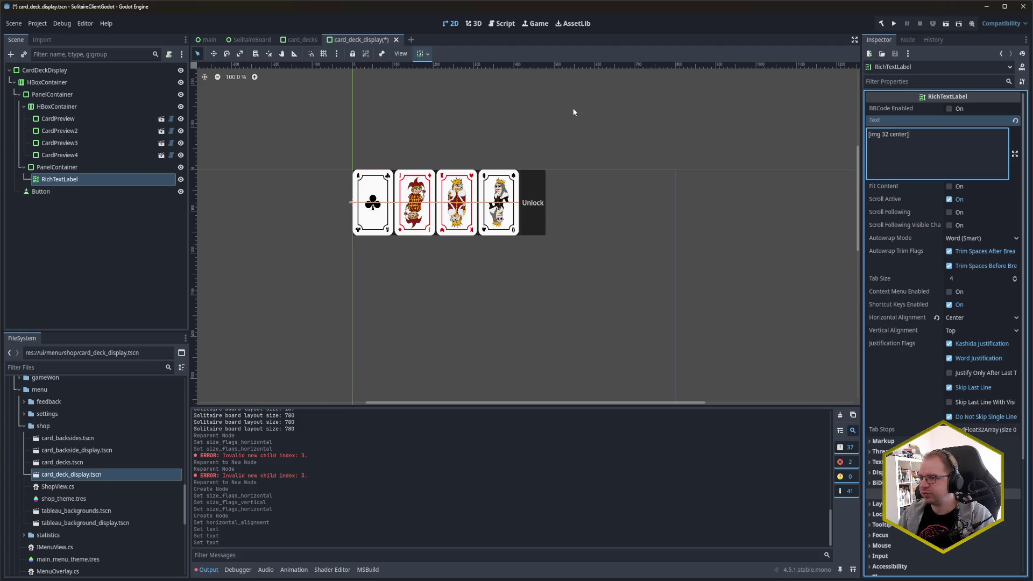
click(209, 39)
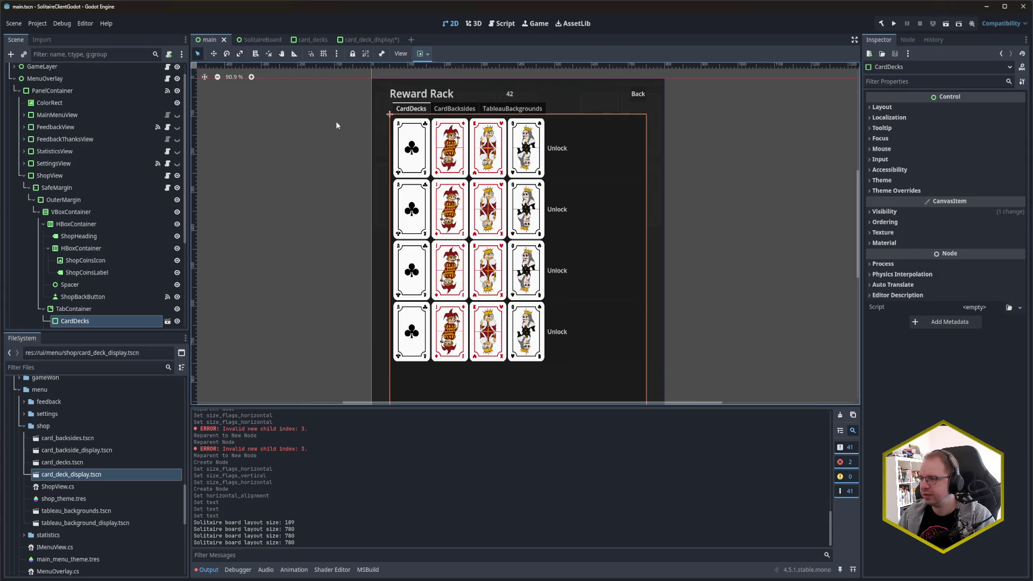
Browse main.tscn's Scene dock, collapsing MenuOverlay and expanding GameWonOverlay and OuterMargin.
click(263, 152)
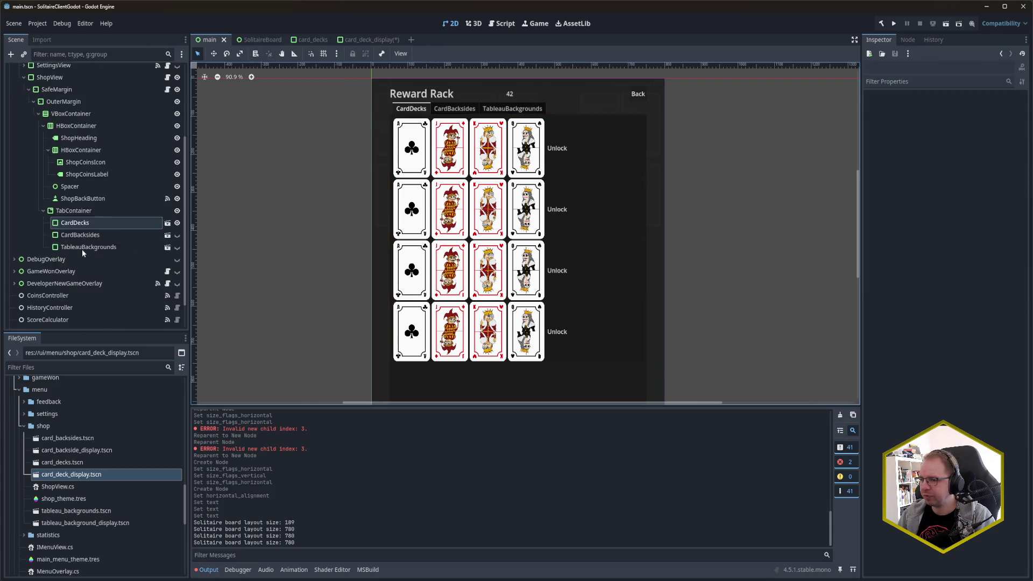
scroll(82, 250, up, 1)
click(14, 95)
click(14, 118)
click(18, 131)
scroll(57, 206, down, 8)
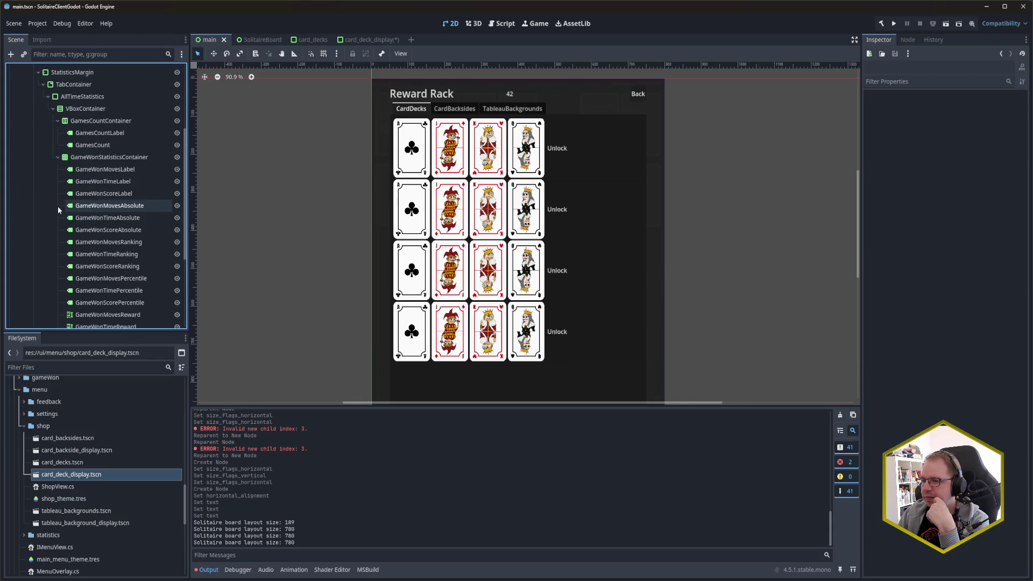